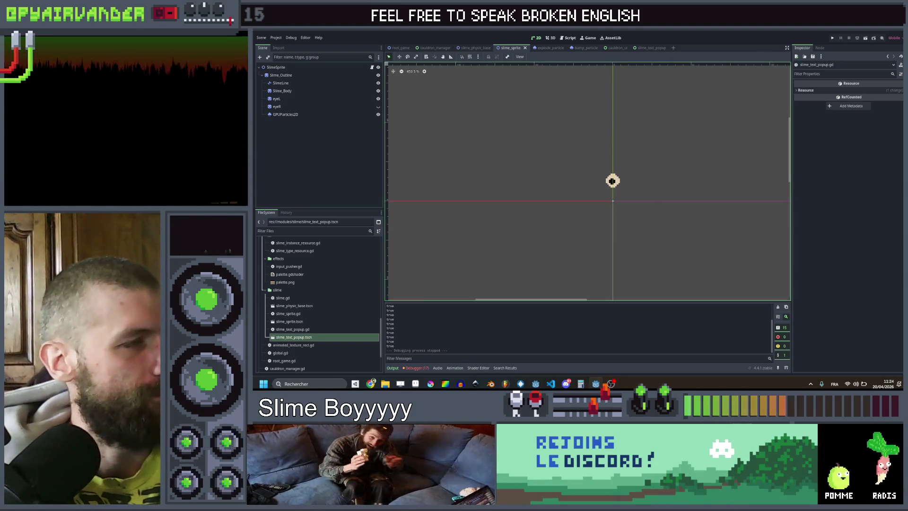
# Launch the Slime Soup project from Godot and maximize its debug game window
pyautogui.click(833, 38)
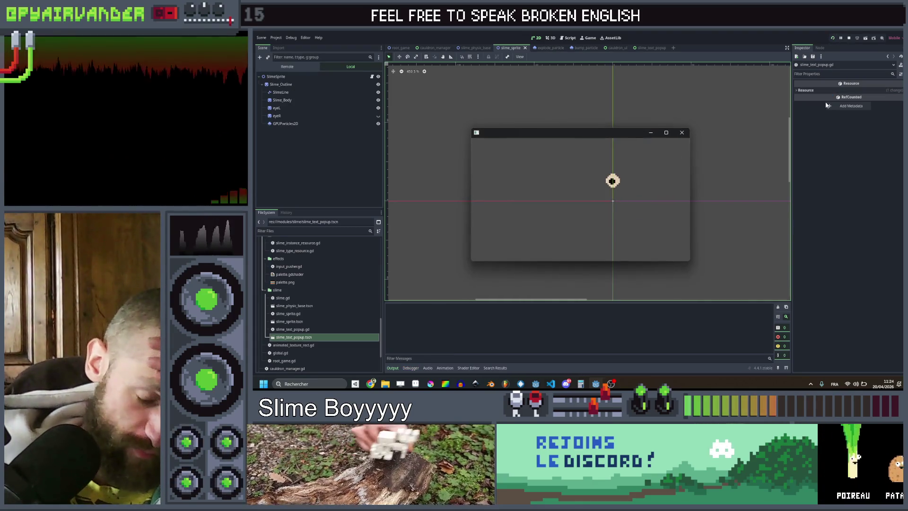
pyautogui.click(668, 130)
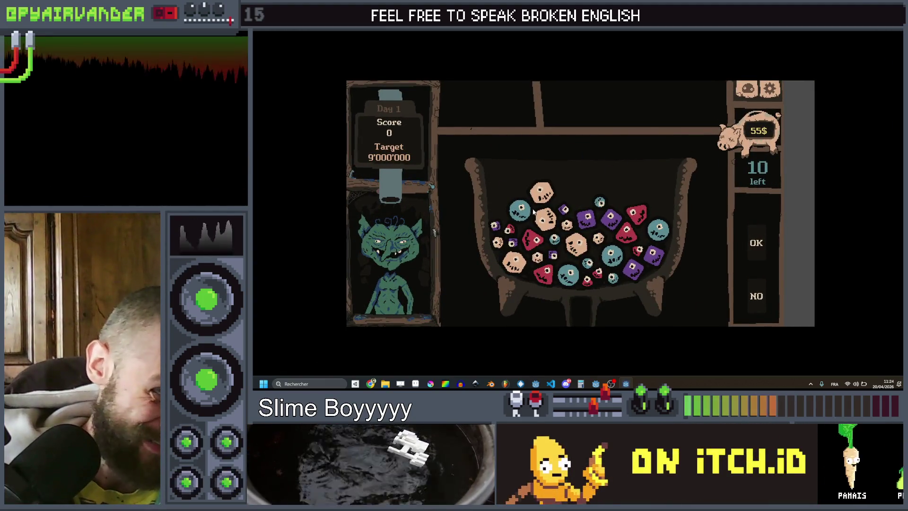
# Link and cash in a chain of tan slimes, then link the central teal slimes
pyautogui.moveTo(538, 191)
pyautogui.mouseDown()
pyautogui.moveTo(575, 243)
pyautogui.moveTo(606, 238)
pyautogui.mouseUp()
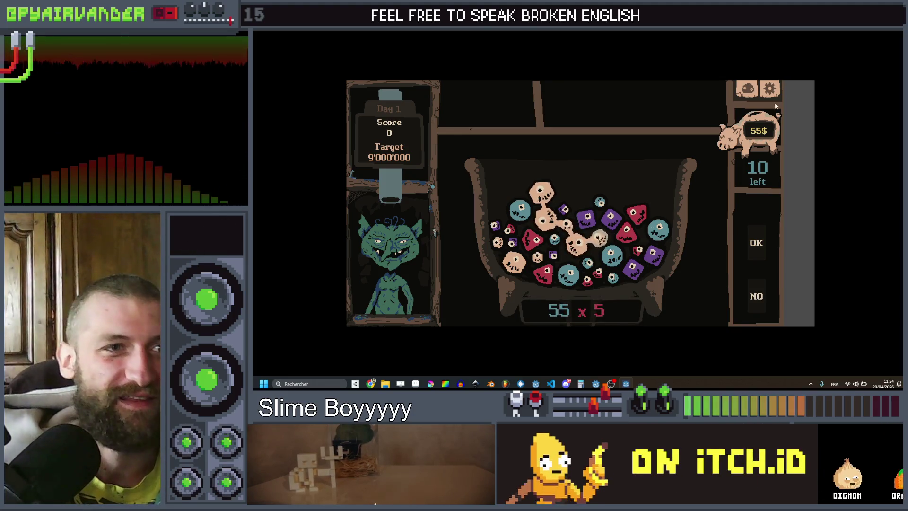
pyautogui.click(756, 243)
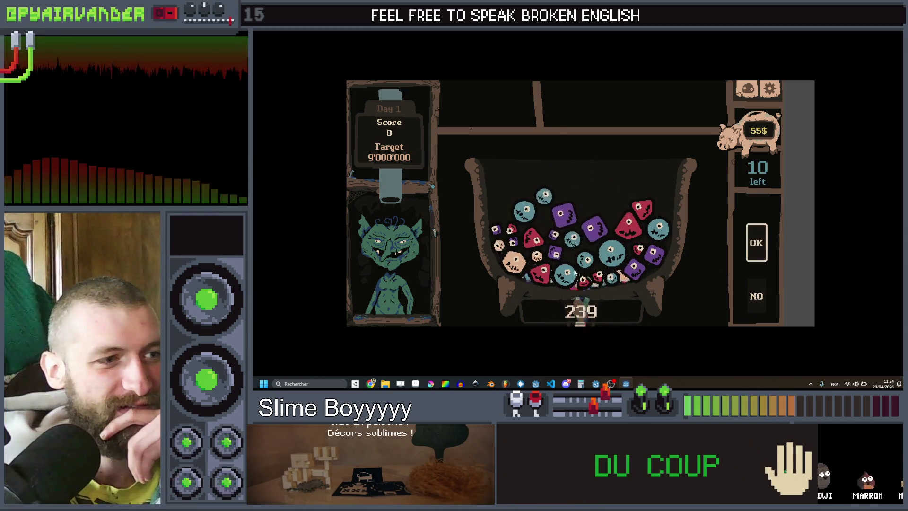
pyautogui.click(611, 254)
pyautogui.click(585, 259)
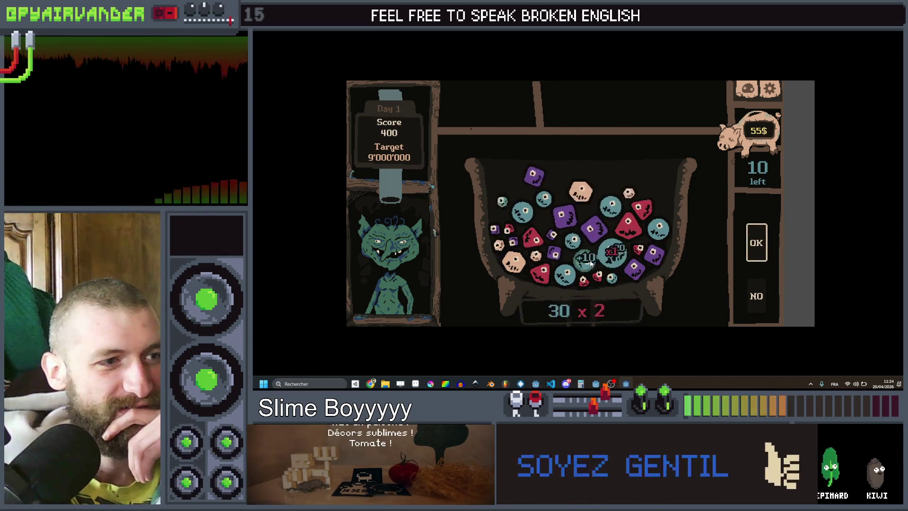
pyautogui.click(572, 239)
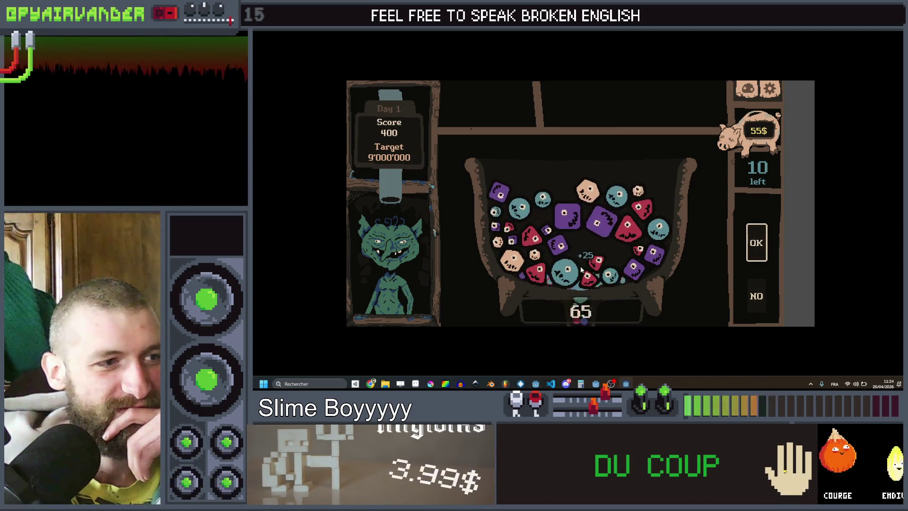
# Chain purple and red slimes to reach 1300 points, then close the game
pyautogui.click(548, 231)
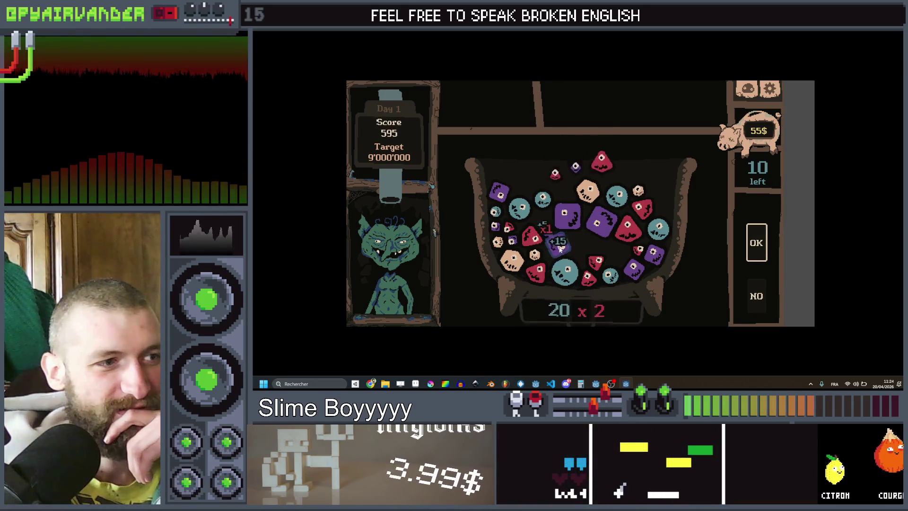
pyautogui.click(567, 216)
pyautogui.click(601, 223)
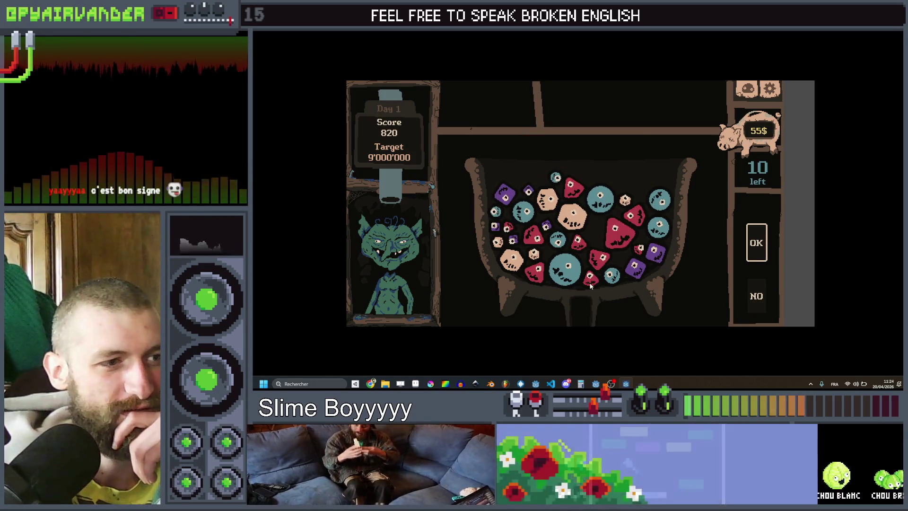
pyautogui.click(599, 256)
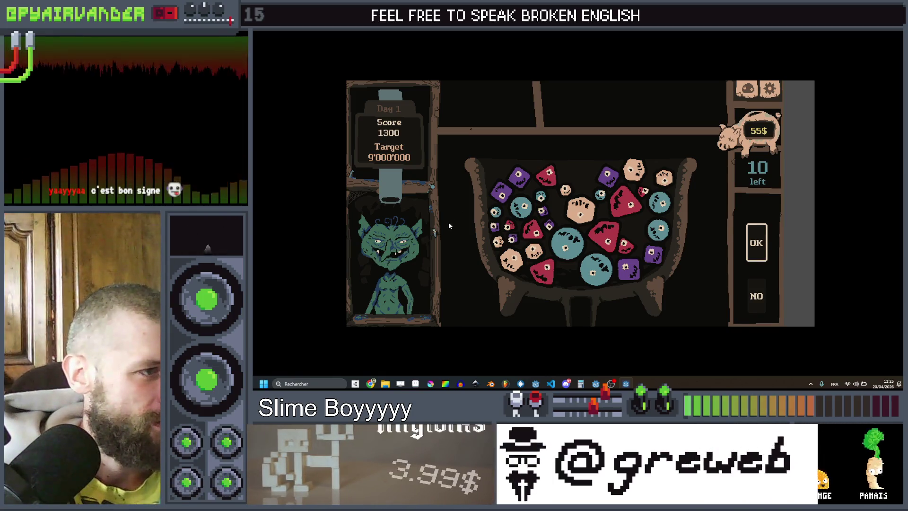
pyautogui.hotkey('alt', 'F4')
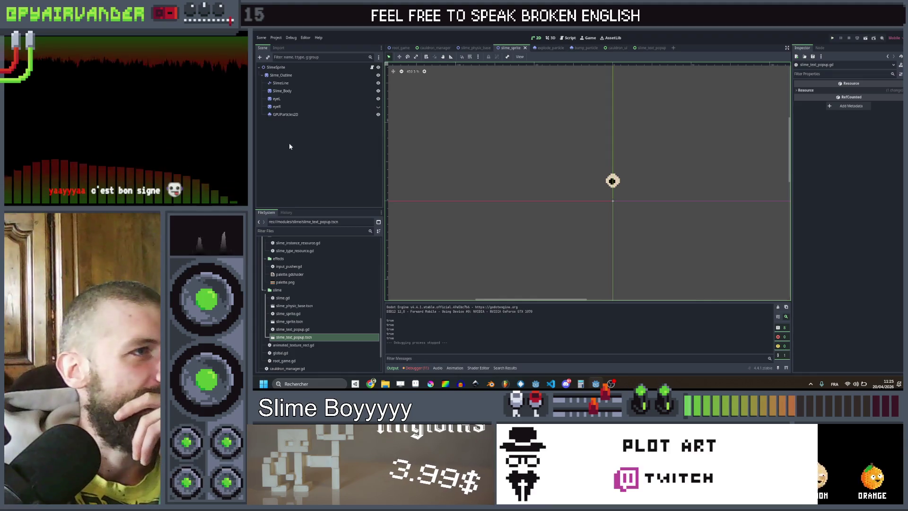
# Check the slime_physic_base scene, then bring up Aseprite showing palette.png
pyautogui.click(475, 48)
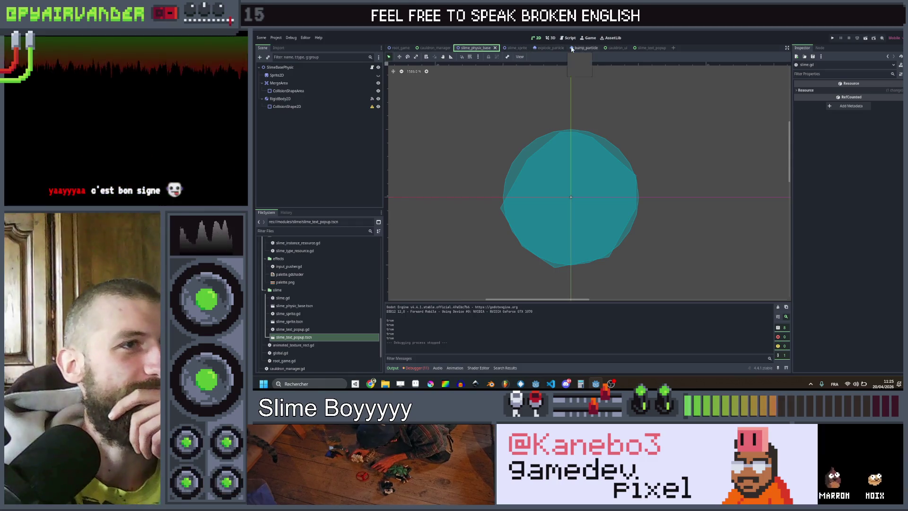
pyautogui.click(415, 383)
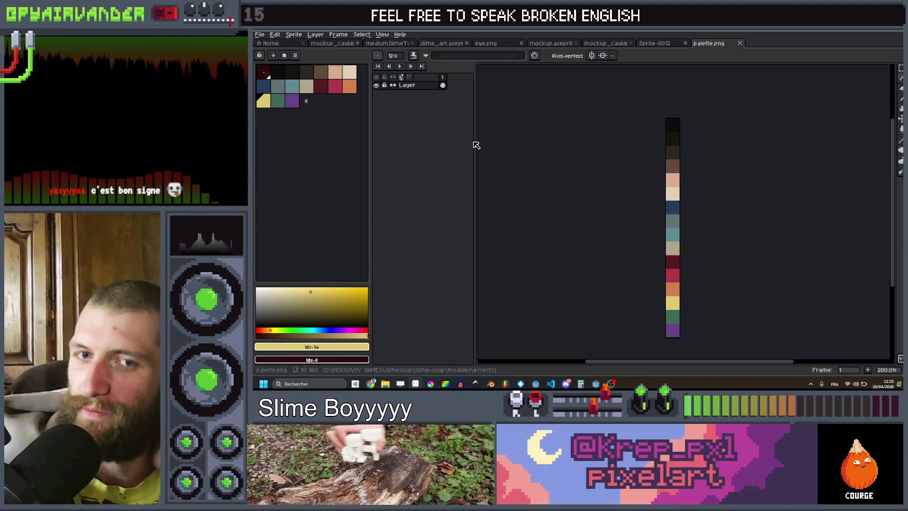
# Open mockup.aseprite, zoom in, and undo an accidental shift of Layer 5's dark background
pyautogui.click(604, 44)
pyautogui.click(551, 43)
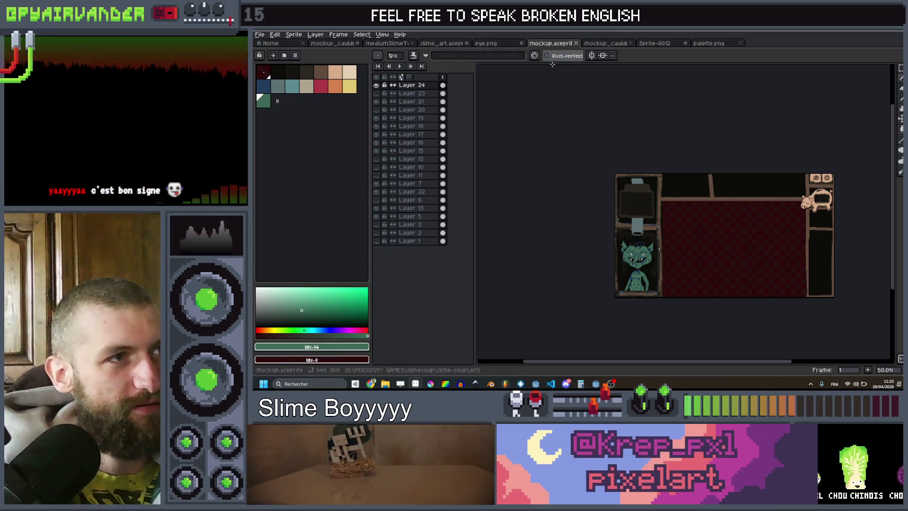
pyautogui.scroll(1, 655, 281)
pyautogui.press('ctrl')
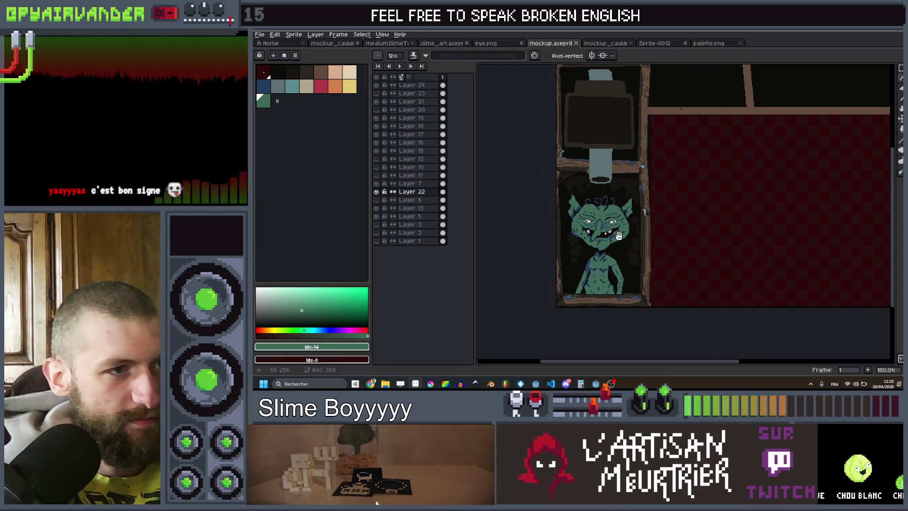
pyautogui.scroll(1, 626, 241)
pyautogui.press('ctrl')
pyautogui.moveTo(656, 274); pyautogui.dragTo(803, 291)
pyautogui.hotkey('ctrl', 'z')
# Make Layer 13 the active layer and undo the fill on the goblin backdrop
pyautogui.keyDown('ctrl'); pyautogui.click(659, 264); pyautogui.keyUp('ctrl')
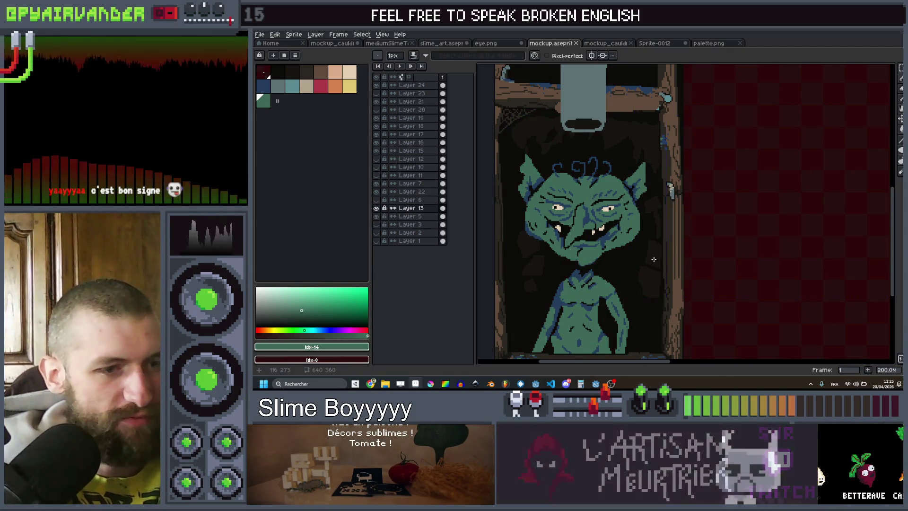
pyautogui.scroll(-1, 654, 266)
pyautogui.scroll(1, 651, 266)
pyautogui.moveTo(651, 266); pyautogui.dragTo(657, 259)
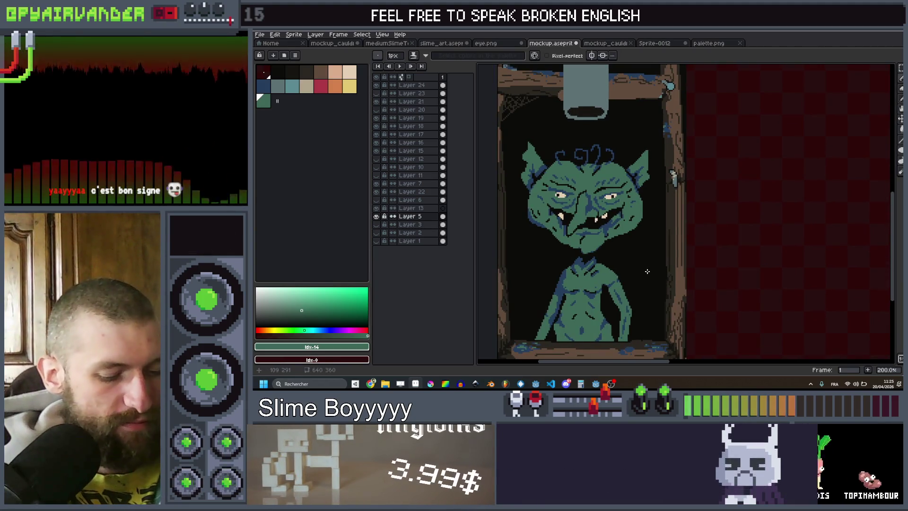
pyautogui.scroll(-2, 647, 272)
pyautogui.scroll(1, 638, 242)
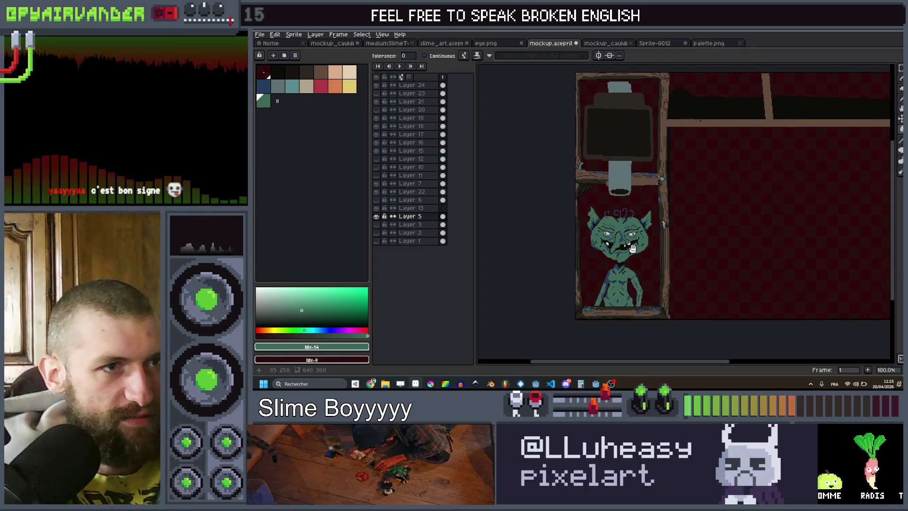
pyautogui.hotkey('ctrl', 'z')
pyautogui.scroll(1, 644, 253)
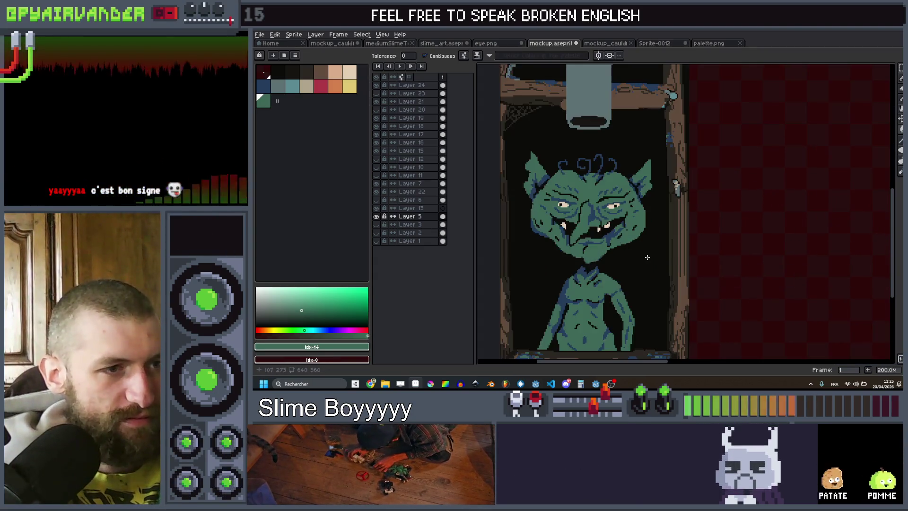
# With a 15px brush, draw dark-red lines along the backdrop's top, left, bottom and right edges
pyautogui.press('b')
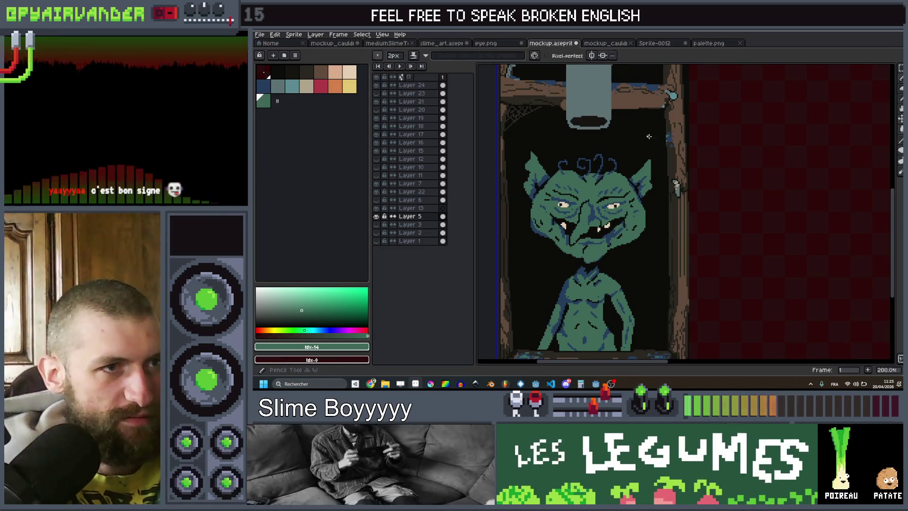
pyautogui.moveTo(656, 120); pyautogui.dragTo(510, 131)
pyautogui.keyDown('shift'); pyautogui.click(512, 341); pyautogui.keyUp('shift')
pyautogui.keyDown('shift'); pyautogui.click(663, 340); pyautogui.keyUp('shift')
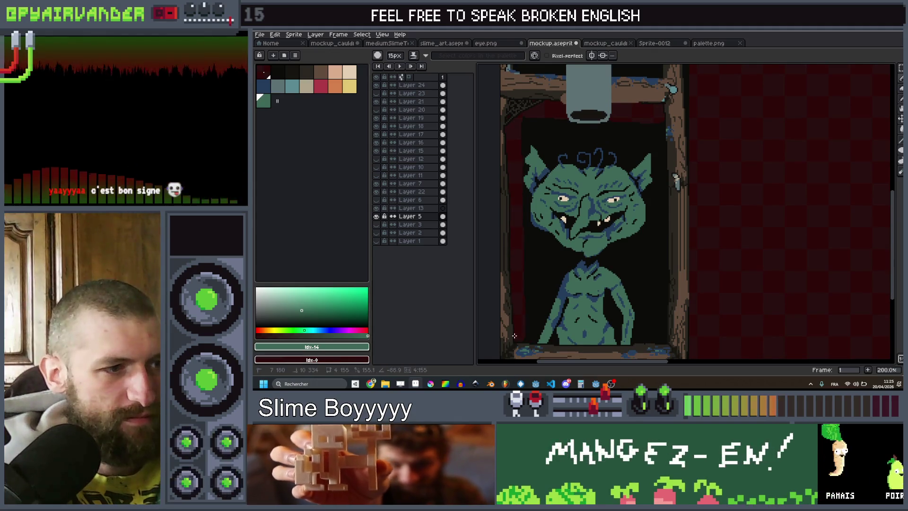
pyautogui.keyDown('shift'); pyautogui.click(663, 128); pyautogui.keyUp('shift')
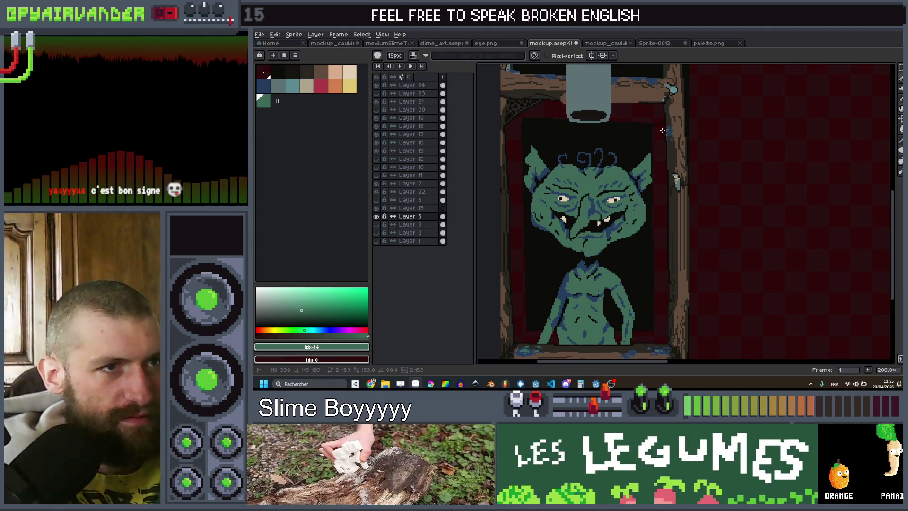
pyautogui.keyDown('shift'); pyautogui.click(510, 122); pyautogui.keyUp('shift')
pyautogui.scroll(8, 517, 130)
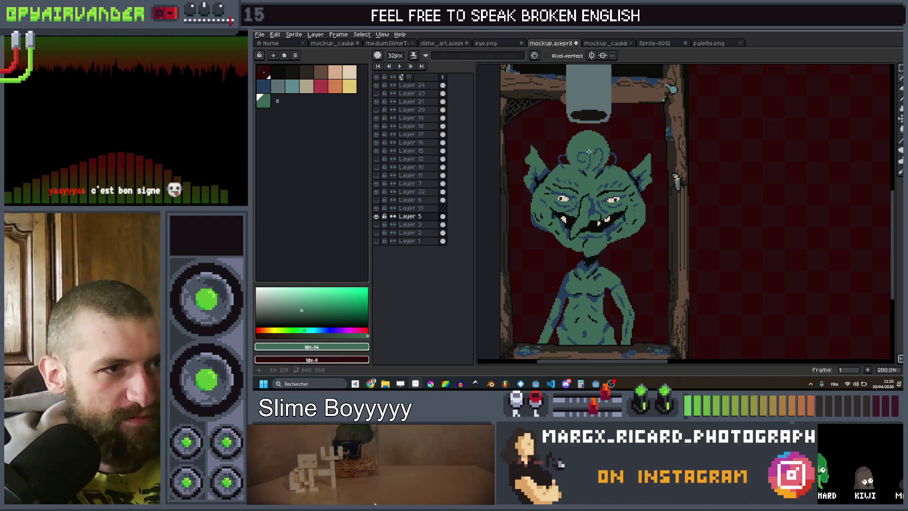
pyautogui.scroll(-1, 610, 160)
pyautogui.scroll(2, 685, 284)
pyautogui.scroll(-1, 684, 284)
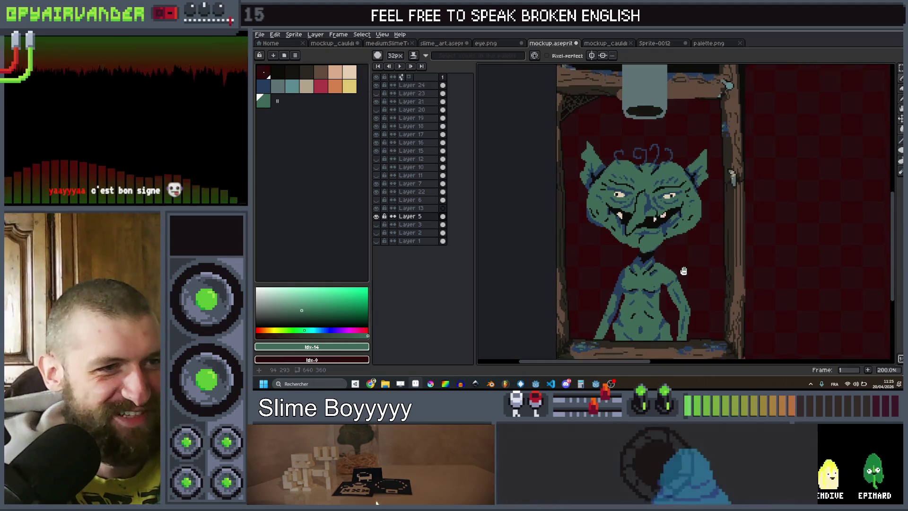
pyautogui.moveTo(736, 242); pyautogui.dragTo(730, 241)
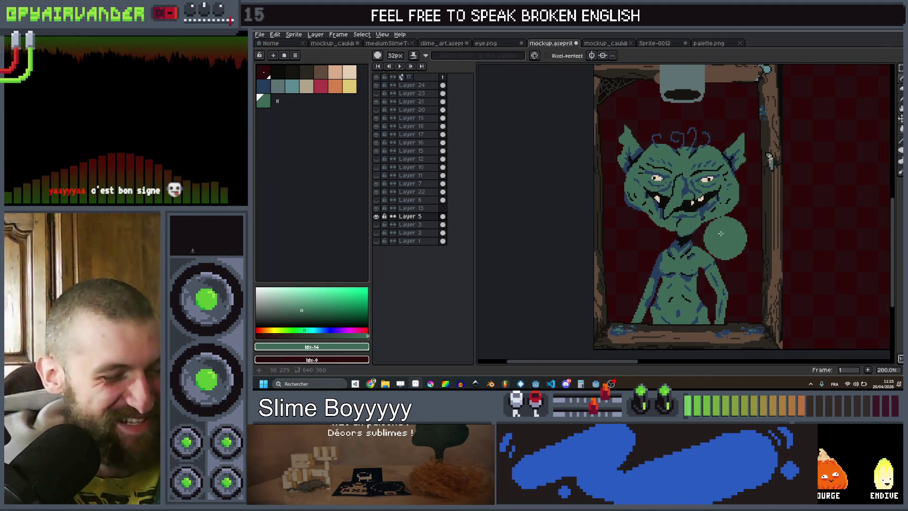
# Marquee-select a 123×184 pixel rectangle enclosing the whole goblin frame
pyautogui.press('ctrl')
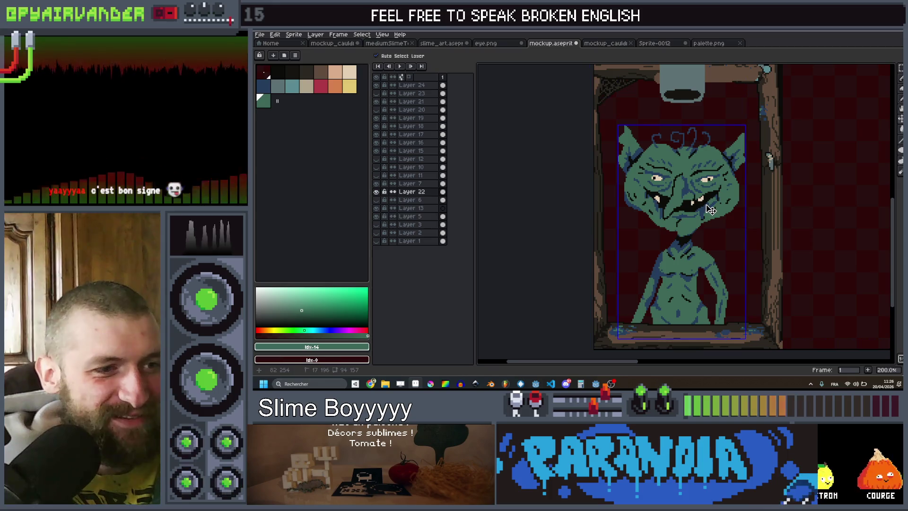
pyautogui.hotkey('ctrl', 'z')
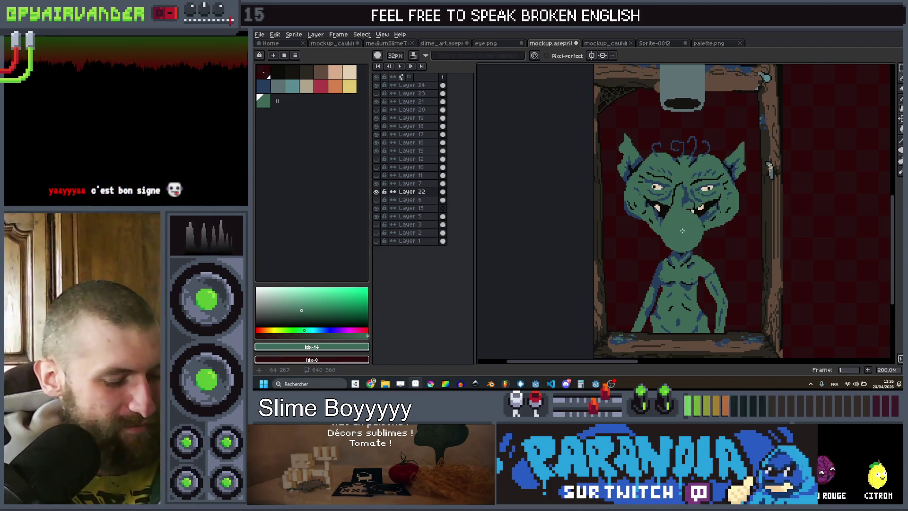
pyautogui.press('m')
pyautogui.moveTo(598, 88)
pyautogui.mouseDown()
pyautogui.moveTo(689, 330)
pyautogui.moveTo(761, 336)
pyautogui.mouseUp()
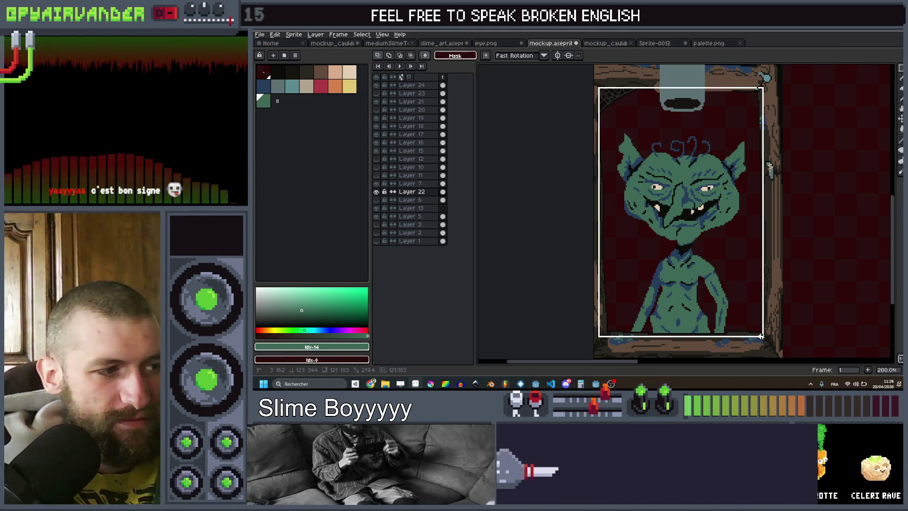
pyautogui.moveTo(761, 336); pyautogui.dragTo(764, 336)
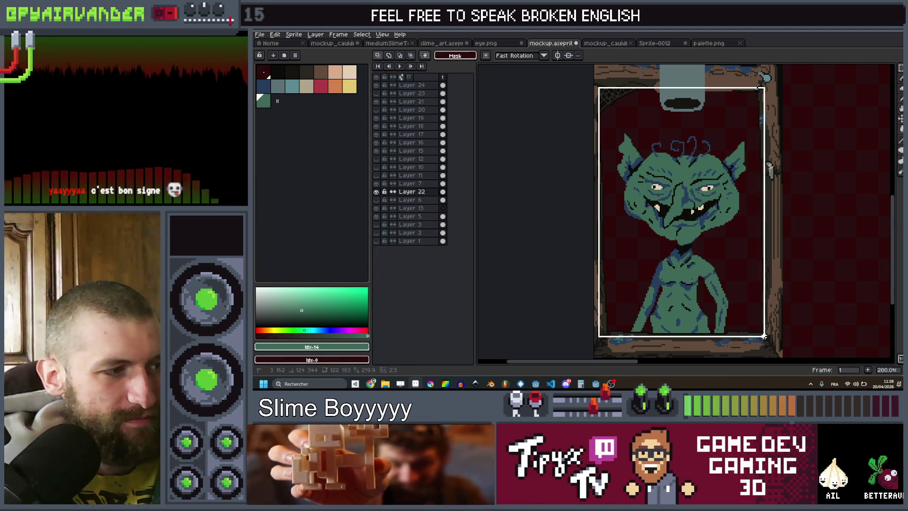
pyautogui.moveTo(765, 336); pyautogui.dragTo(764, 336)
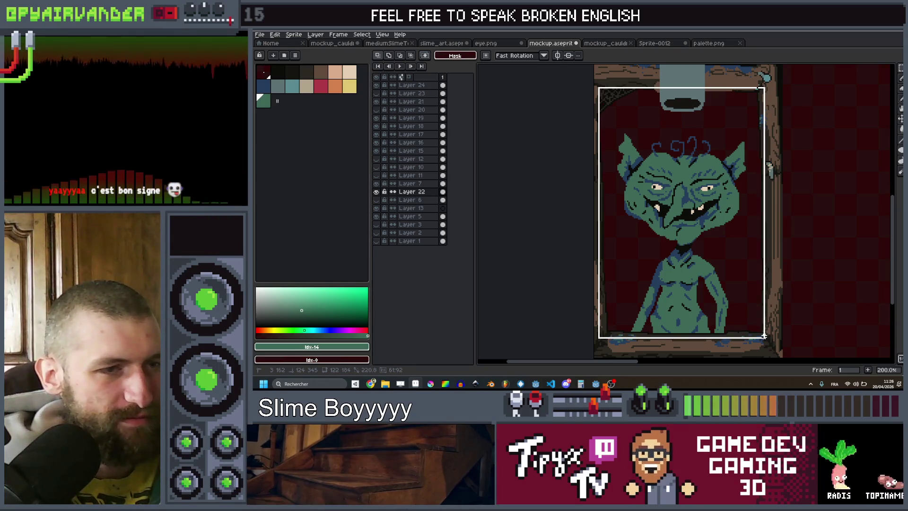
pyautogui.moveTo(749, 301); pyautogui.dragTo(708, 296)
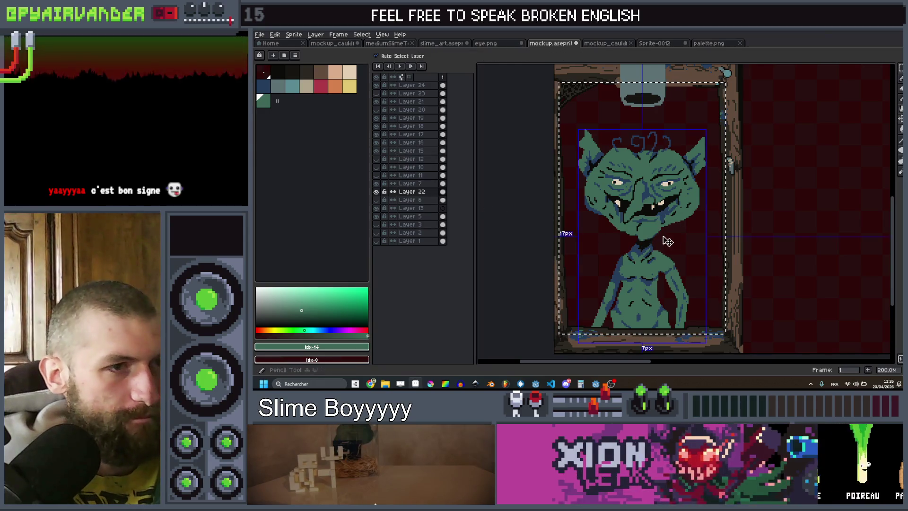
# Switch back to the brush and start a new blank sprite sized to the selection
pyautogui.press('b')
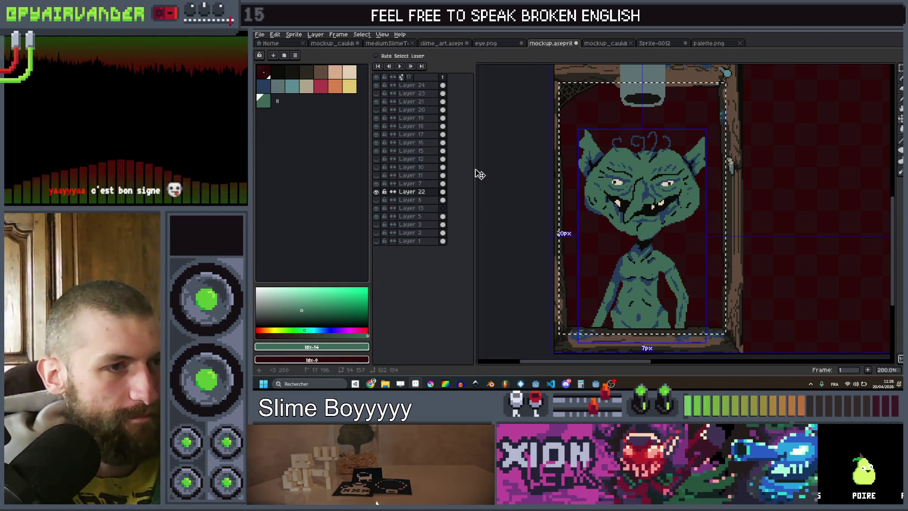
pyautogui.hotkey('alt', 'f')
pyautogui.press('Escape')
pyautogui.hotkey('ctrl', 'n')
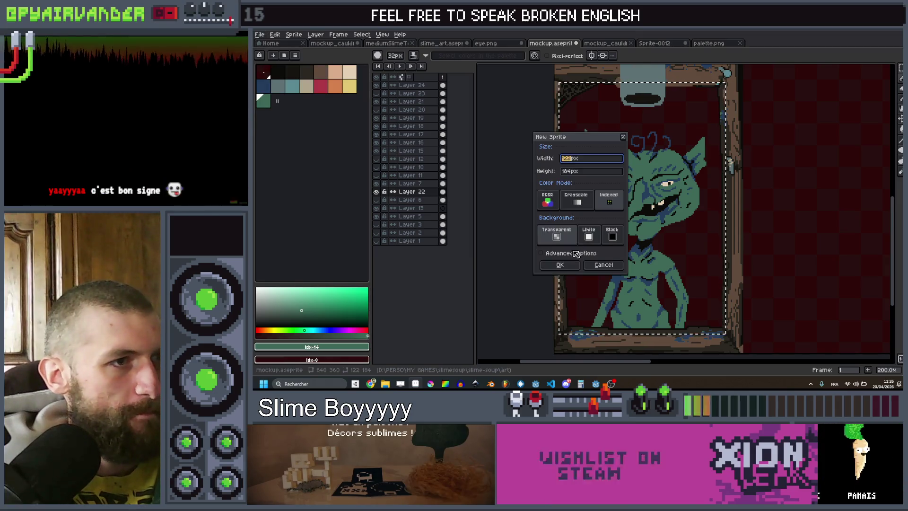
# Create the new sprite and paste the goblin into its canvas
pyautogui.press('Return')
pyautogui.hotkey('ctrl', 'v')
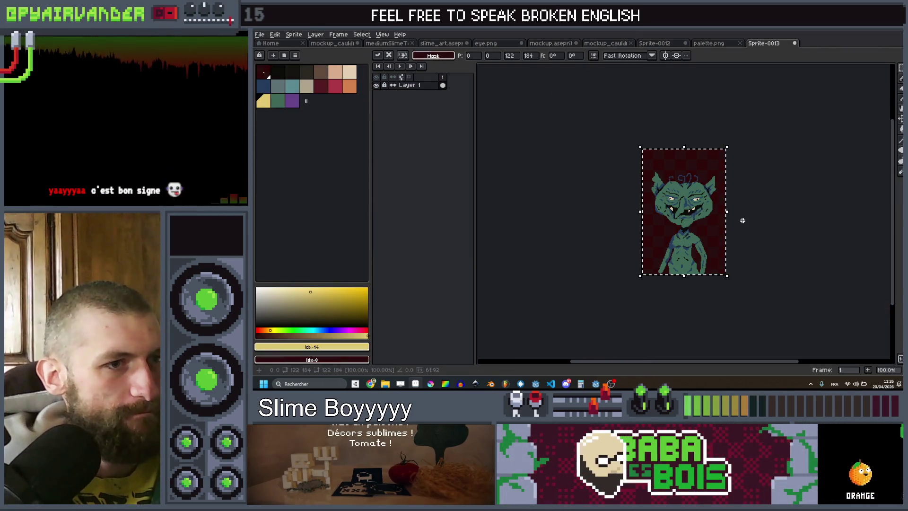
pyautogui.scroll(1, 732, 234)
pyautogui.scroll(1, 696, 330)
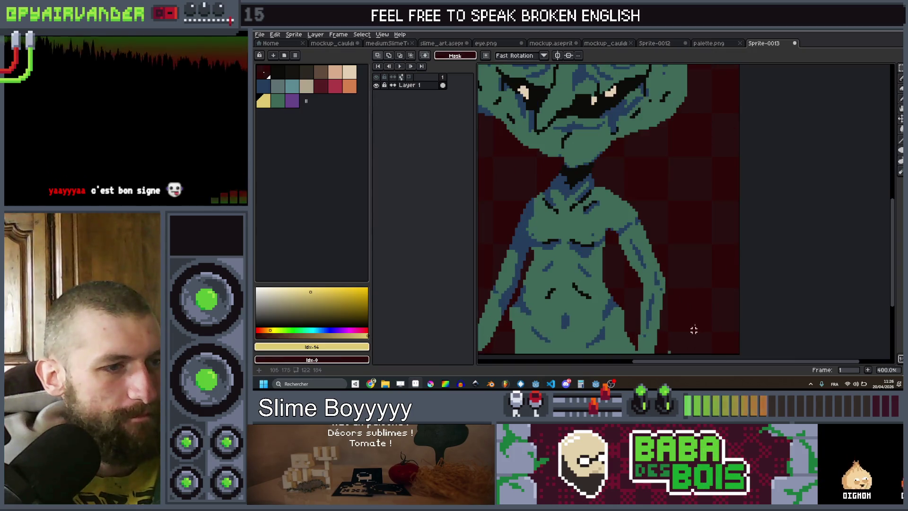
pyautogui.press('b')
pyautogui.scroll(-2, 733, 249)
pyautogui.scroll(1, 733, 249)
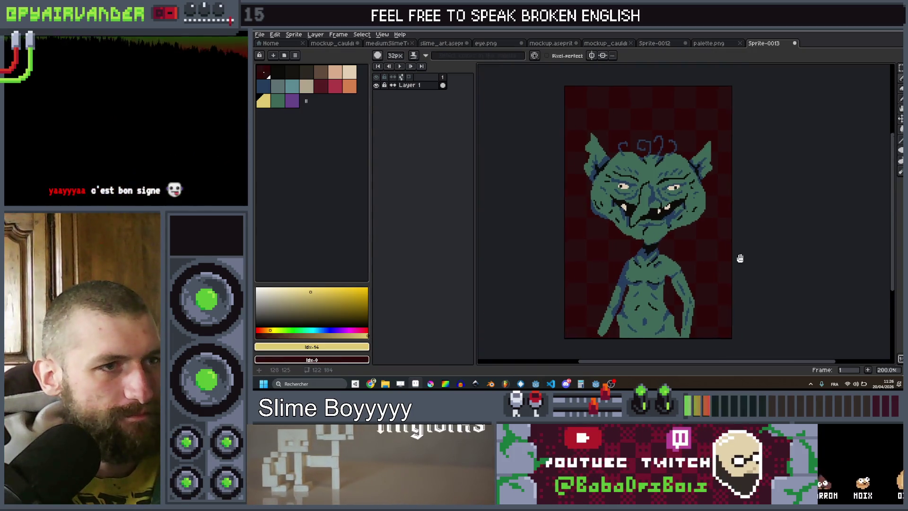
# Eyedrop the teal skin colour and paint teal beside the goblin's lower arm
pyautogui.moveTo(736, 249); pyautogui.dragTo(730, 260)
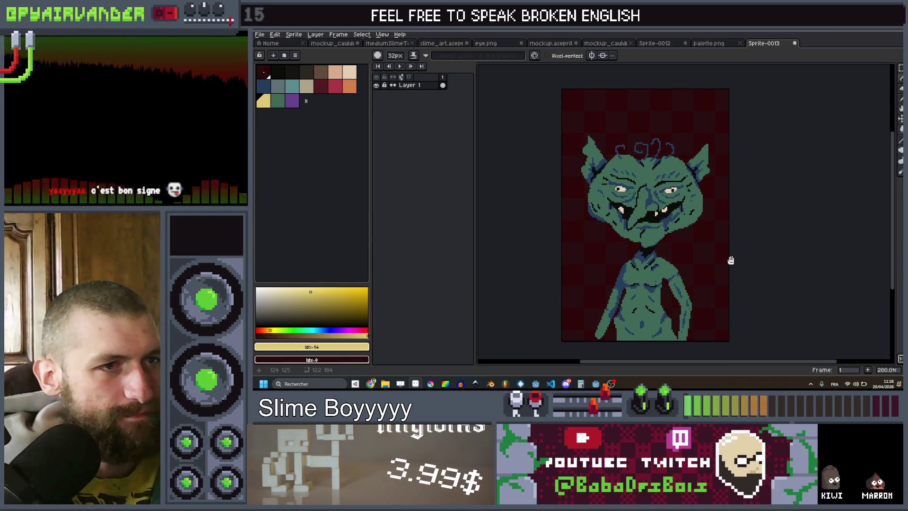
pyautogui.scroll(1, 638, 326)
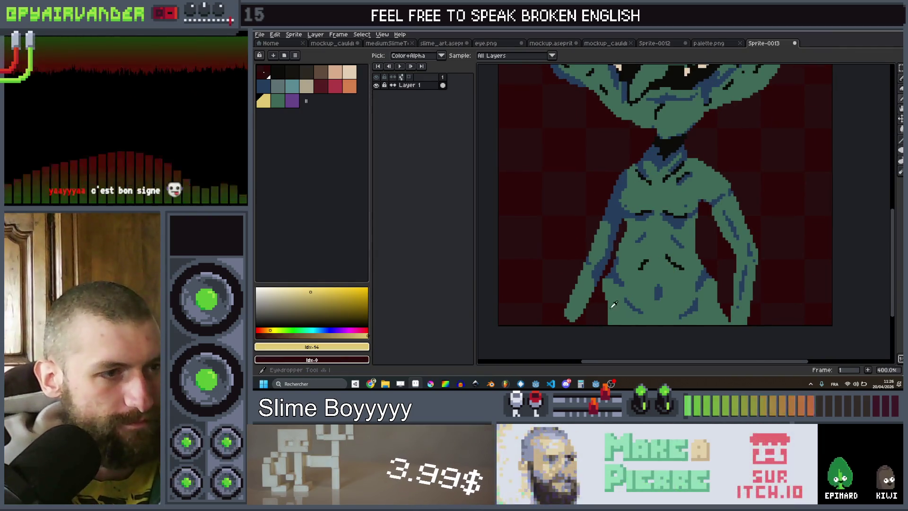
pyautogui.keyDown('alt'); pyautogui.click(581, 297); pyautogui.keyUp('alt')
pyautogui.moveTo(581, 296); pyautogui.dragTo(576, 324)
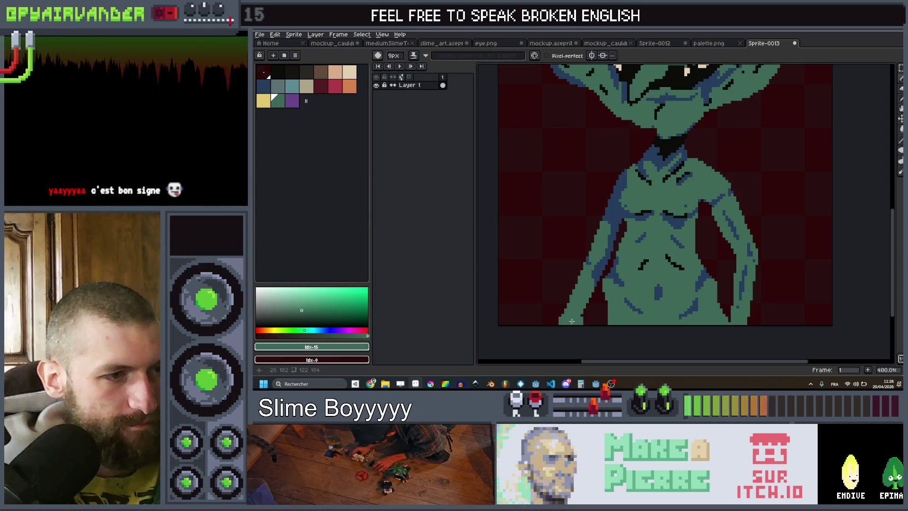
pyautogui.press('-')
pyautogui.scroll(-3, 572, 321)
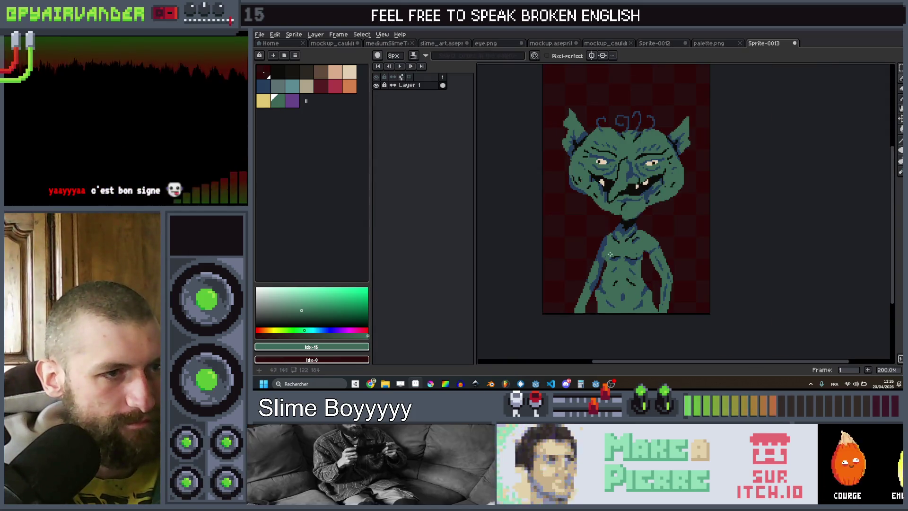
pyautogui.scroll(1, 572, 321)
# Pick black and apply the Outline effect around the whole goblin
pyautogui.click(278, 71)
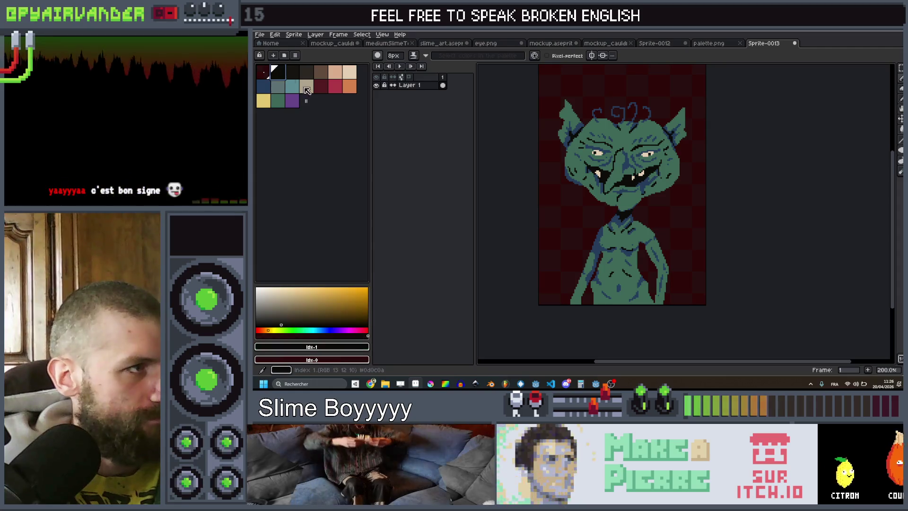
pyautogui.hotkey('shift', 'o')
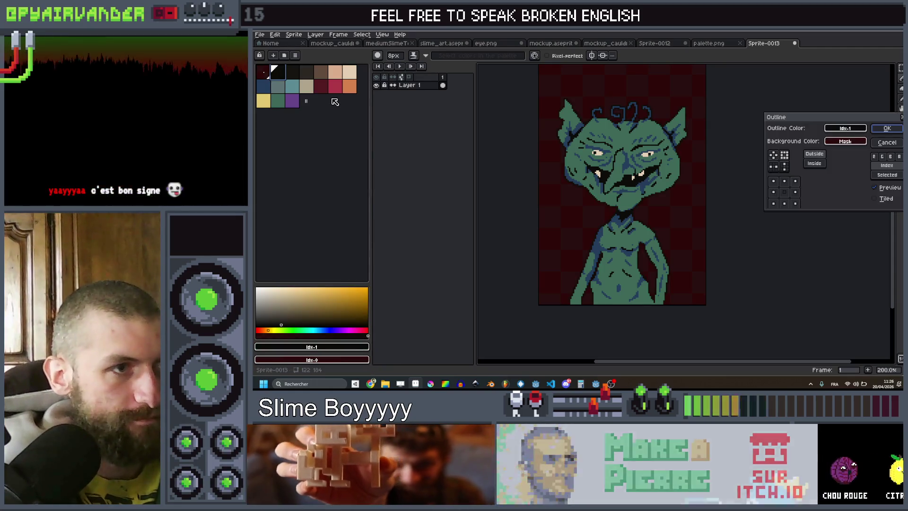
pyautogui.press('Return')
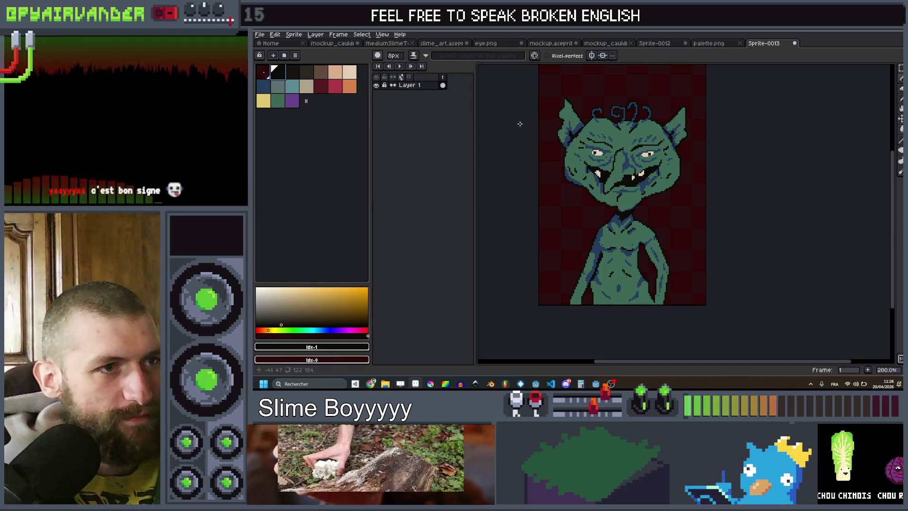
pyautogui.scroll(-1, 652, 182)
pyautogui.scroll(1, 652, 181)
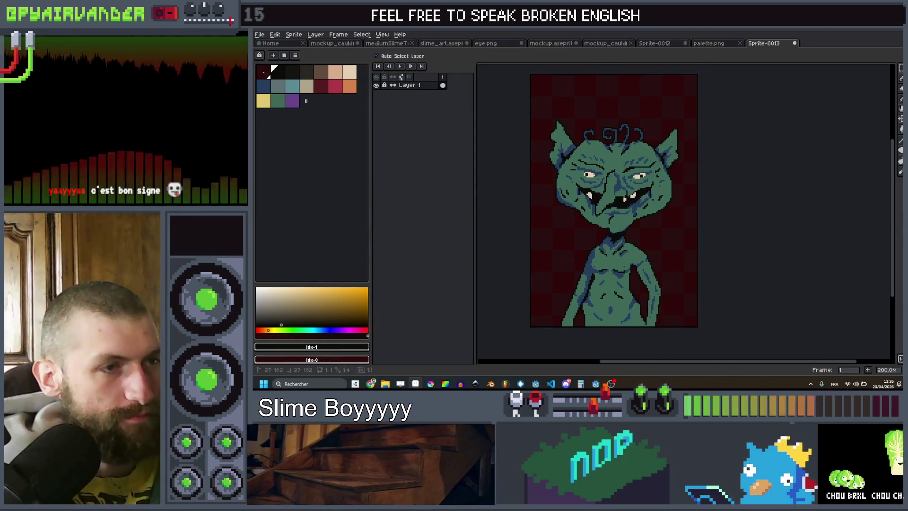
# In the export dialog, browse up to modules and create a new 'clients' folder
pyautogui.hotkey('ctrl', 'shift', 'e')
pyautogui.click(839, 310)
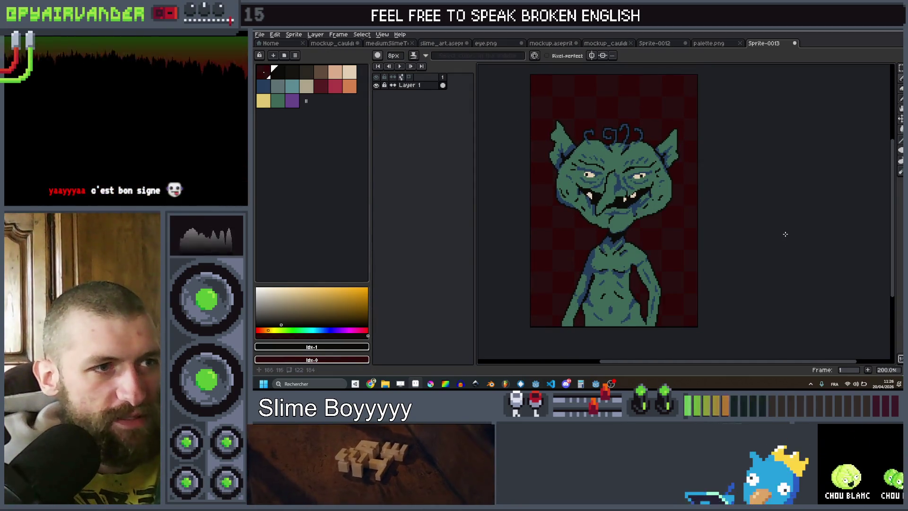
pyautogui.hotkey('ctrl', 'alt', 'shift', 's')
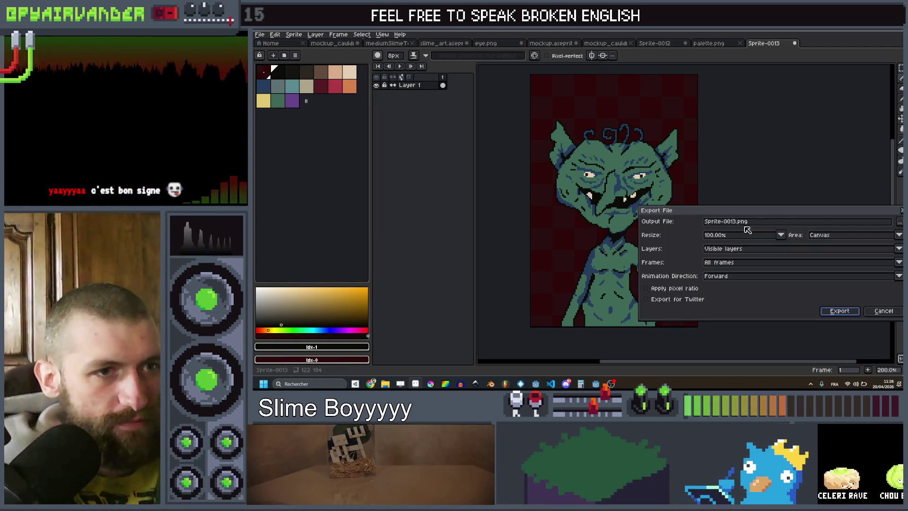
pyautogui.click(748, 222)
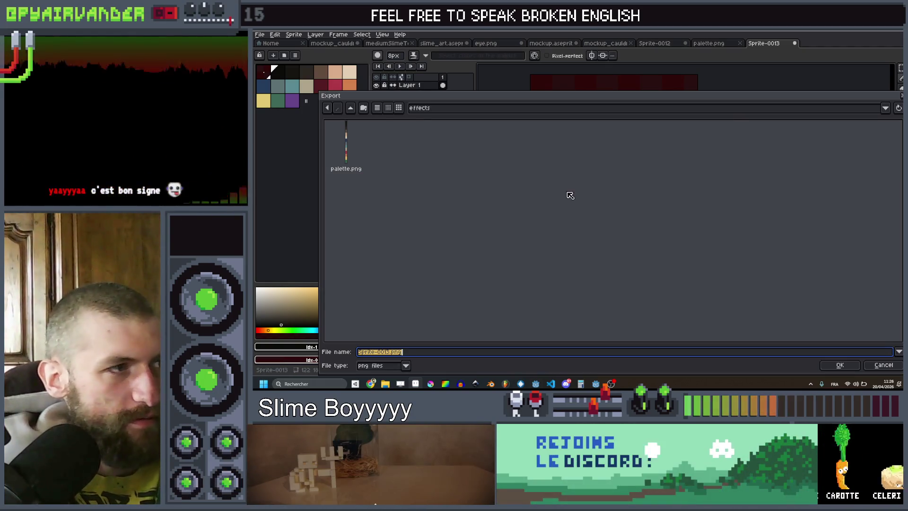
pyautogui.click(350, 112)
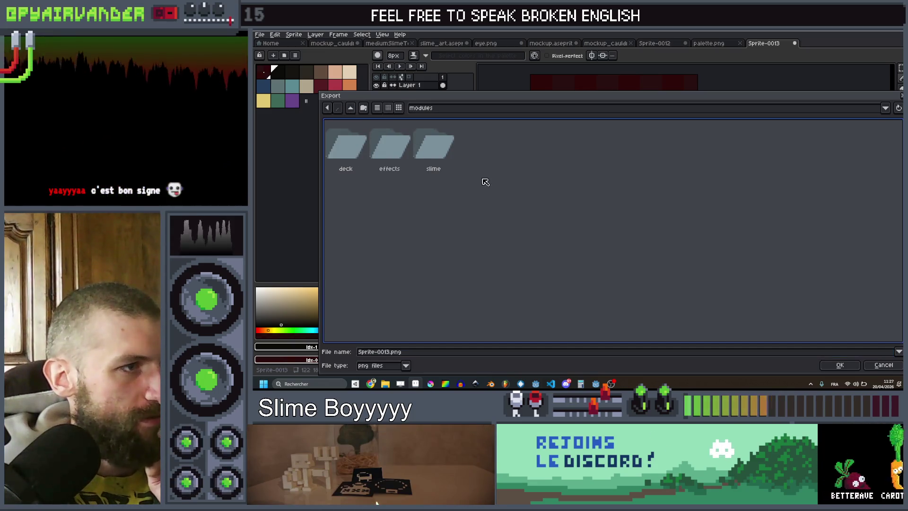
pyautogui.click(363, 107)
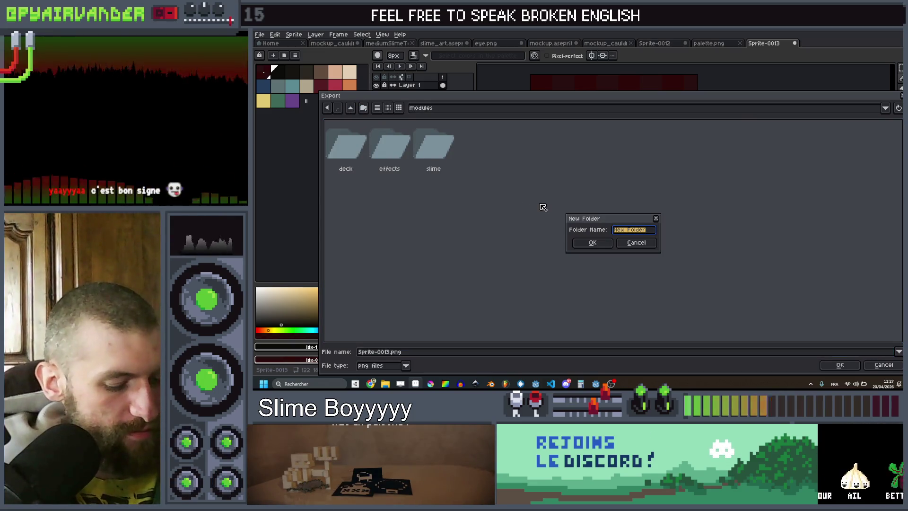
pyautogui.press('Return')
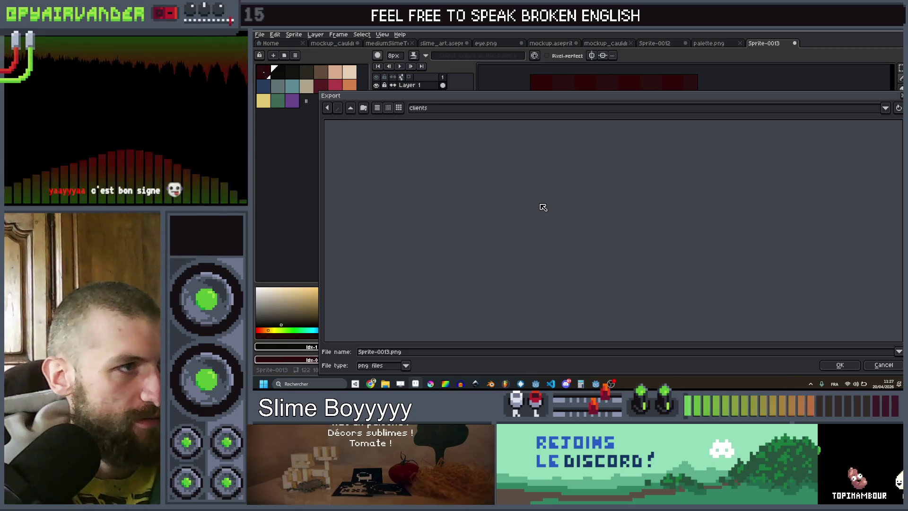
# Export the image as goblin_test.png into the clients folder
pyautogui.doubleClick(390, 353)
pyautogui.write('goblin_')
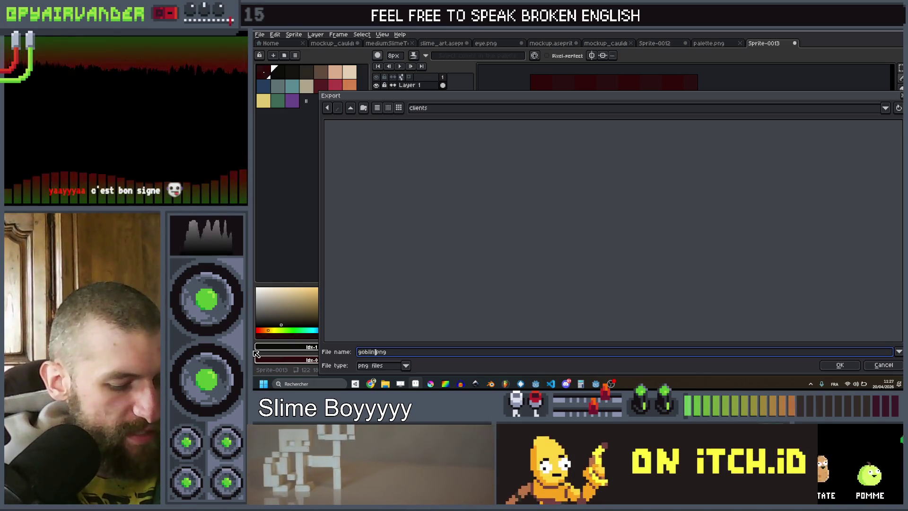
pyautogui.write('test')
pyautogui.press('Return')
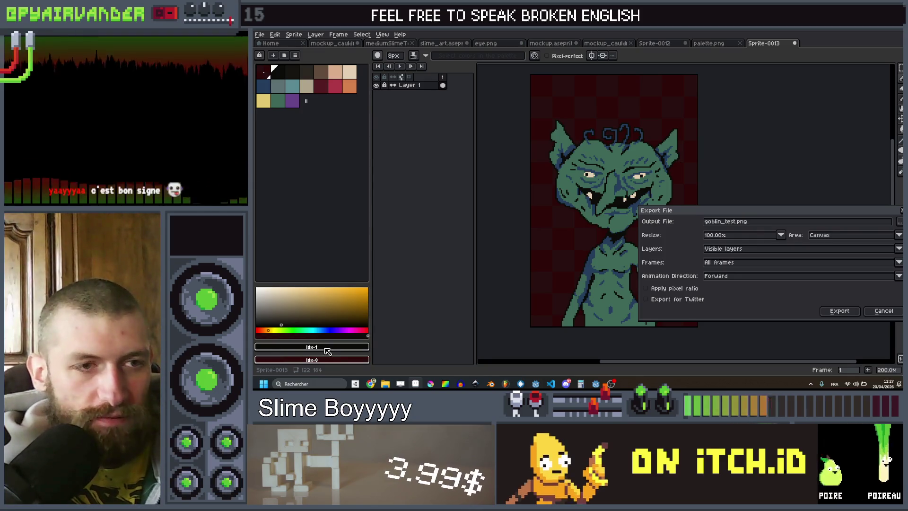
pyautogui.press('Return')
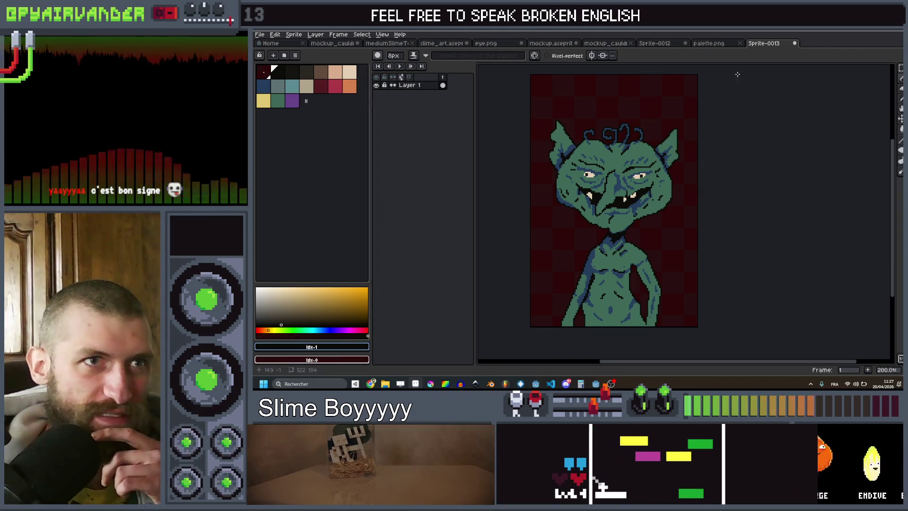
pyautogui.click(552, 43)
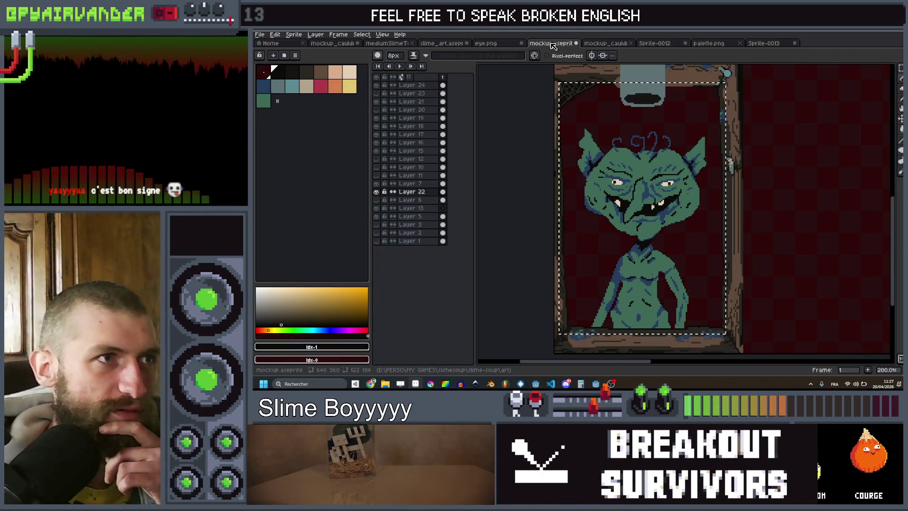
# Hide goblin Layer 22 in the mockup and export the mockup as mockup.png
pyautogui.click(376, 192)
pyautogui.hotkey('ctrl', 'd')
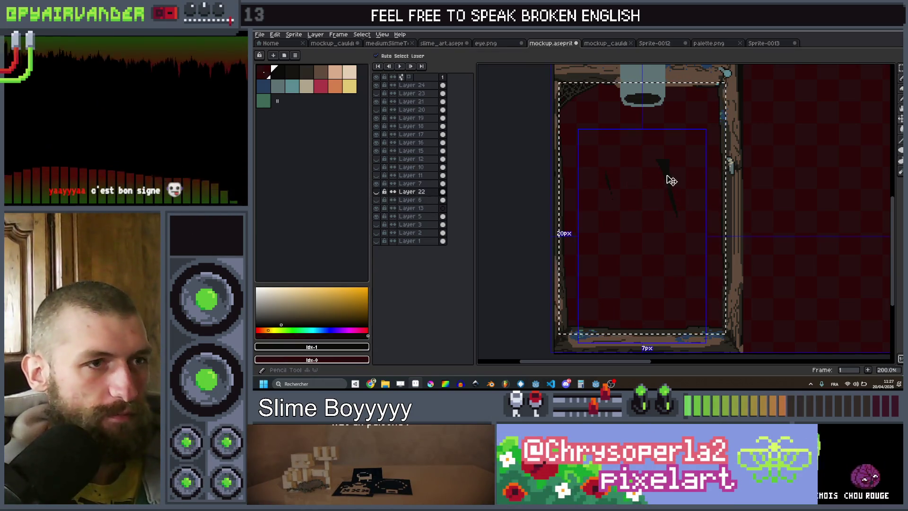
pyautogui.keyDown('ctrl'); pyautogui.click(672, 175); pyautogui.keyUp('ctrl')
pyautogui.hotkey('ctrl', 'shift', 'd')
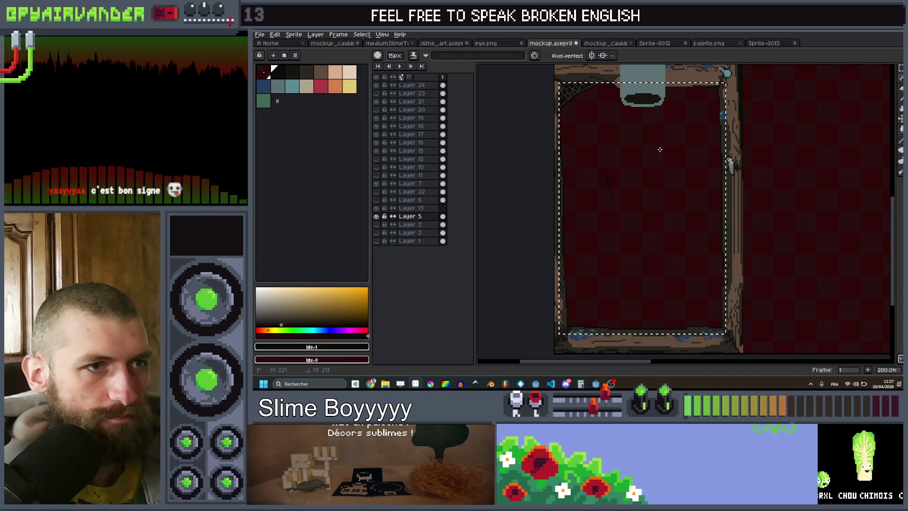
pyautogui.scroll(-2, 633, 175)
pyautogui.hotkey('ctrl', 'shift', 'e')
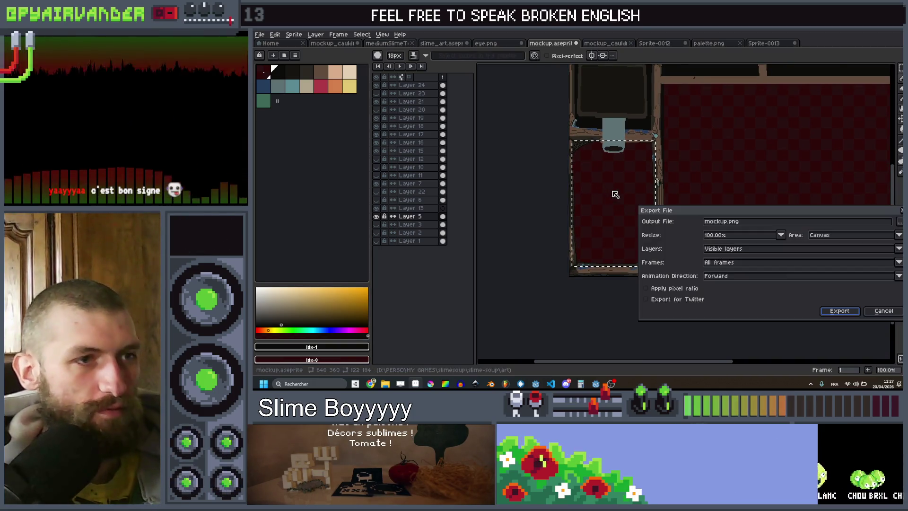
pyautogui.click(840, 311)
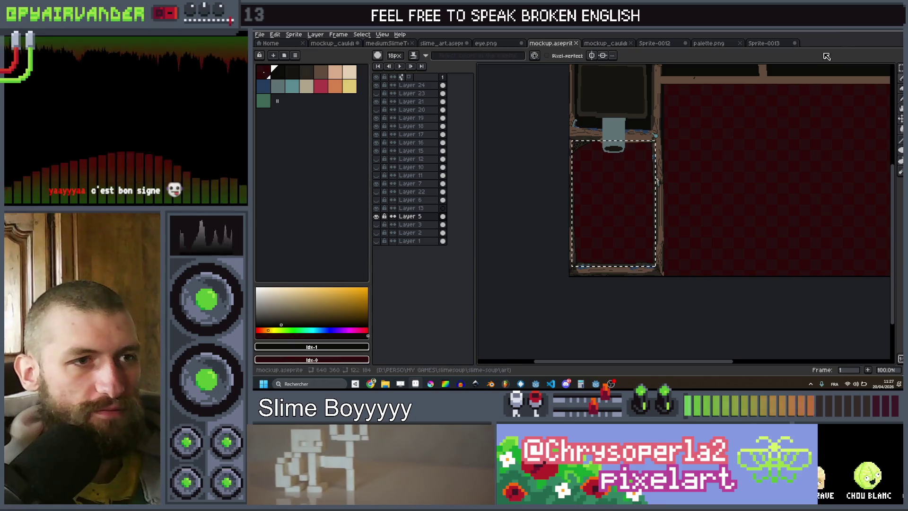
pyautogui.hotkey('alt', 'Tab')
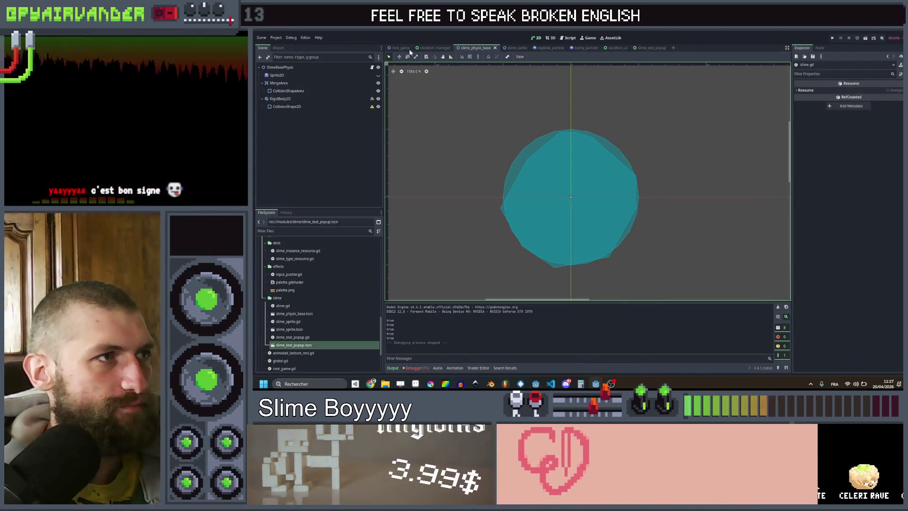
# In the cauldron_ui scene, add a ColorRect child under the CauldronUI root node
pyautogui.click(617, 48)
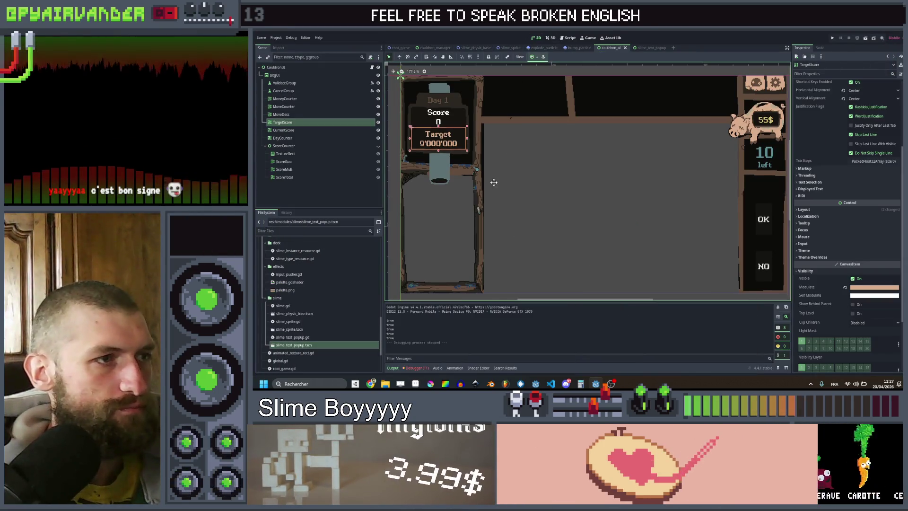
pyautogui.click(302, 122)
pyautogui.click(303, 187)
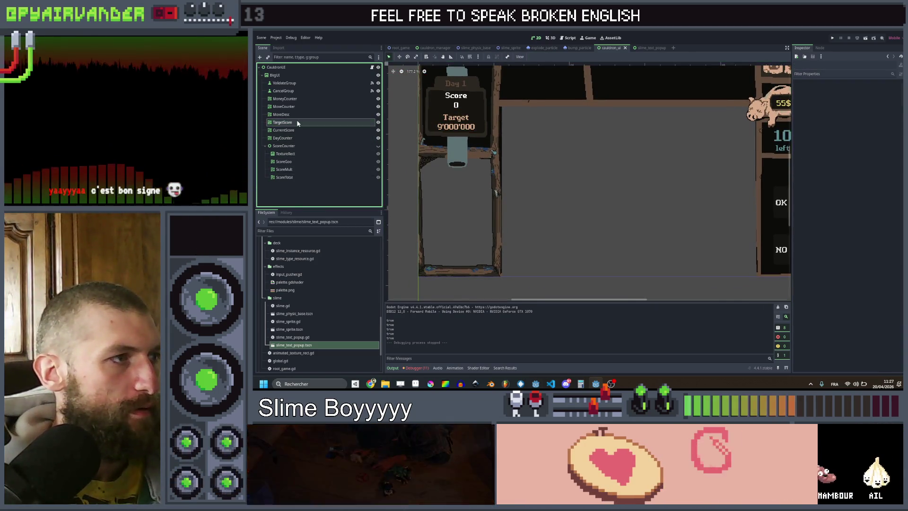
pyautogui.click(289, 76)
pyautogui.rightClick(289, 76)
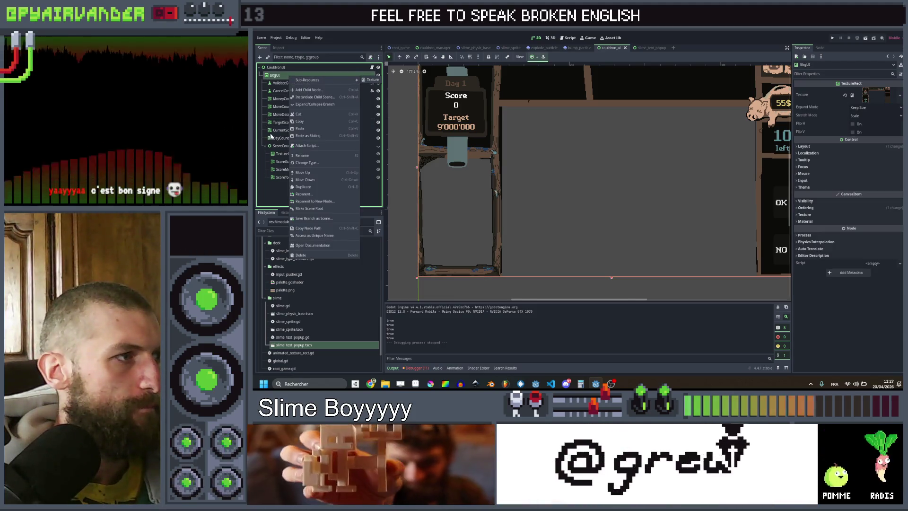
pyautogui.click(279, 68)
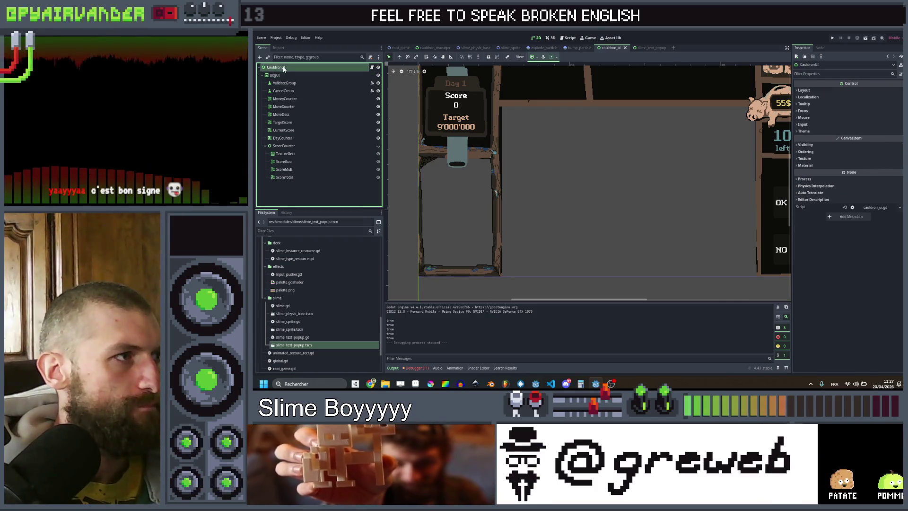
pyautogui.rightClick(283, 68)
pyautogui.click(299, 81)
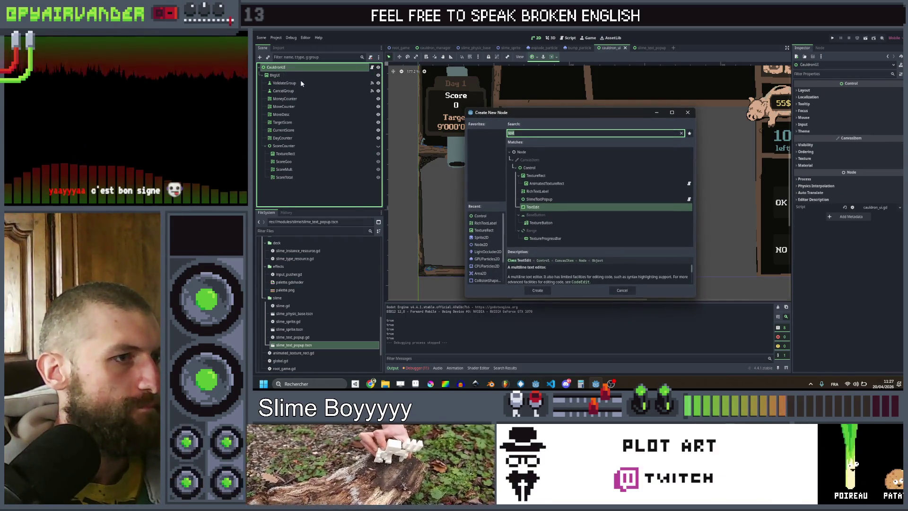
pyautogui.write('colorr')
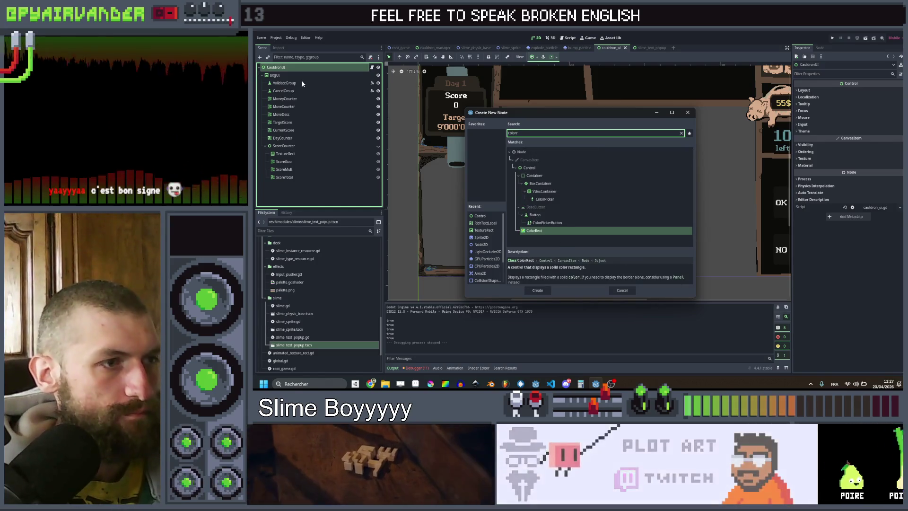
pyautogui.press('Return')
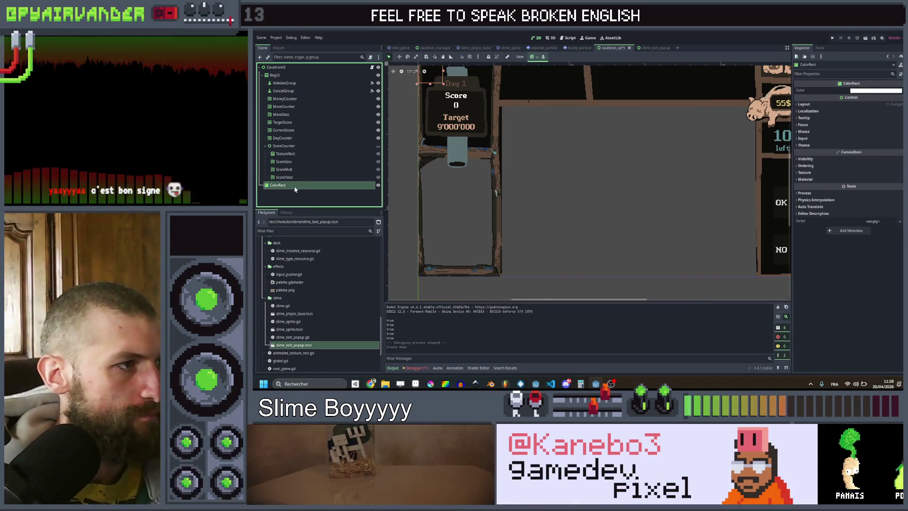
# Move the ColorRect above BigUI and stretch it over the lower-left panel
pyautogui.moveTo(293, 79); pyautogui.dragTo(293, 74)
pyautogui.scroll(2, 485, 125)
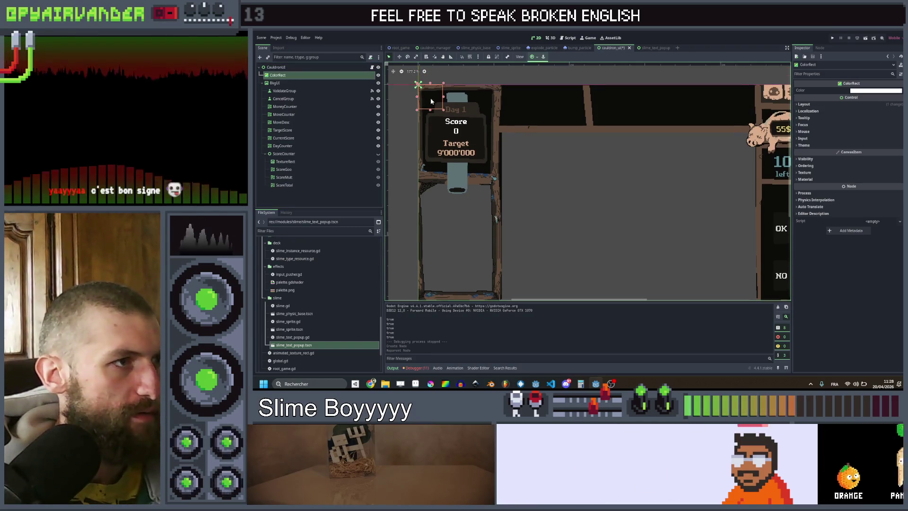
pyautogui.moveTo(458, 164); pyautogui.dragTo(496, 300)
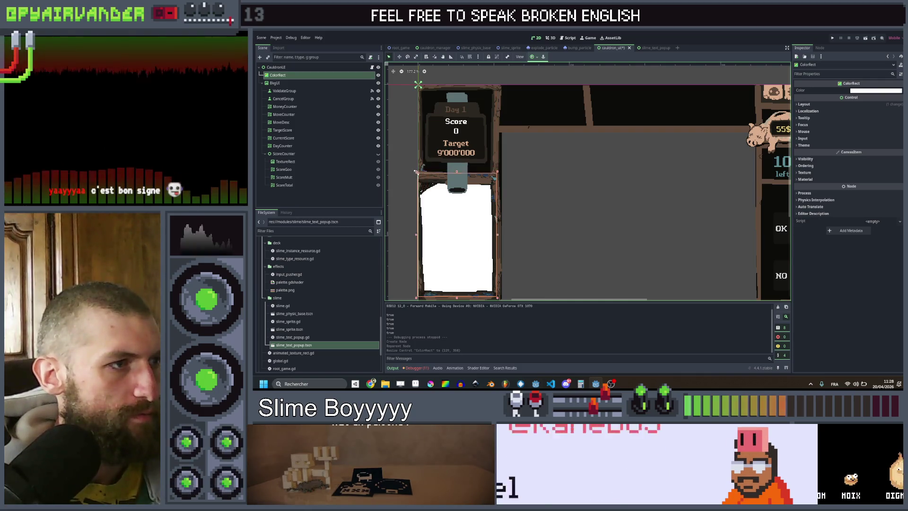
pyautogui.moveTo(415, 171); pyautogui.dragTo(418, 180)
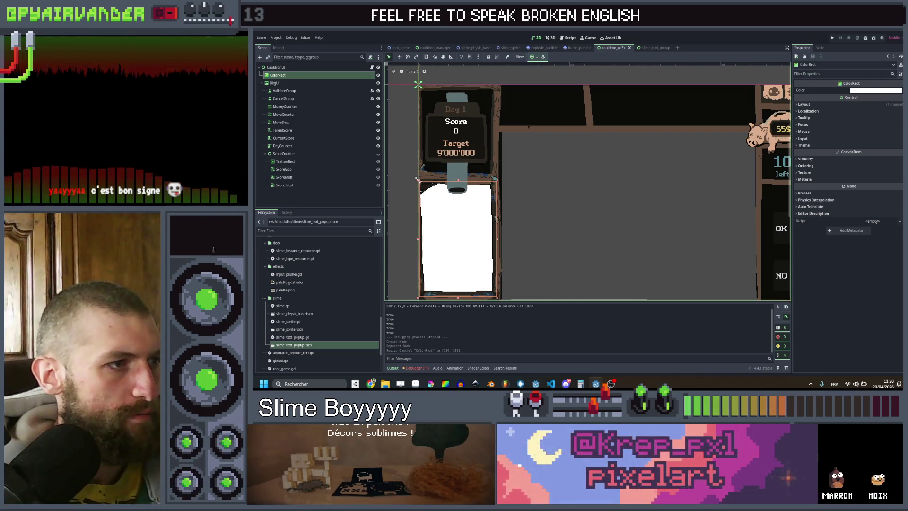
# Give the rectangle the sampled dark background colour and rename it ClientCorner
pyautogui.click(853, 90)
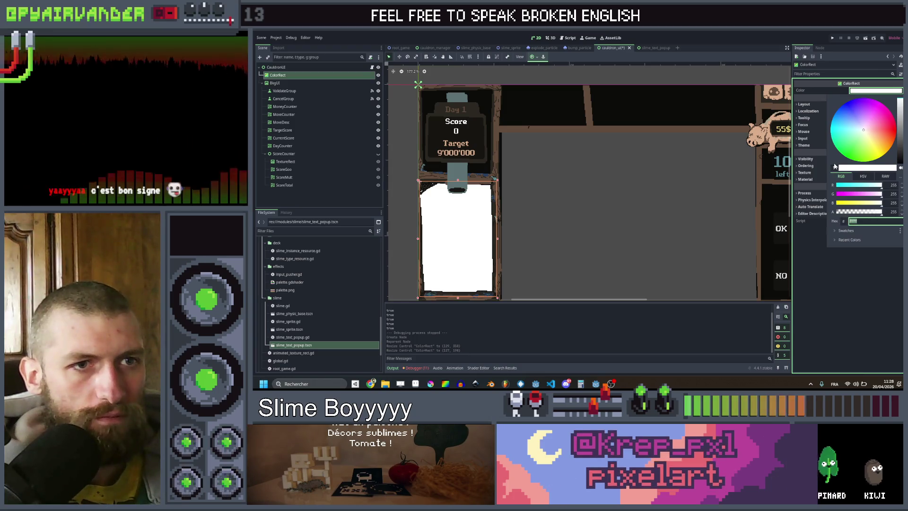
pyautogui.click(834, 168)
pyautogui.click(716, 115)
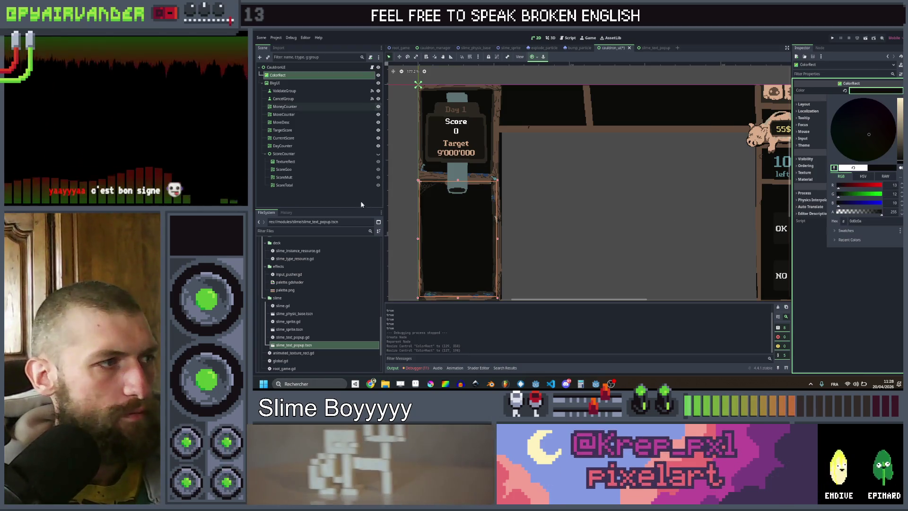
pyautogui.click(335, 197)
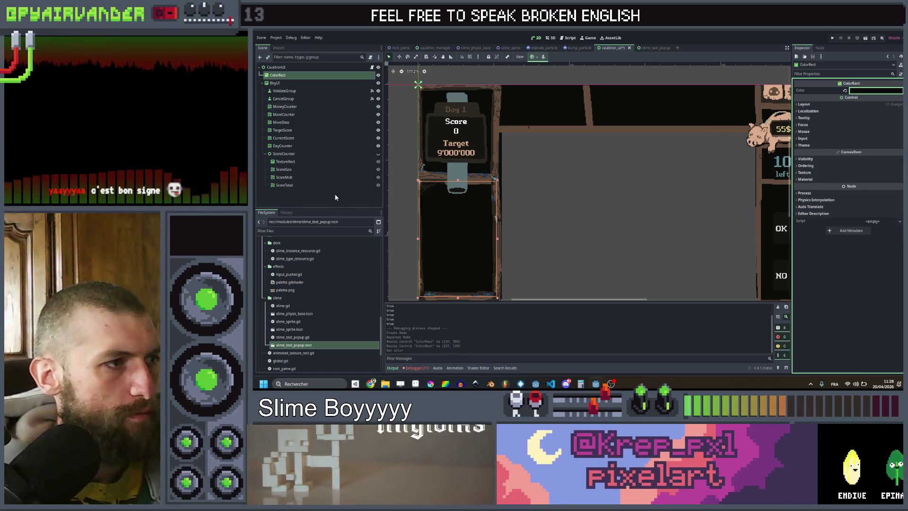
pyautogui.click(291, 79)
pyautogui.doubleClick(292, 77)
pyautogui.write('ClientCorner')
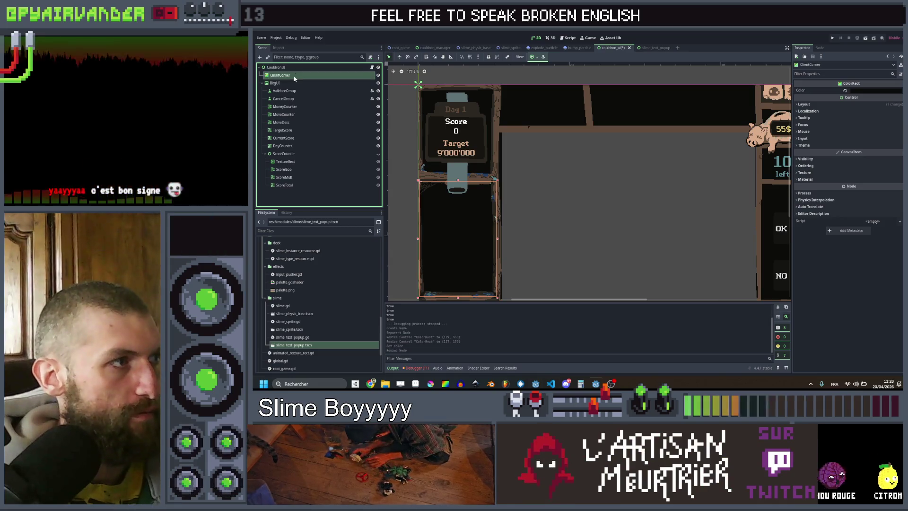
# Add a TextureRect under ClientCorner showing the goblin image, nudged 2 px right
pyautogui.rightClick(294, 78)
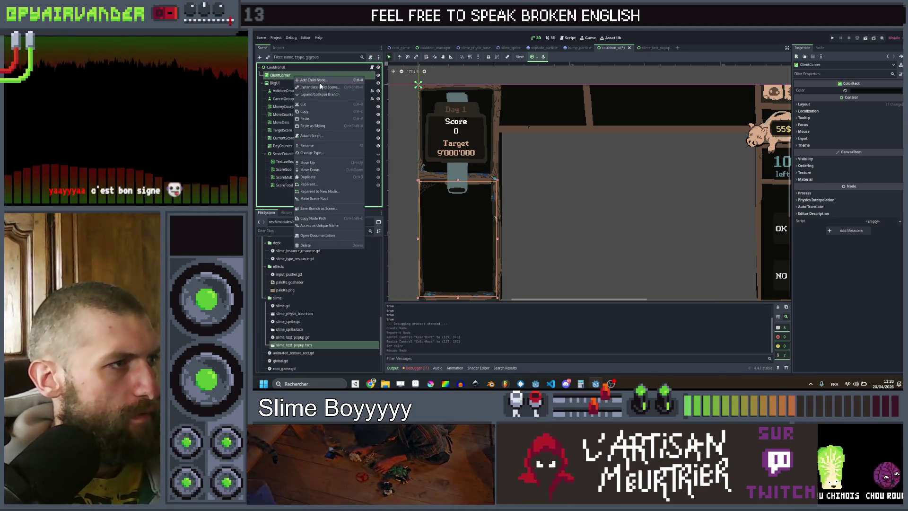
pyautogui.click(320, 82)
pyautogui.write('text')
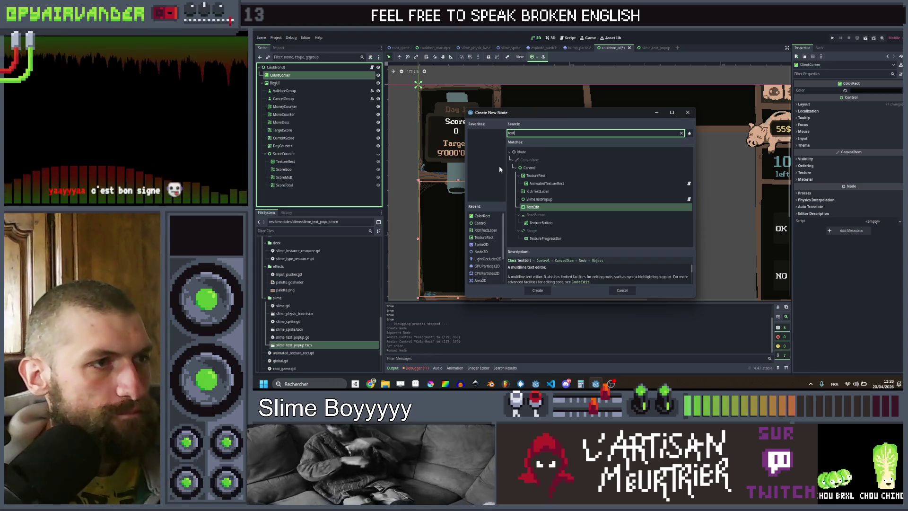
pyautogui.doubleClick(536, 177)
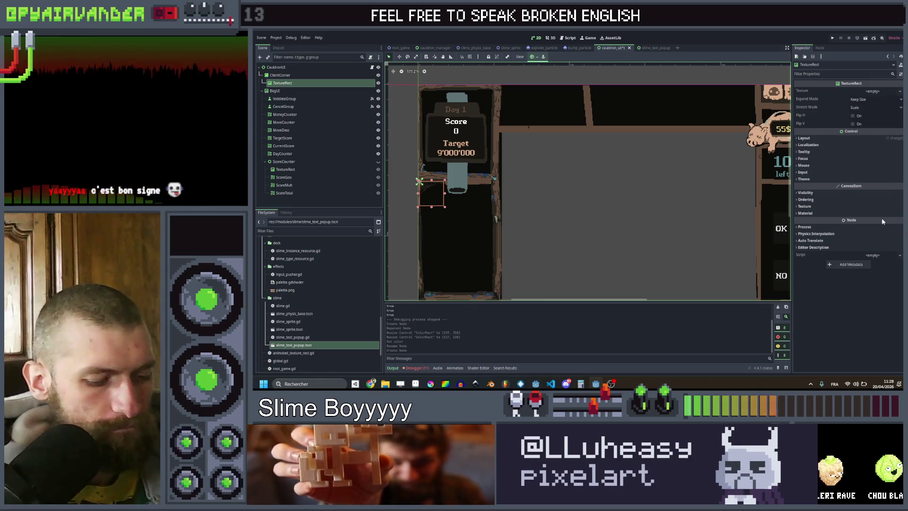
pyautogui.doubleClick(574, 201)
pyautogui.scroll(5, 474, 213)
pyautogui.click(475, 215)
pyautogui.click(311, 83)
pyautogui.scroll(2, 479, 161)
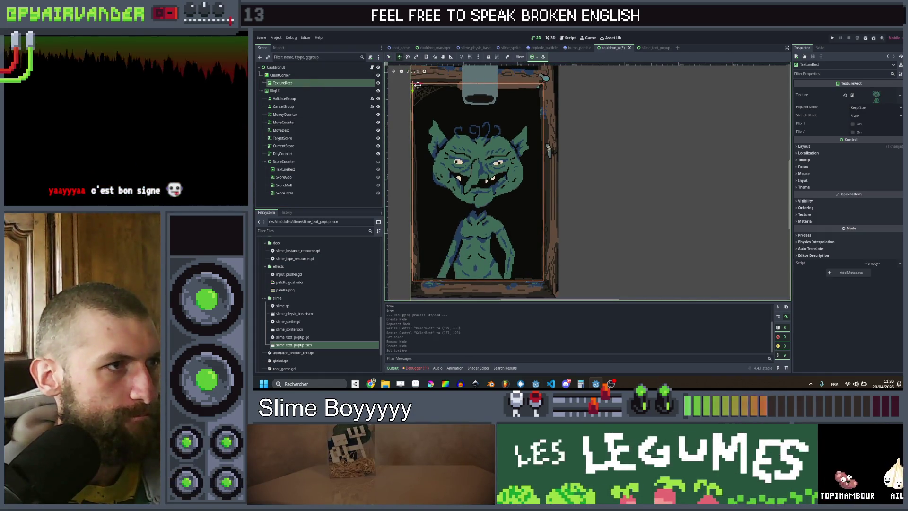
pyautogui.moveTo(417, 83); pyautogui.dragTo(421, 92)
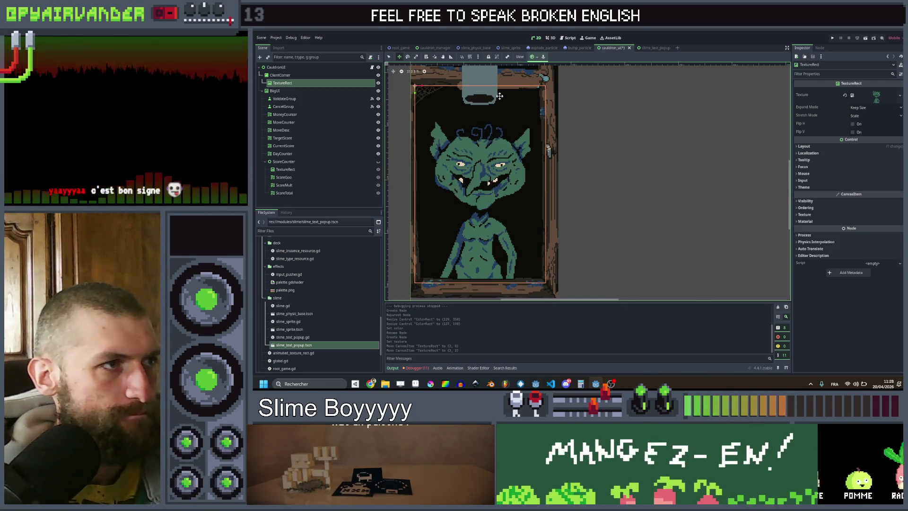
# Set the TextureRect's Transform pivot offset to 61, 184
pyautogui.click(799, 147)
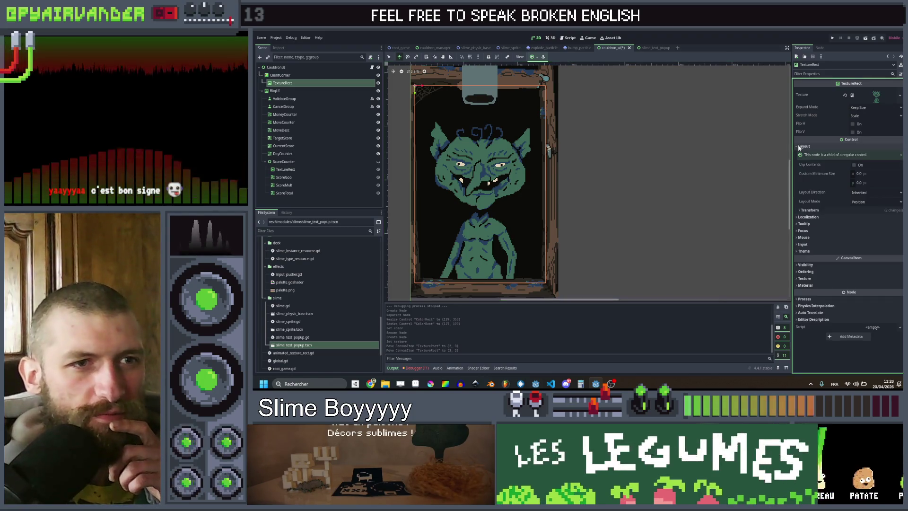
pyautogui.click(801, 211)
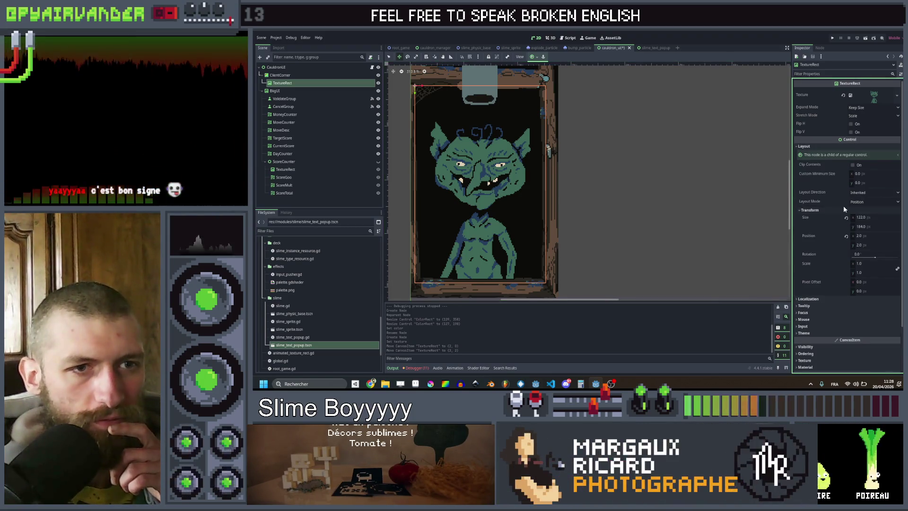
pyautogui.scroll(-2, 870, 210)
pyautogui.click(865, 245)
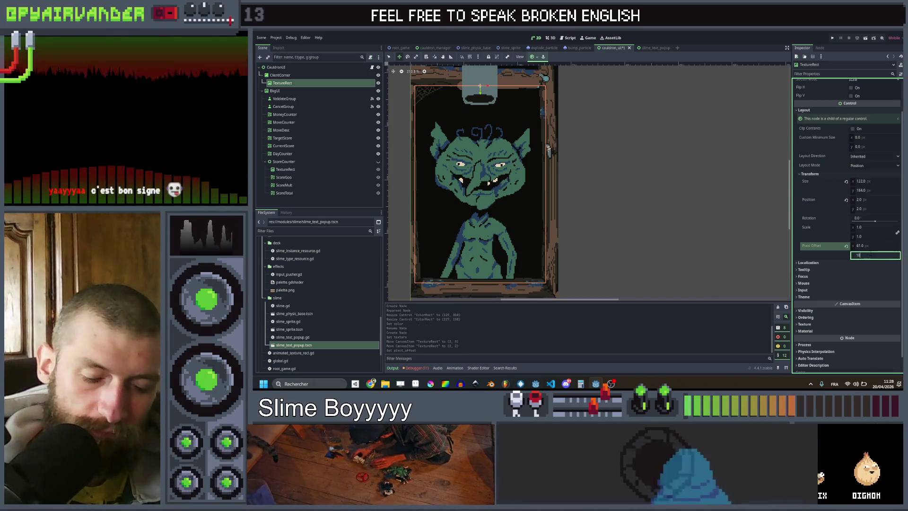
pyautogui.write('84')
pyautogui.press('Return')
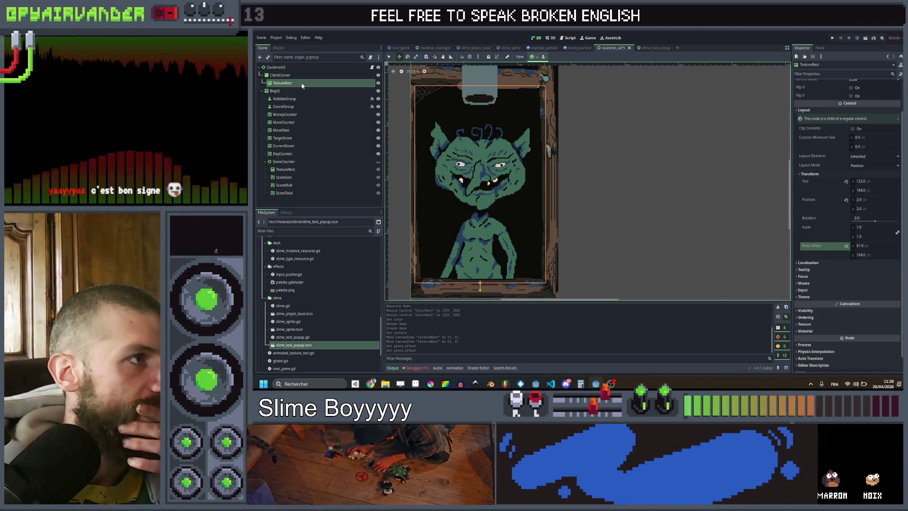
# Rename the goblin TextureRect node to Client
pyautogui.click(305, 89)
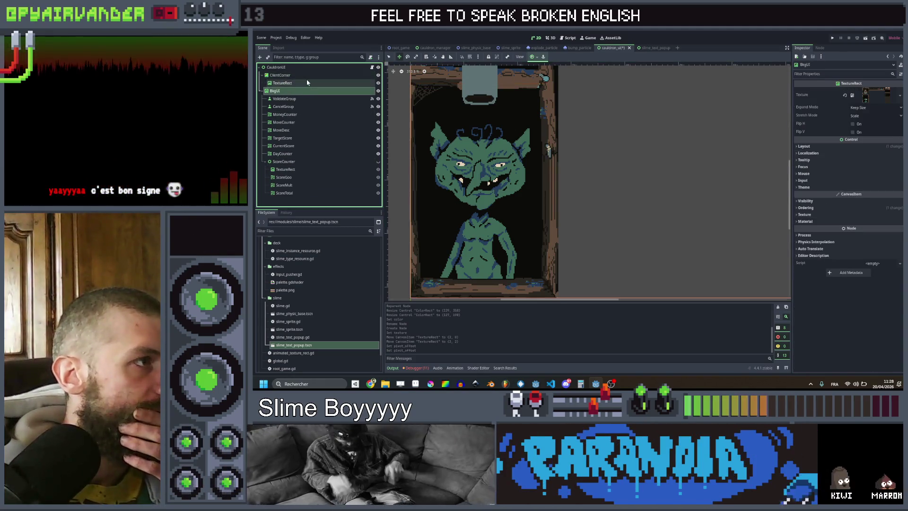
pyautogui.click(307, 83)
pyautogui.click(312, 83)
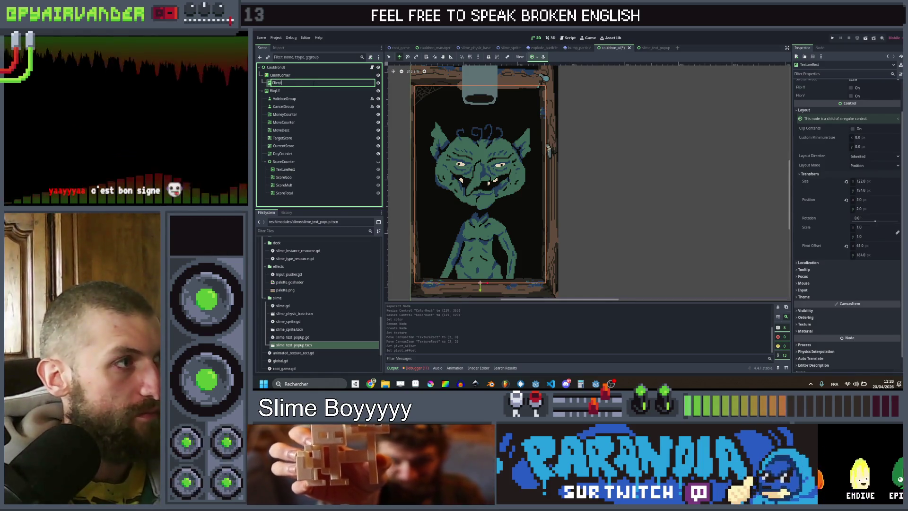
pyautogui.press('Return')
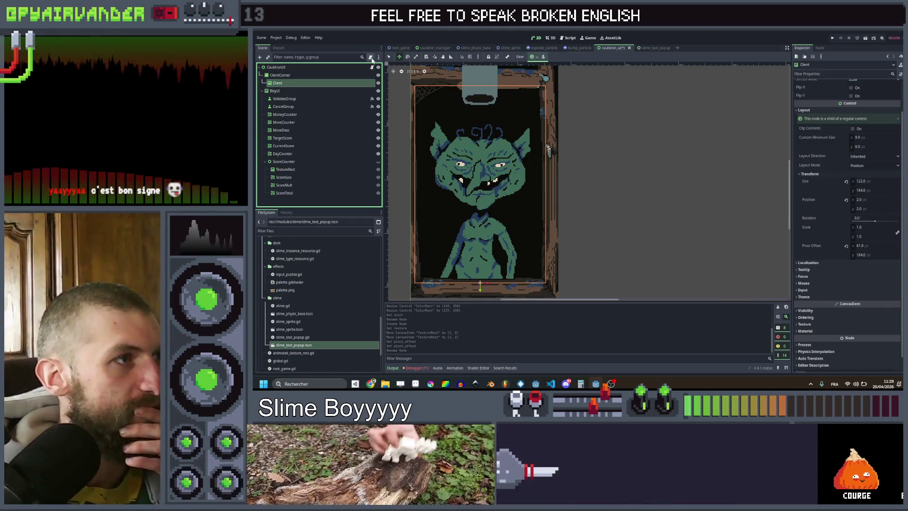
# Attach a new client.gd script declaring class_name ClientSprite and save it
pyautogui.click(371, 57)
pyautogui.click(555, 249)
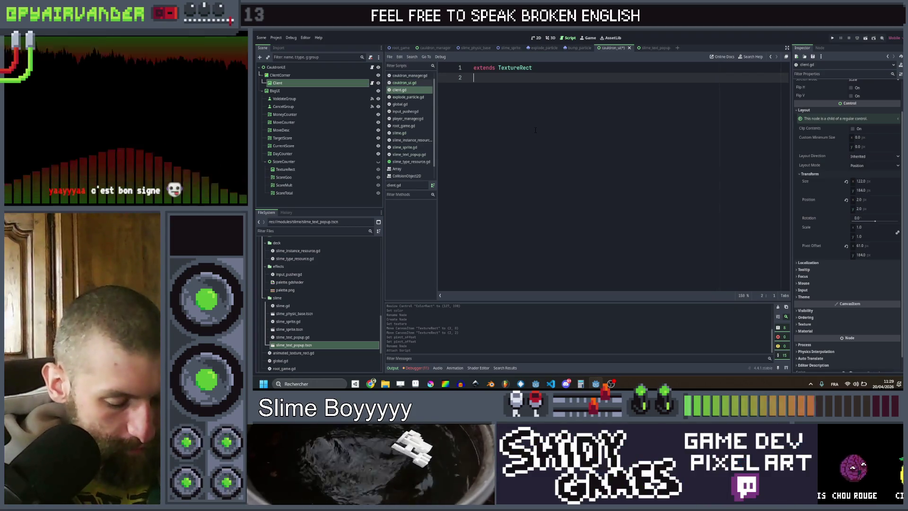
pyautogui.write('class_name ClientSprite')
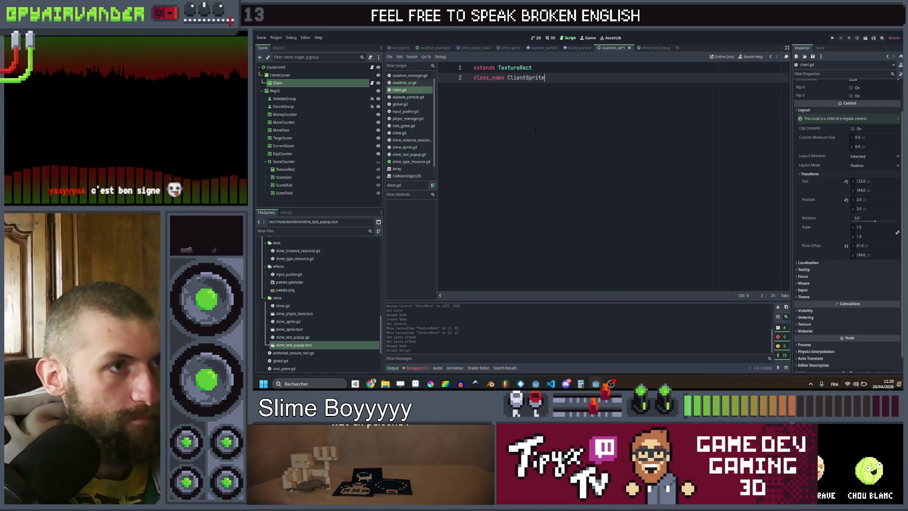
pyautogui.press('Return')
pyautogui.press('Return')
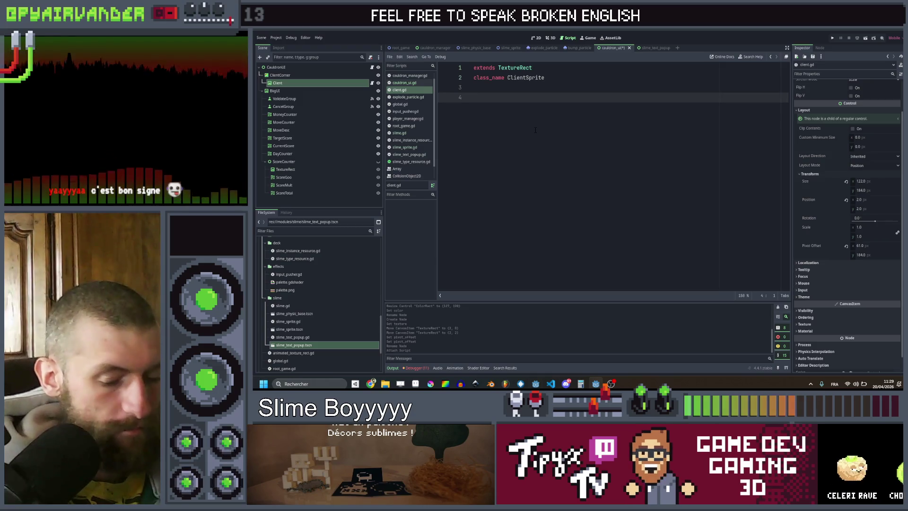
pyautogui.hotkey('ctrl', 's')
# Add a _process function whose scale line starts 'scale = sin(Time.'
pyautogui.press('Return')
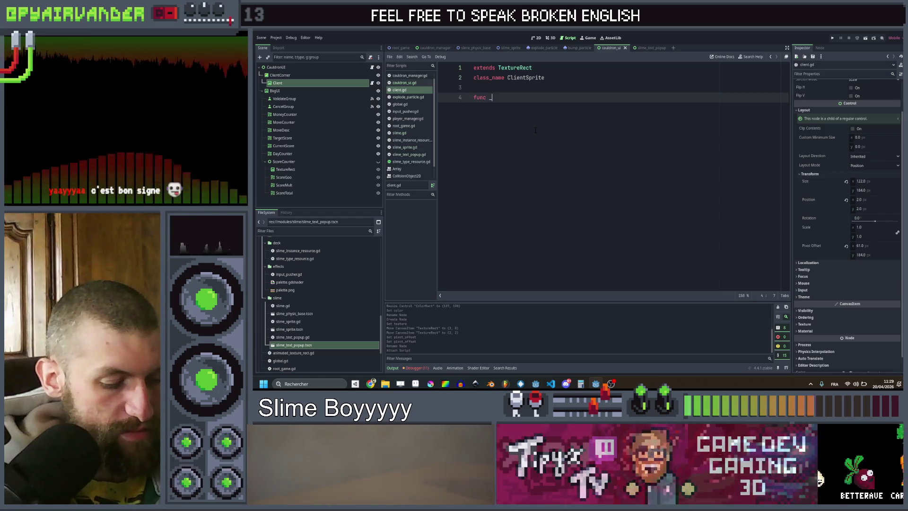
pyautogui.write('_pro')
pyautogui.press('Return')
pyautogui.press('Return')
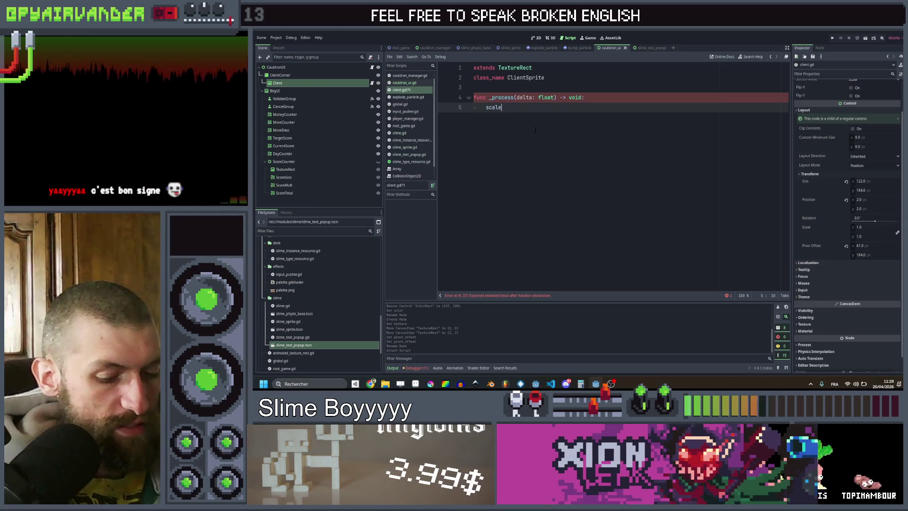
pyautogui.write('ale = ')
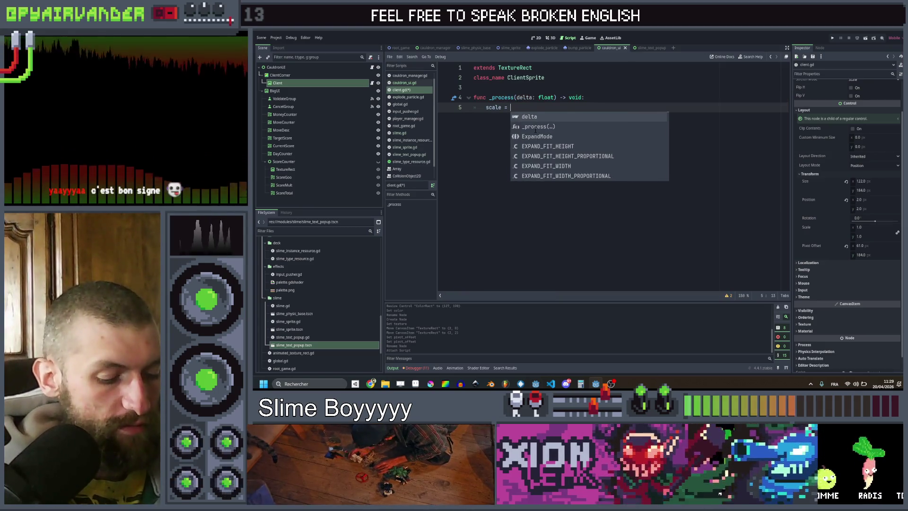
pyautogui.write('sin')
pyautogui.write('(Time.')
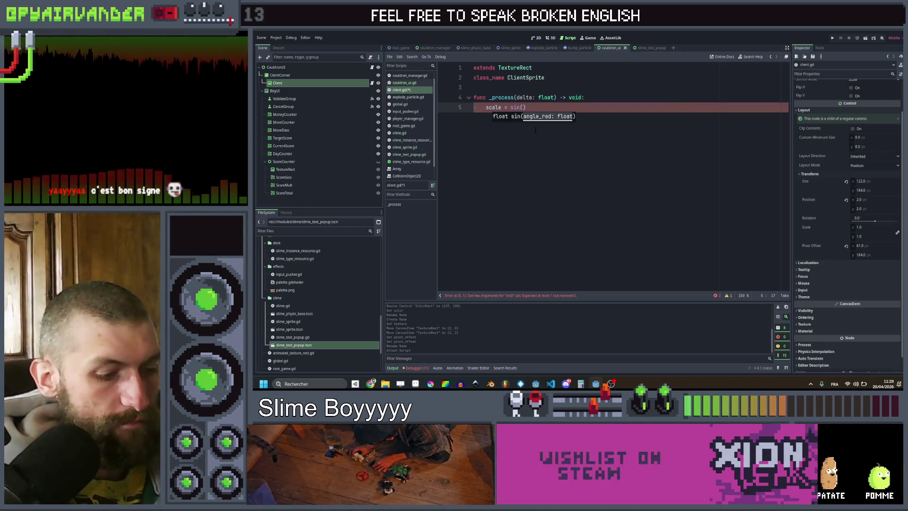
pyautogui.press('Escape')
# Declare var respiration_speed = 0.2 above the _process function
pyautogui.press('Up')
pyautogui.press('Up')
pyautogui.press('Return')
pyautogui.press('Return')
pyautogui.press('Up')
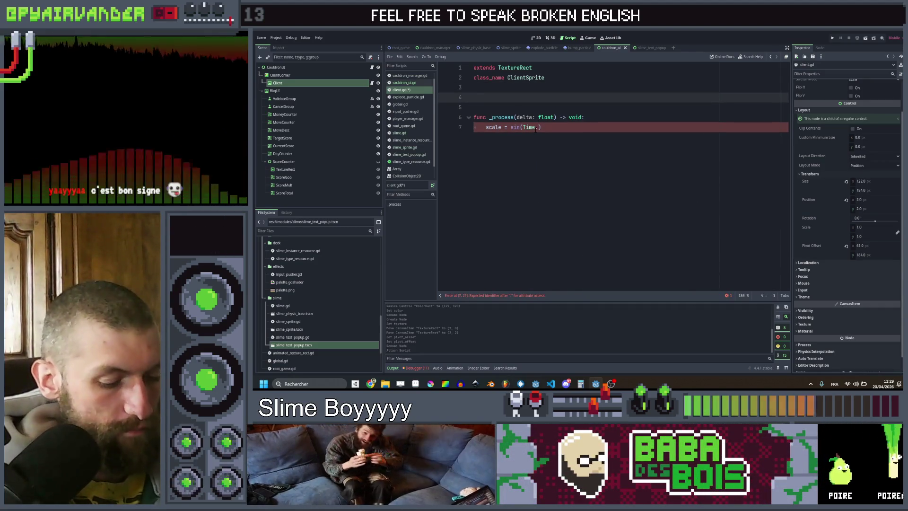
pyautogui.press('BackSpace')
pyautogui.write('va')
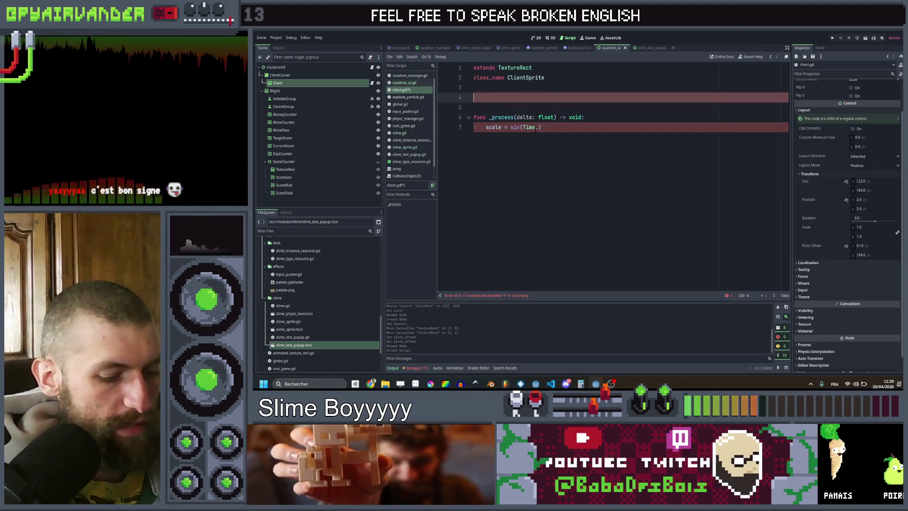
pyautogui.write('r respiration_speed = ')
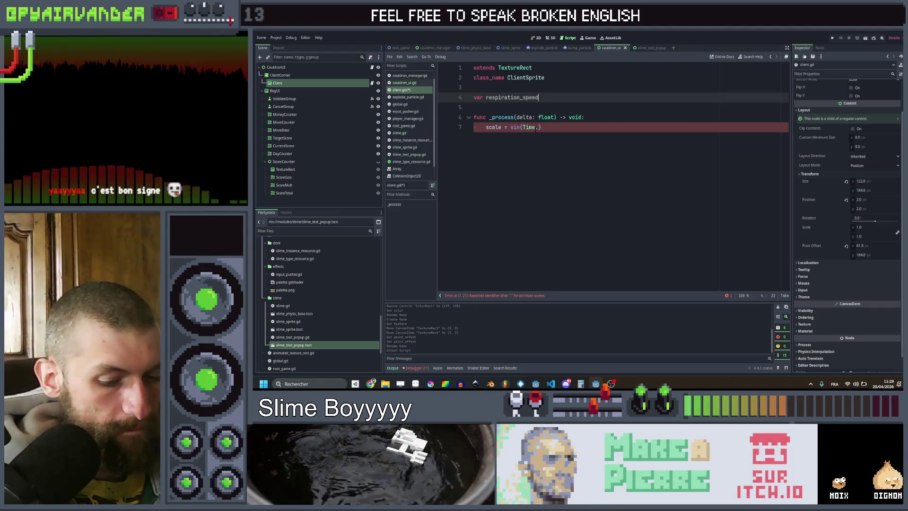
pyautogui.write('0.2')
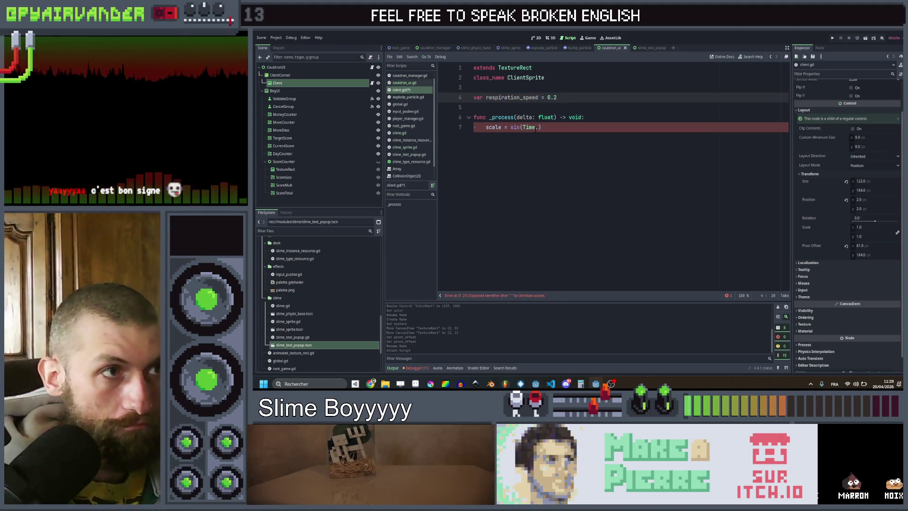
pyautogui.press('Return')
# Begin a second 'var respiration_' line, then move to the scale line on line 8
pyautogui.write('r respi')
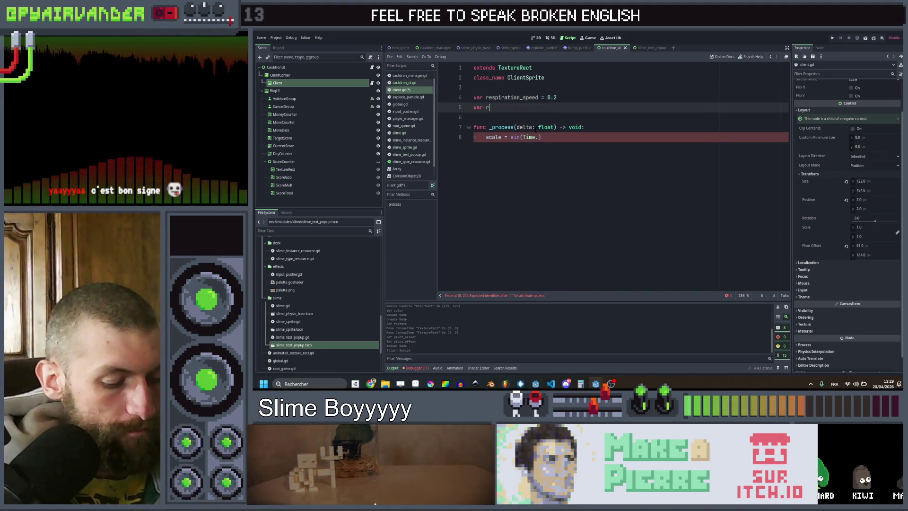
pyautogui.write('ration_')
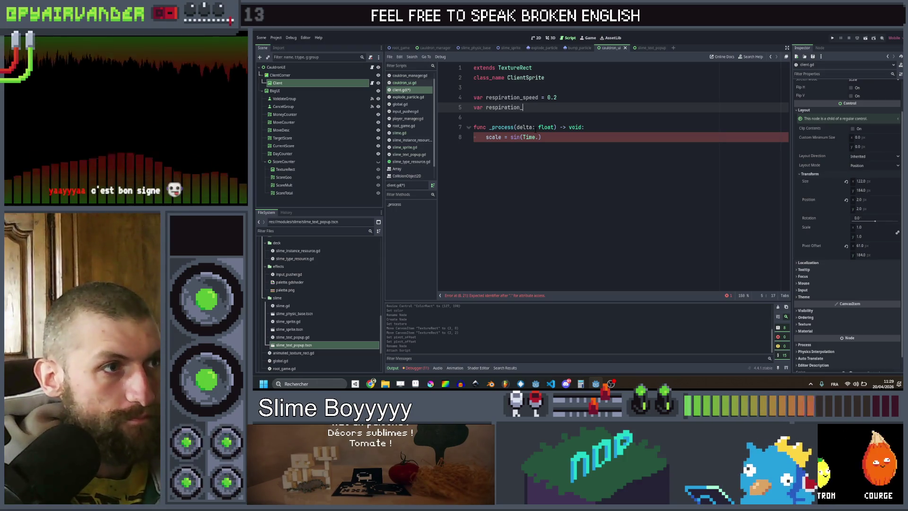
pyautogui.press('Down')
pyautogui.press('Down')
pyautogui.press('Down')
pyautogui.press('End')
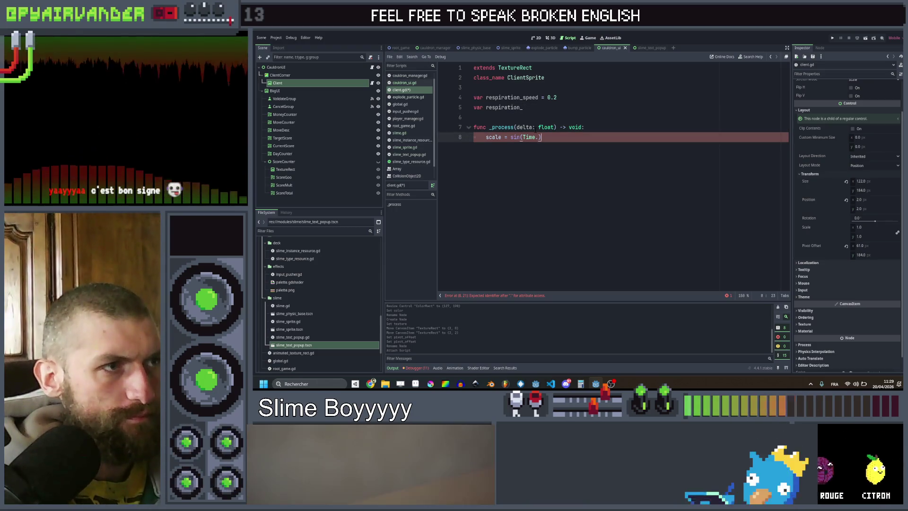
pyautogui.click(501, 137)
# Make line 8 set scale.x and finish the variable as respiration_amount = 0.1
pyautogui.write('.x')
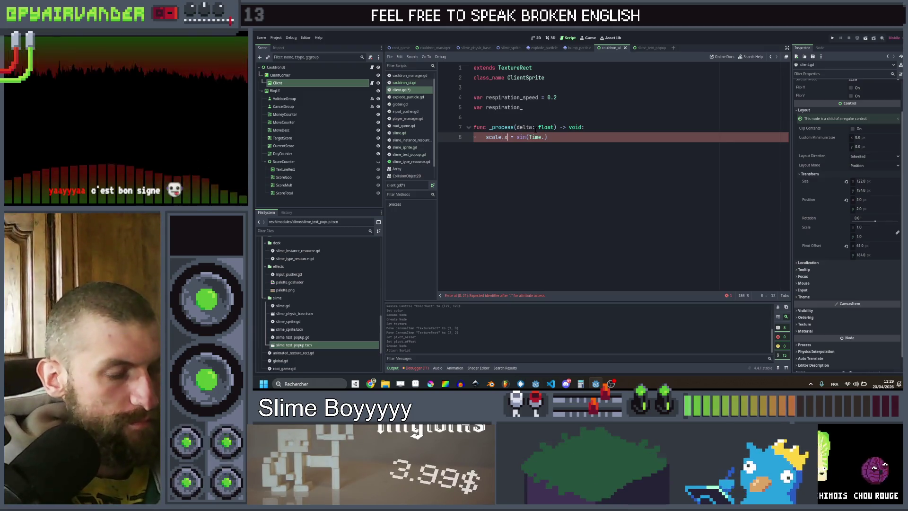
pyautogui.press('Escape')
pyautogui.press('Up')
pyautogui.press('Up')
pyautogui.press('Up')
pyautogui.press('End')
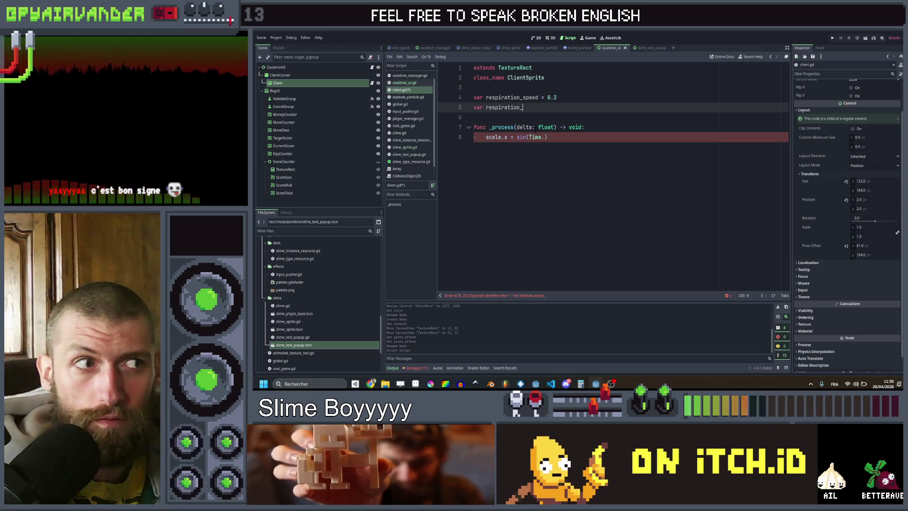
pyautogui.write('amou')
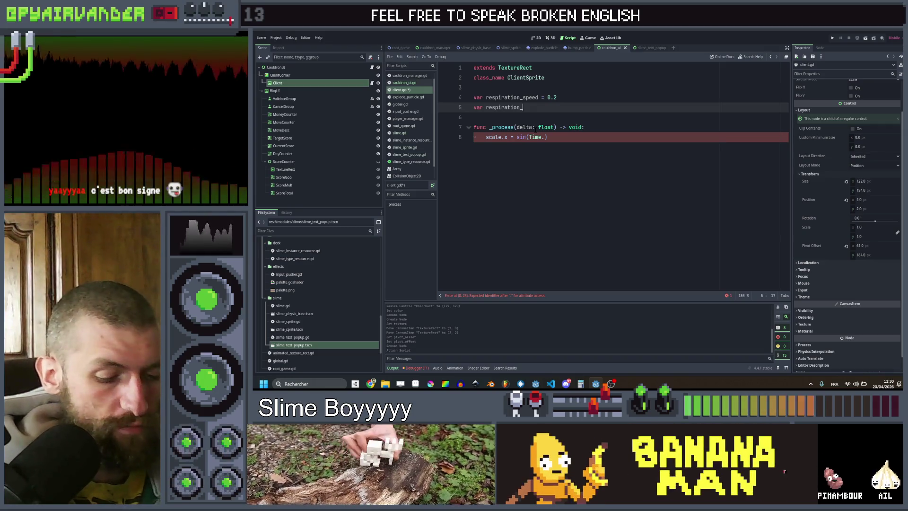
pyautogui.write('nt = 1.1')
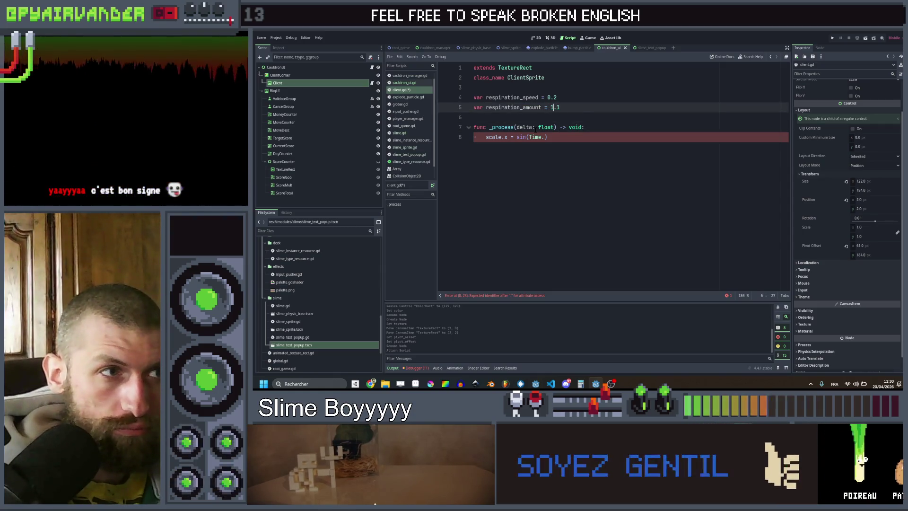
pyautogui.write('0')
# Complete the sine argument as Time.get_ticks_msec() * respiration_speed
pyautogui.press('Down')
pyautogui.press('Down')
pyautogui.press('Down')
pyautogui.press('Left')
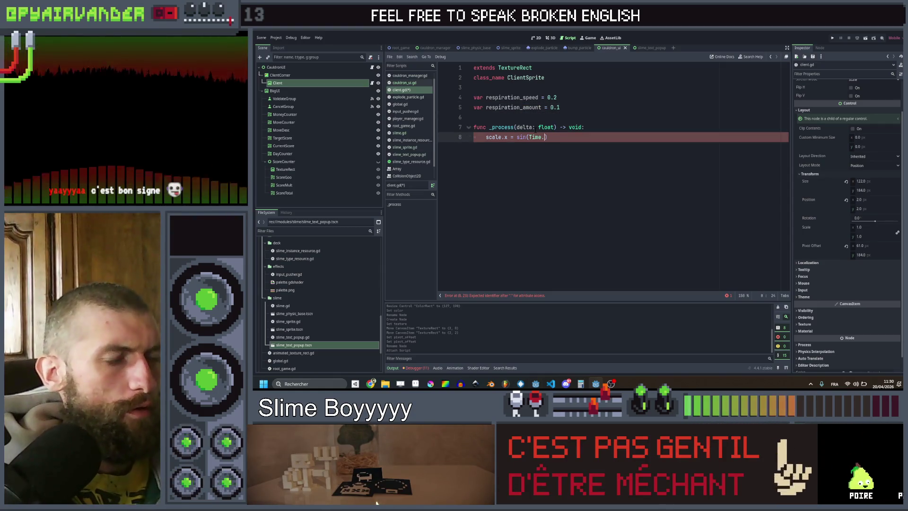
pyautogui.write('mse')
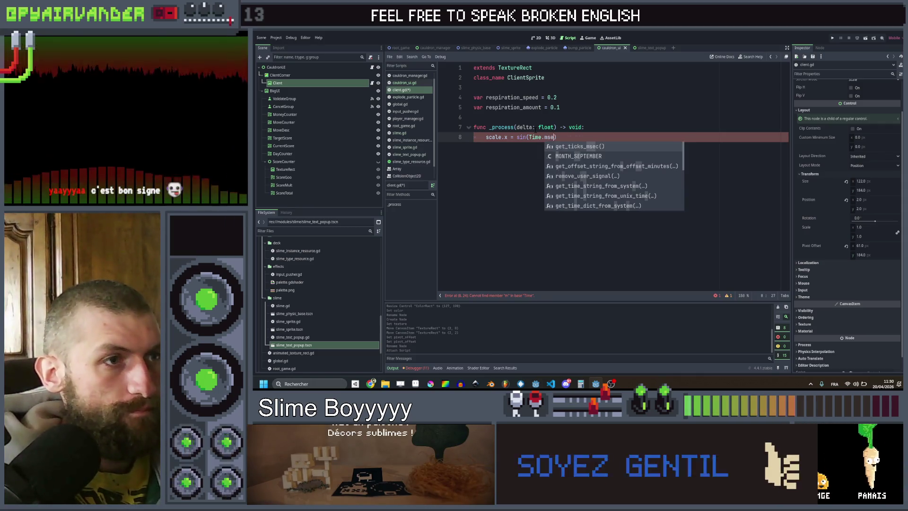
pyautogui.press('Return')
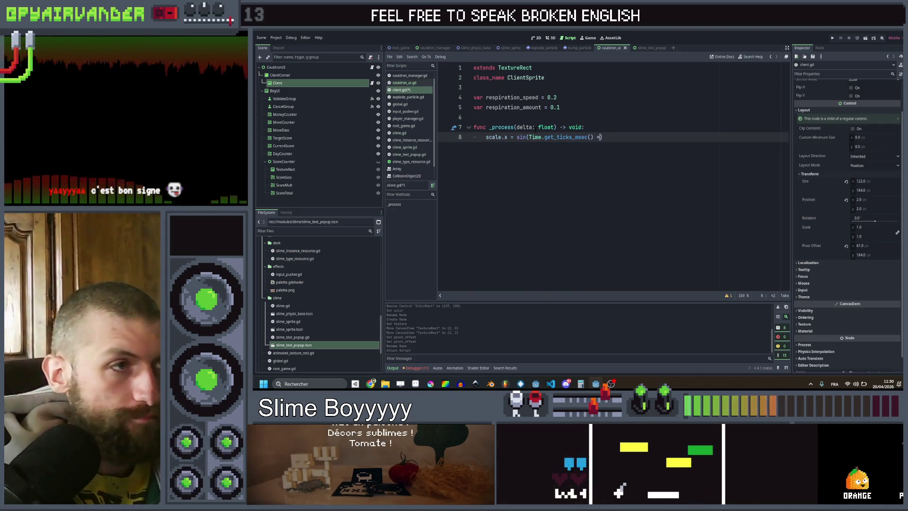
pyautogui.write('resp')
pyautogui.press('Down')
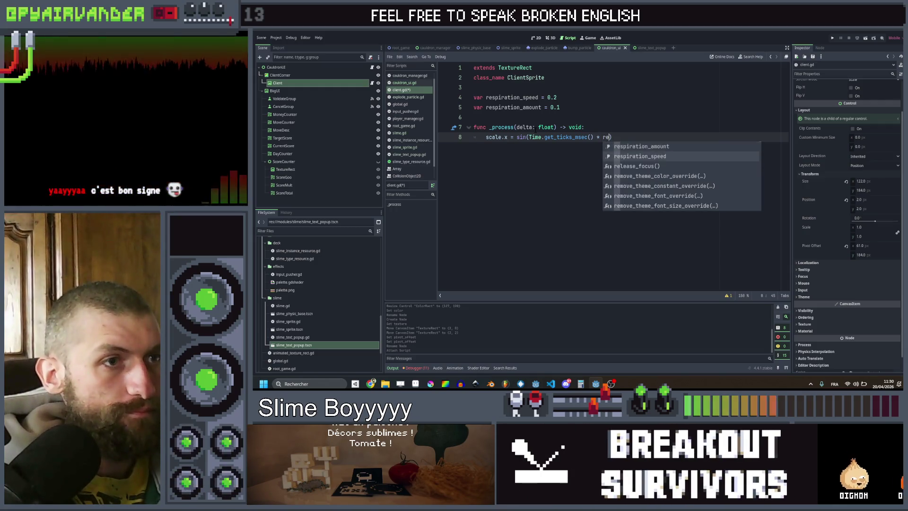
pyautogui.press('Return')
# Multiply the parenthesised sine by respiration_amount and save the script
pyautogui.write('* ')
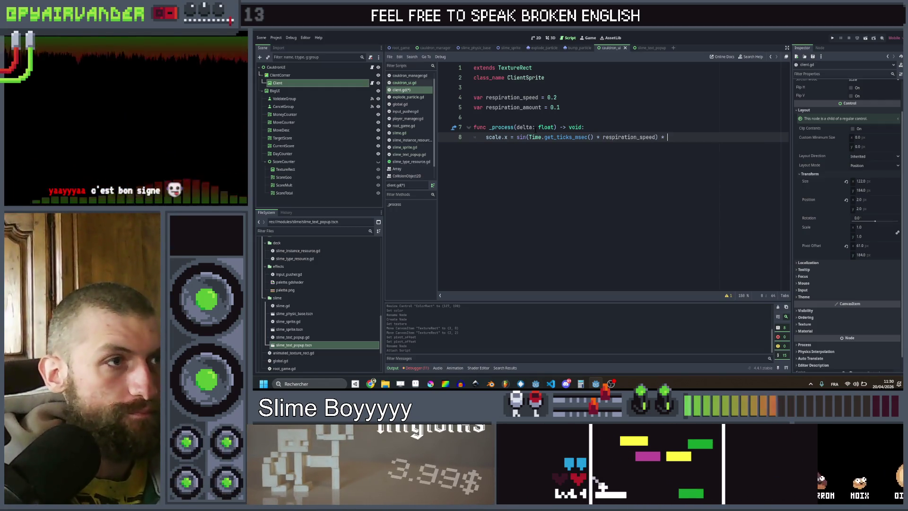
pyautogui.write('1+')
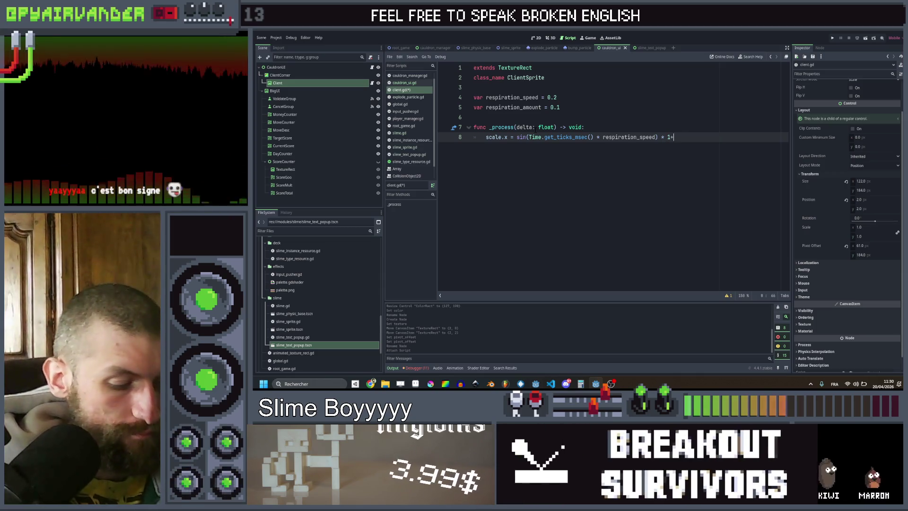
pyautogui.press('Down')
pyautogui.press('Return')
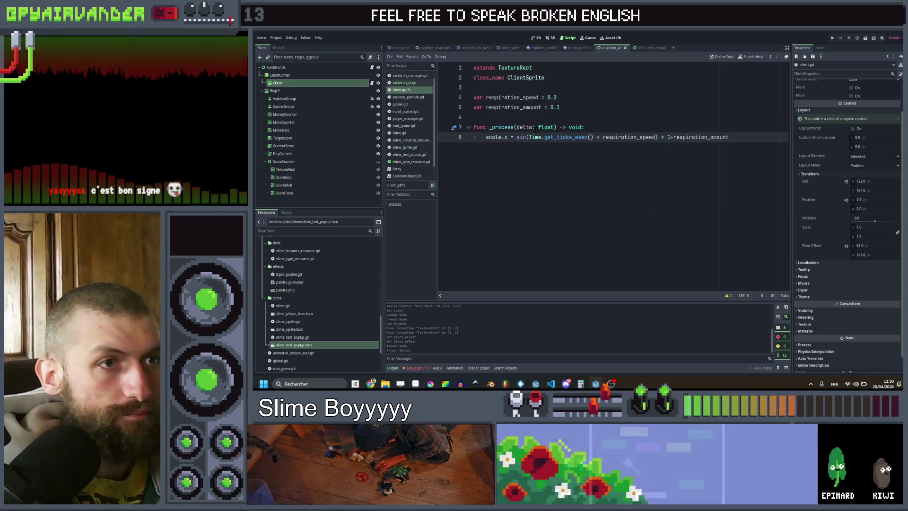
pyautogui.click(667, 137)
pyautogui.write('(')
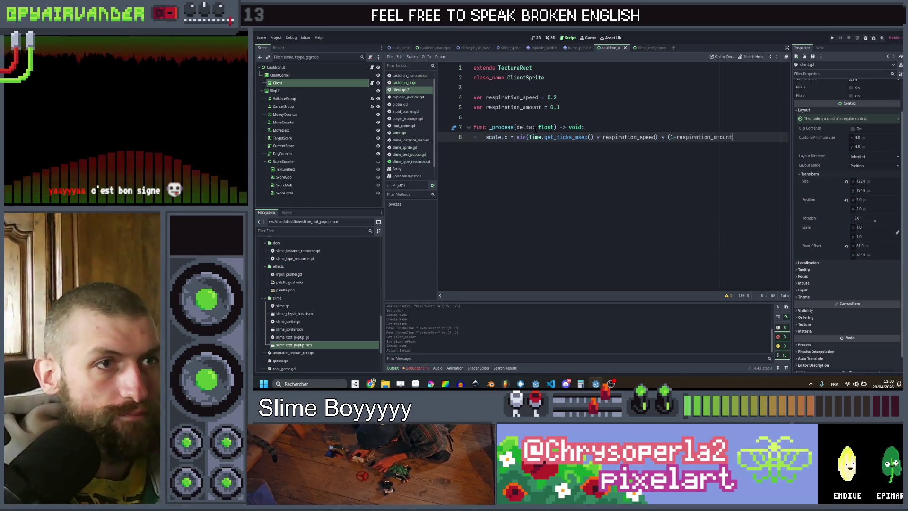
pyautogui.write(')')
pyautogui.hotkey('ctrl', 's')
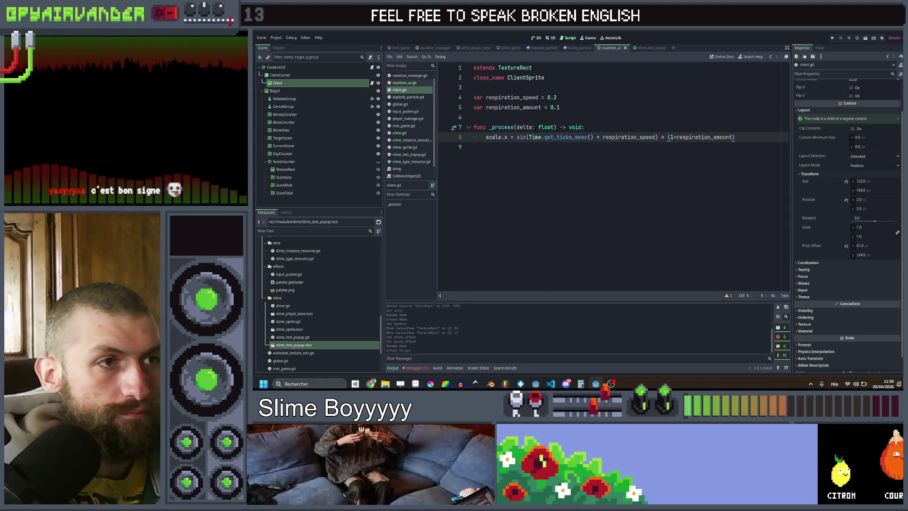
# Fix the line to read scale.x = 1 + (sin(...) * respiration_amount)
pyautogui.click(713, 137)
pyautogui.press('BackSpace')
pyautogui.press('BackSpace')
pyautogui.press('BackSpace')
pyautogui.press('End')
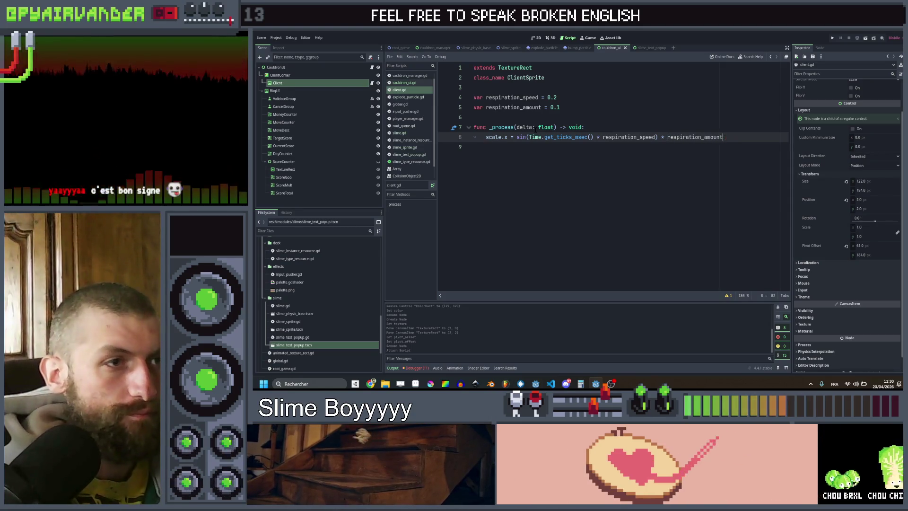
pyautogui.click(529, 137)
pyautogui.write('1 + (')
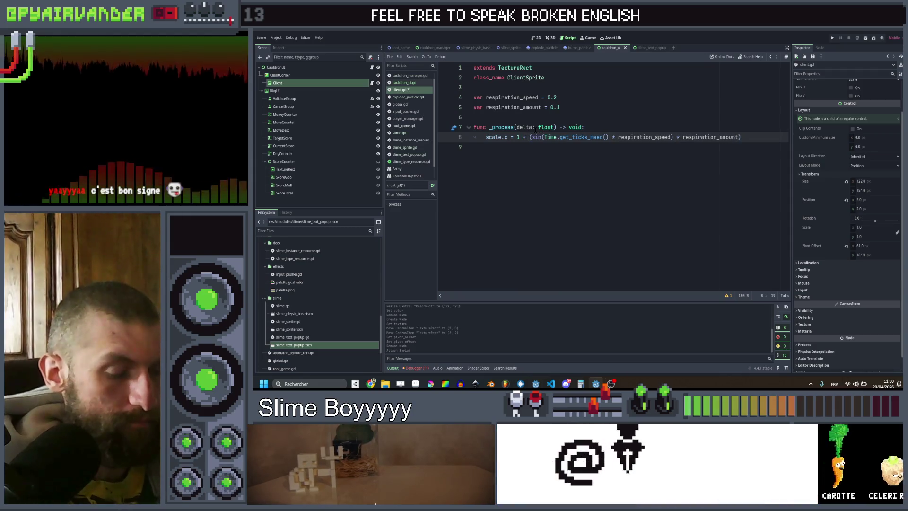
# Duplicate the line as scale.y using cos, save, and run the game
pyautogui.hotkey('ctrl', 'shift', 'd')
pyautogui.press('Left')
pyautogui.press('Left')
pyautogui.press('Left')
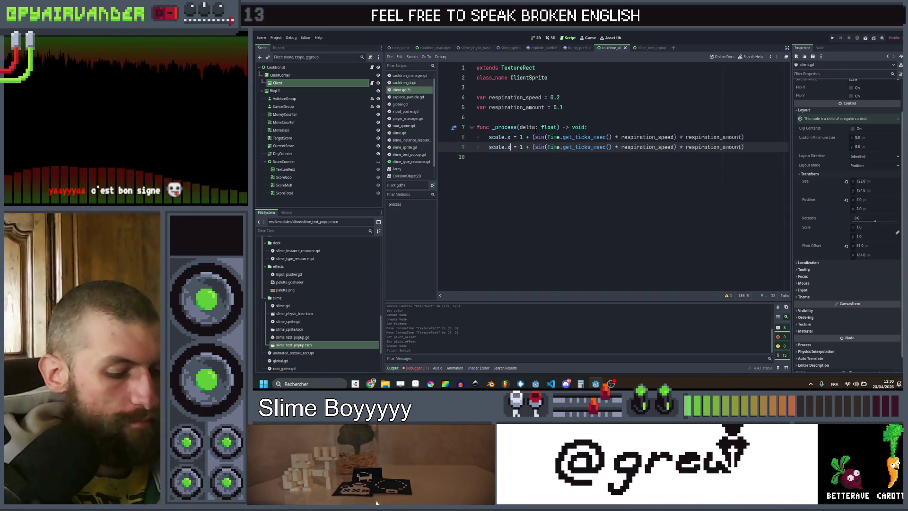
pyautogui.press('BackSpace')
pyautogui.write('y')
pyautogui.write('cos')
pyautogui.hotkey('ctrl', 's')
pyautogui.click(618, 130)
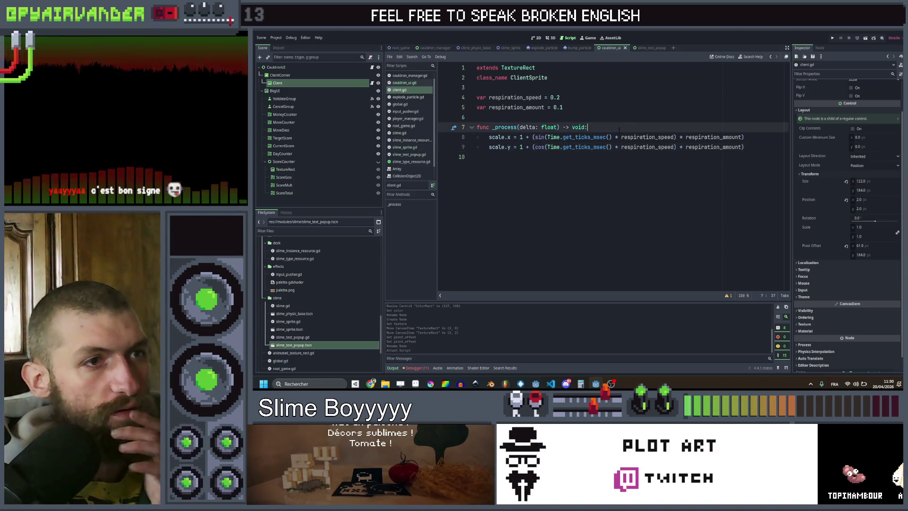
pyautogui.click(832, 38)
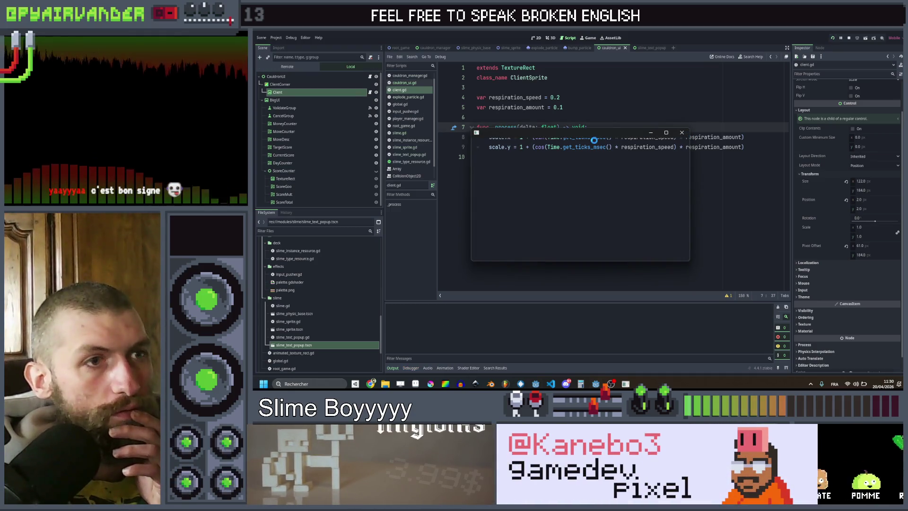
# Close the game, change respiration_speed from 0.2 to 0.0002, save, and rerun
pyautogui.click(680, 133)
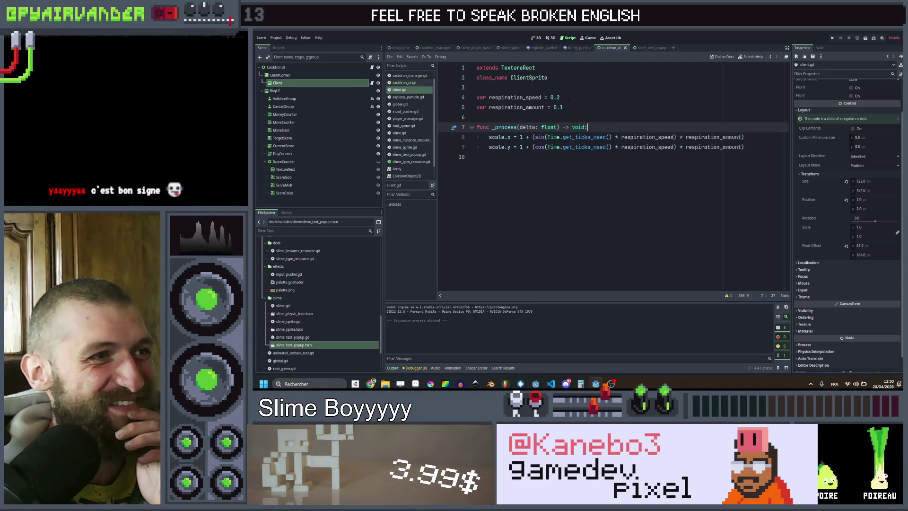
pyautogui.moveTo(560, 97); pyautogui.dragTo(550, 98)
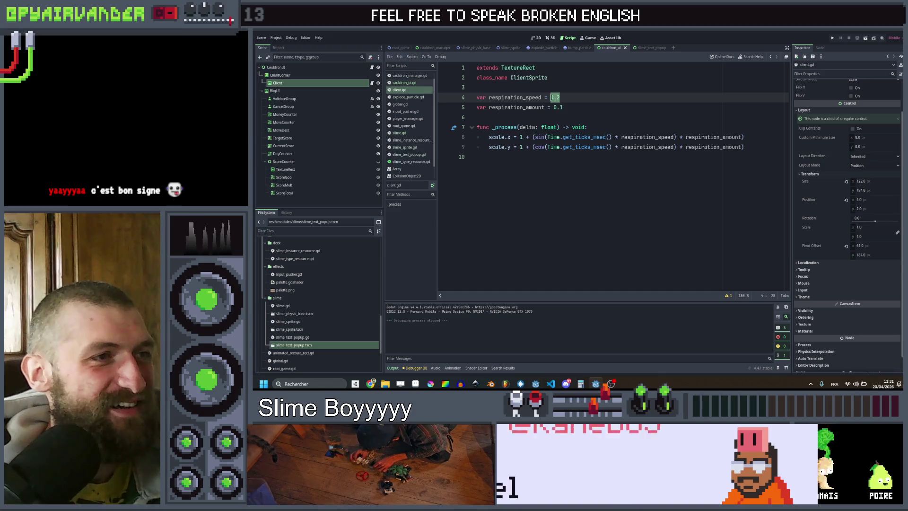
pyautogui.write('0.0002')
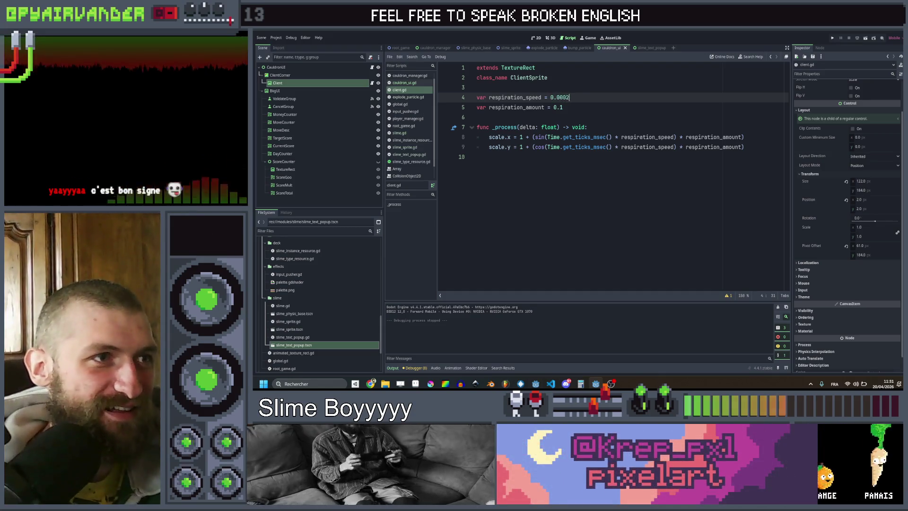
pyautogui.click(591, 91)
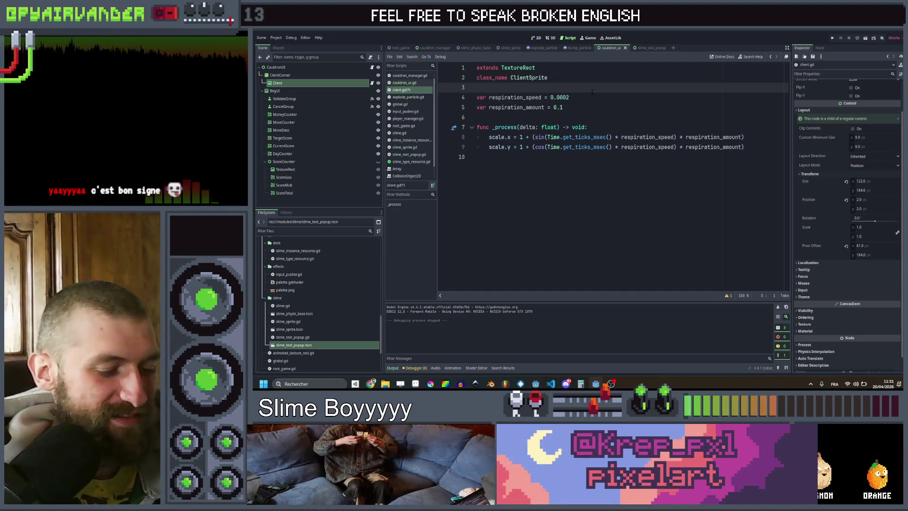
pyautogui.hotkey('ctrl', 's')
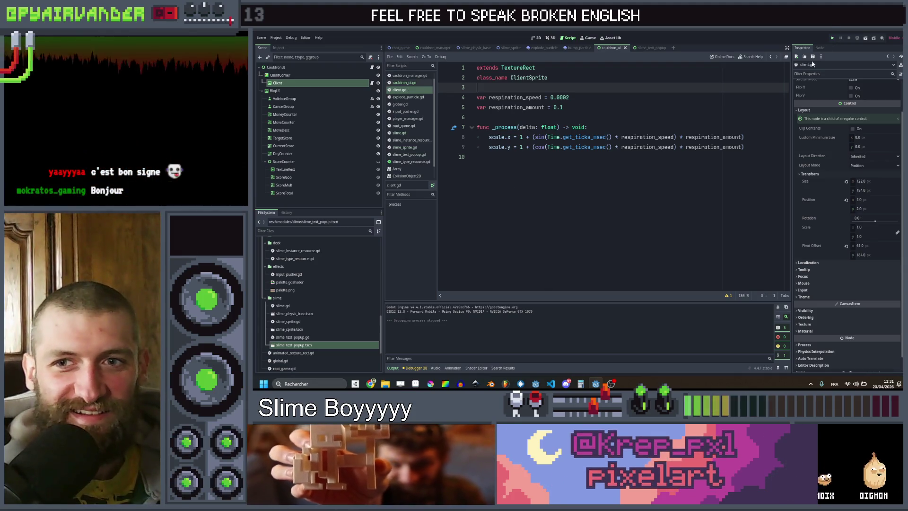
pyautogui.click(832, 37)
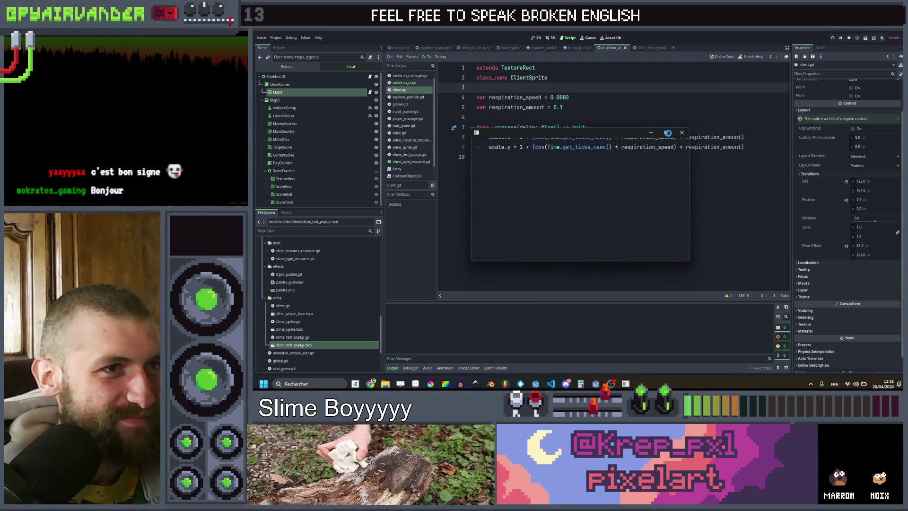
# Test fullscreen, retune speed to 0.002 and amount to 0.02, then set speed 0.004 and save
pyautogui.click(668, 132)
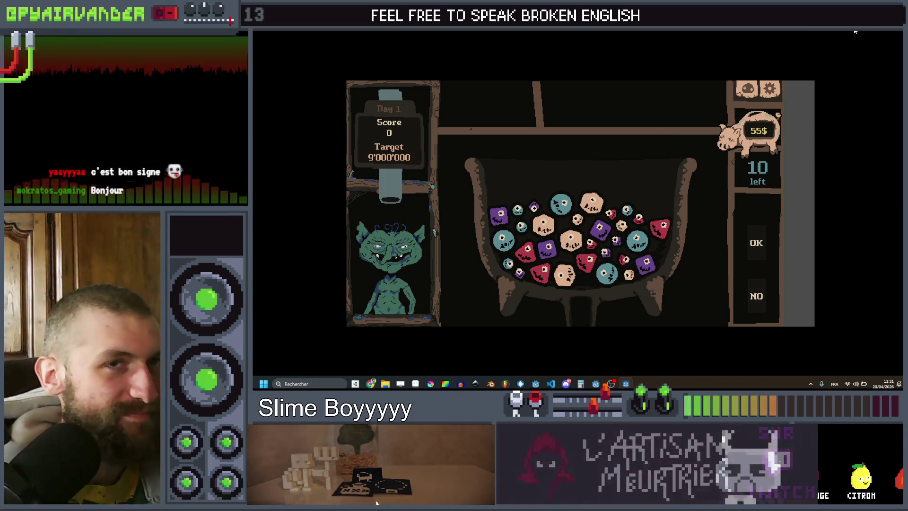
pyautogui.hotkey('alt', 'F4')
pyautogui.click(565, 98)
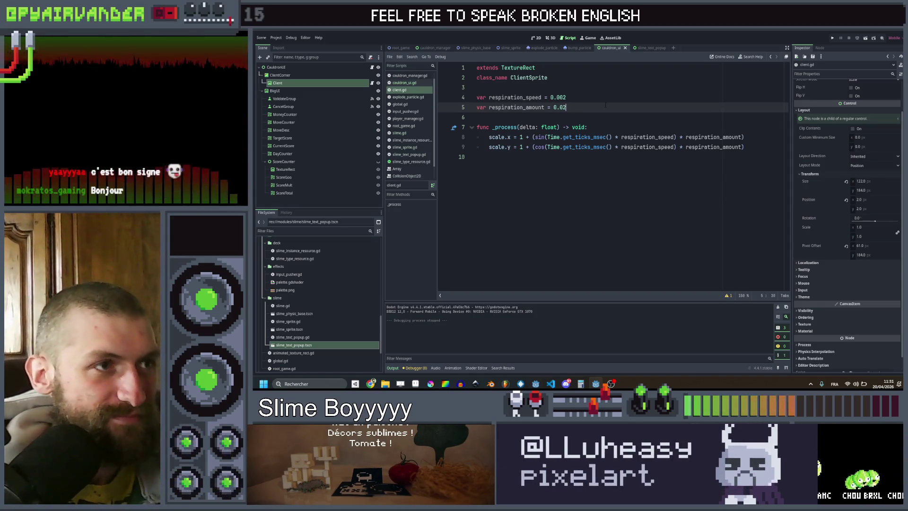
pyautogui.click(832, 37)
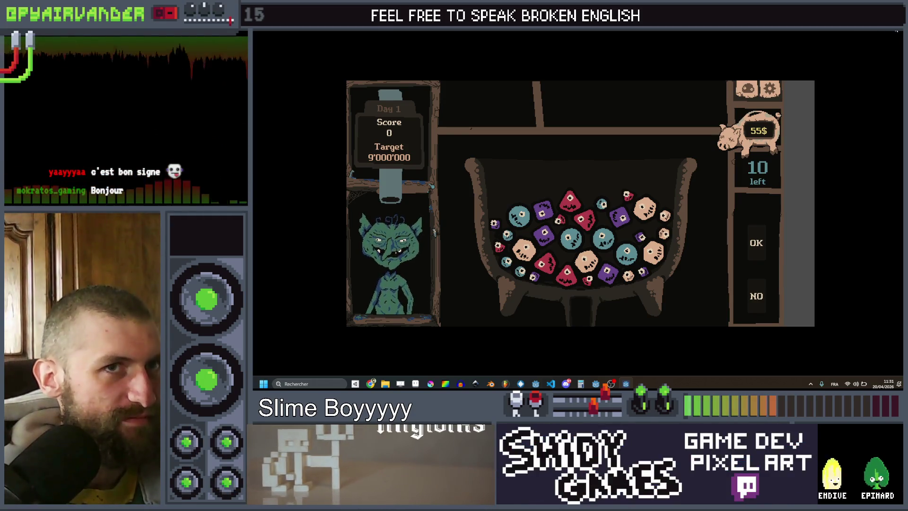
pyautogui.hotkey('alt', 'F4')
pyautogui.write('4')
pyautogui.hotkey('ctrl', 's')
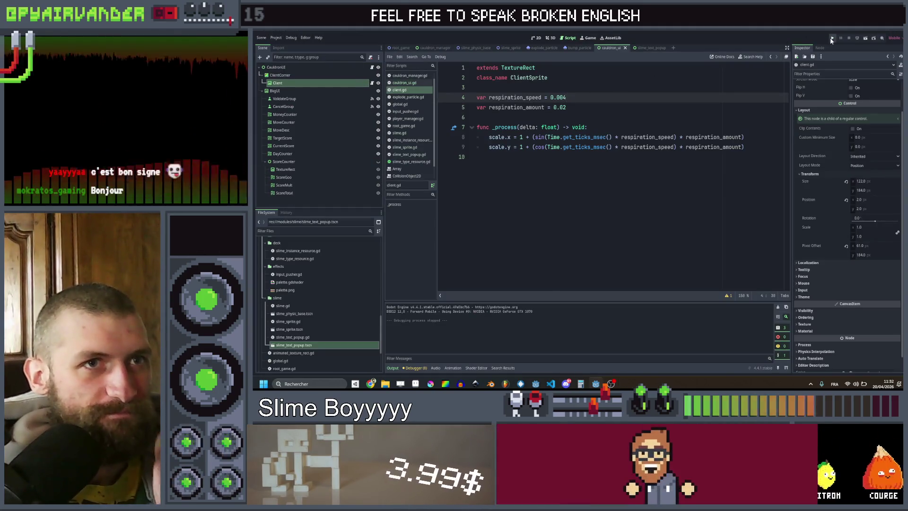
# Test-run the game with speed 0.004, stop it, and scroll back up the script
pyautogui.click(830, 38)
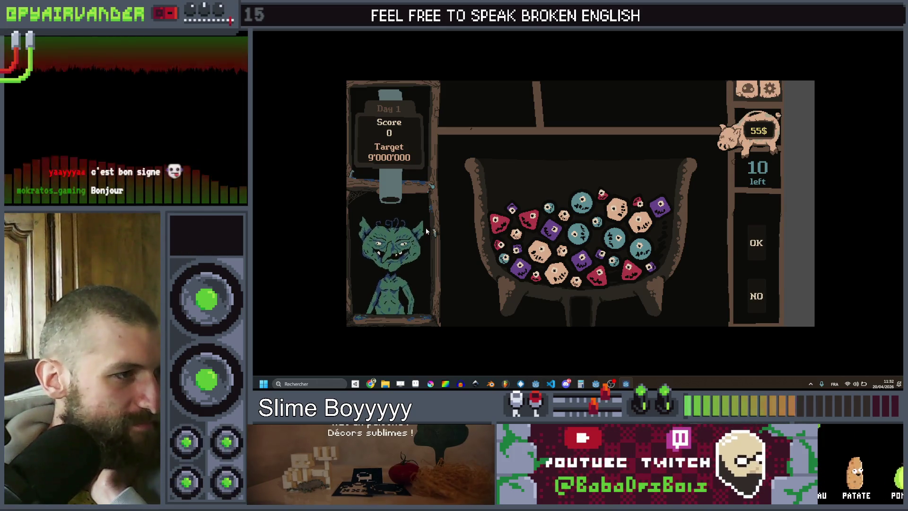
pyautogui.hotkey('alt', 'F4')
pyautogui.scroll(2, 841, 142)
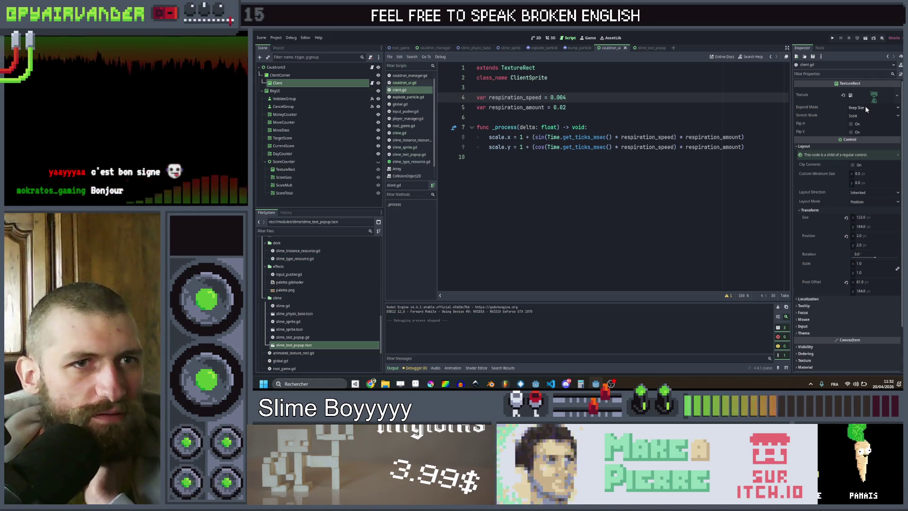
# Browse the Client node's Input and Focus properties in the Inspector
pyautogui.scroll(-3, 819, 163)
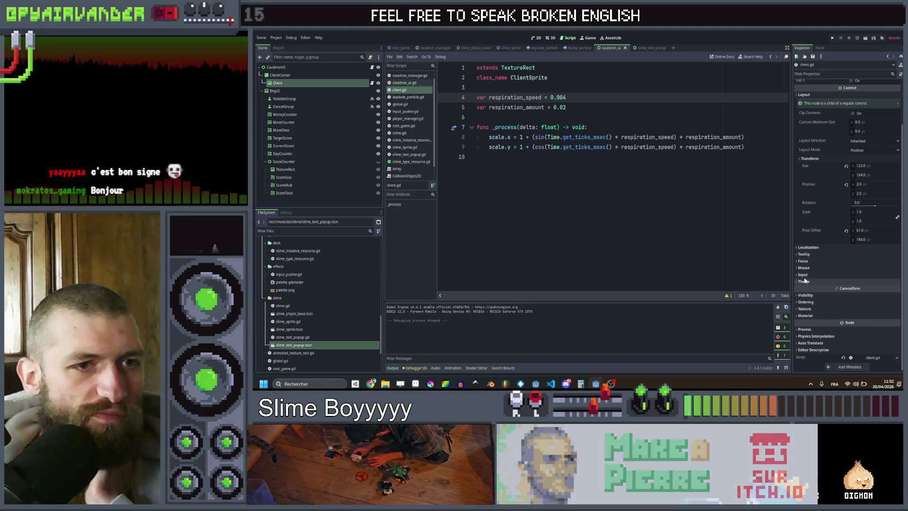
pyautogui.click(806, 276)
pyautogui.click(807, 275)
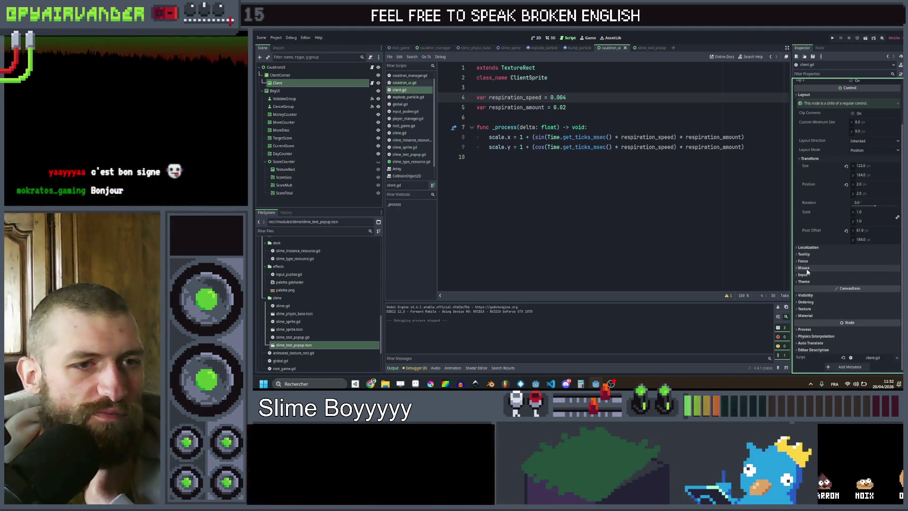
pyautogui.click(806, 261)
pyautogui.click(804, 261)
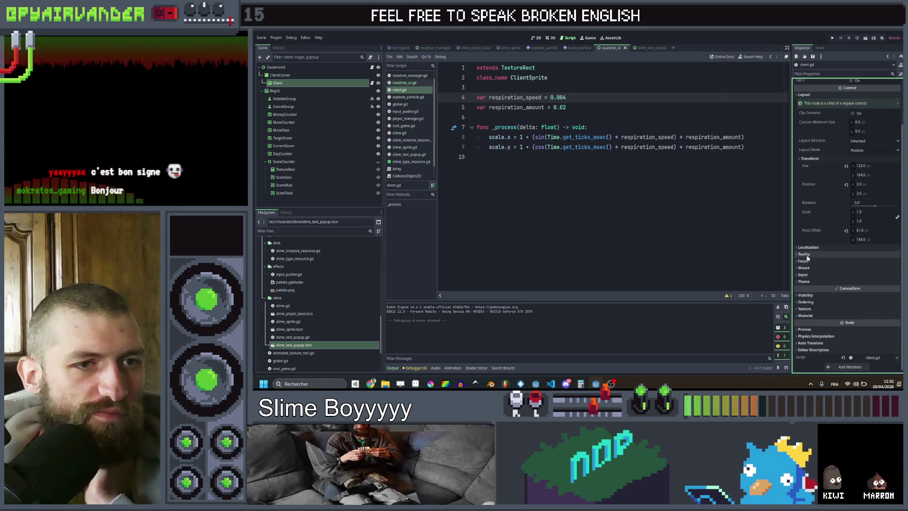
# Add a rotation_degrees line 10 and select line 8's sine expression
pyautogui.click(758, 148)
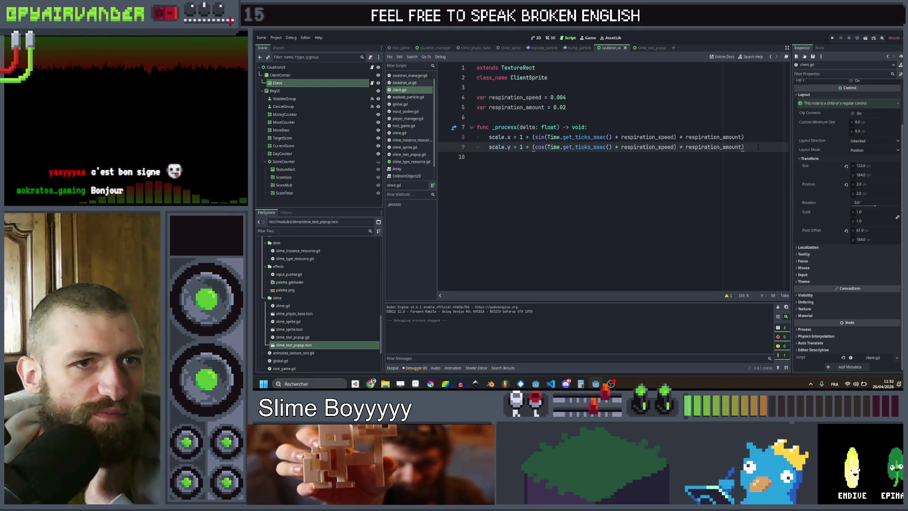
pyautogui.press('Return')
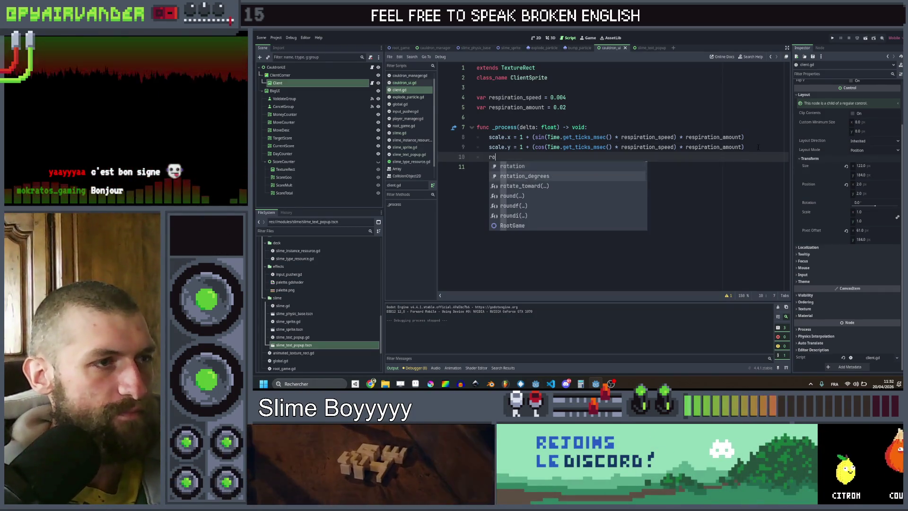
pyautogui.press('Return')
pyautogui.press('Escape')
pyautogui.press('Up')
pyautogui.press('Up')
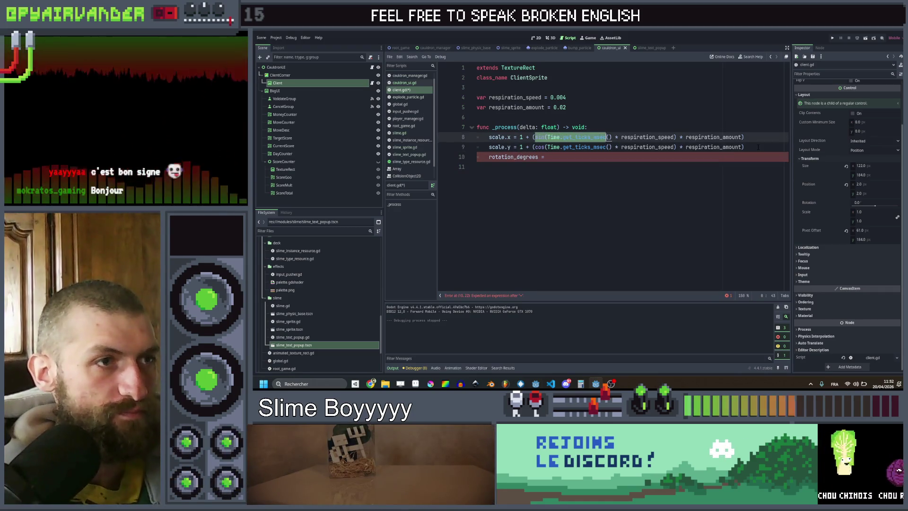
pyautogui.press('Left')
pyautogui.press('Left')
pyautogui.press('Left')
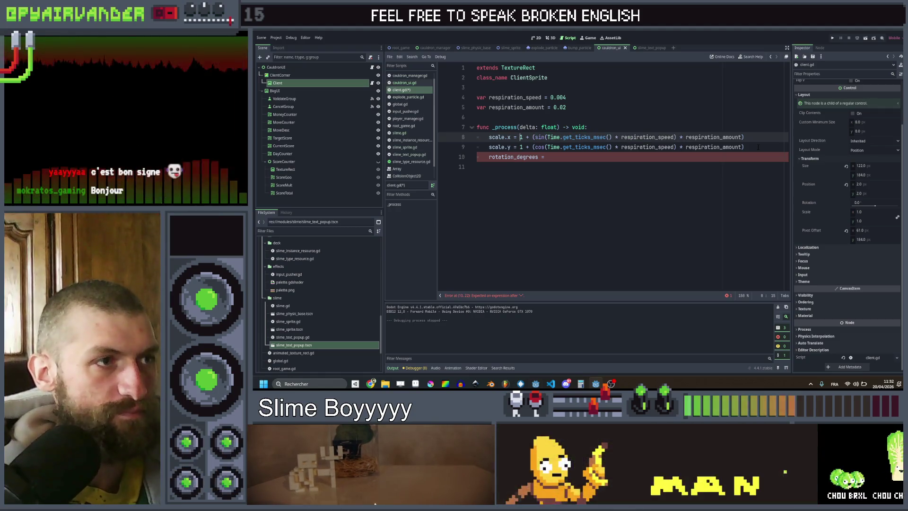
pyautogui.press('Left')
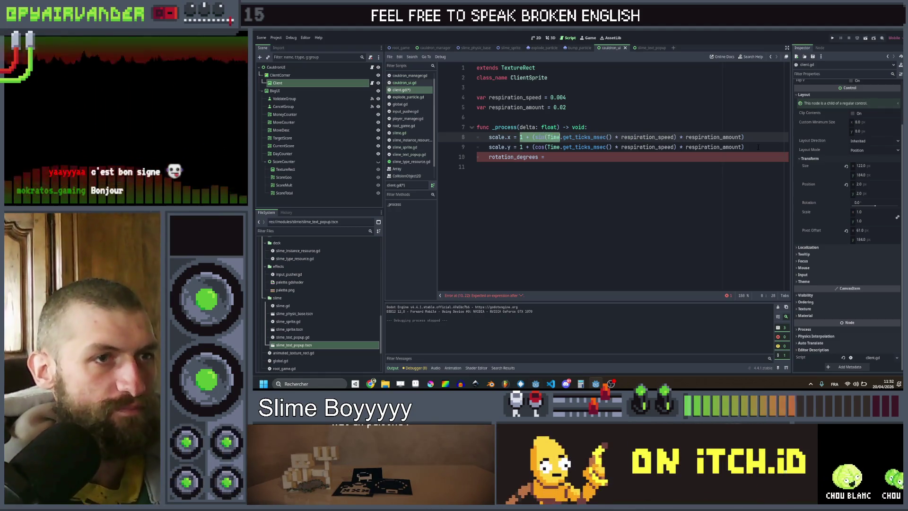
pyautogui.hotkey('shift', 'Right')
# Paste the sine expression into rotation_degrees without the 1 +, save, and run
pyautogui.press('Down')
pyautogui.press('Down')
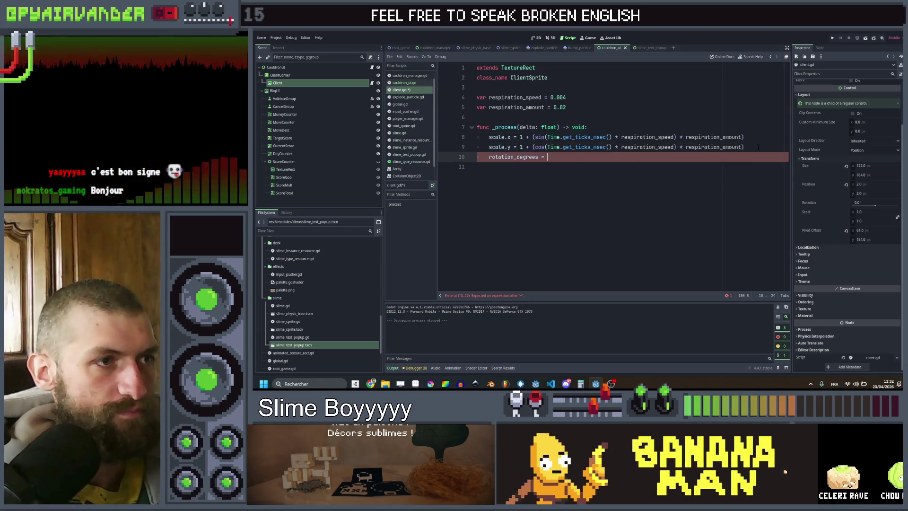
pyautogui.hotkey('ctrl', 'Left')
pyautogui.hotkey('ctrl', 'Left')
pyautogui.hotkey('ctrl', 'Left')
pyautogui.hotkey('ctrl', 'shift', 'Left')
pyautogui.hotkey('ctrl', 'shift', 'Left')
pyautogui.hotkey('ctrl', 's')
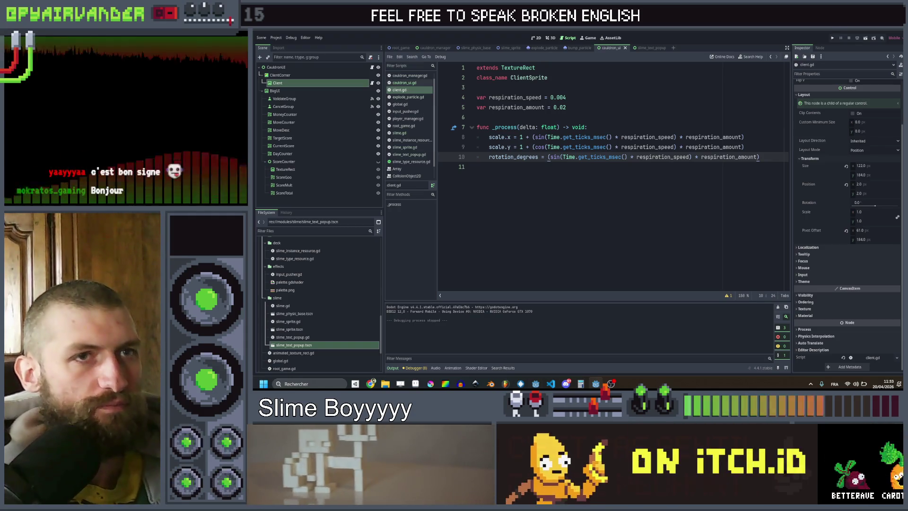
pyautogui.press('F5')
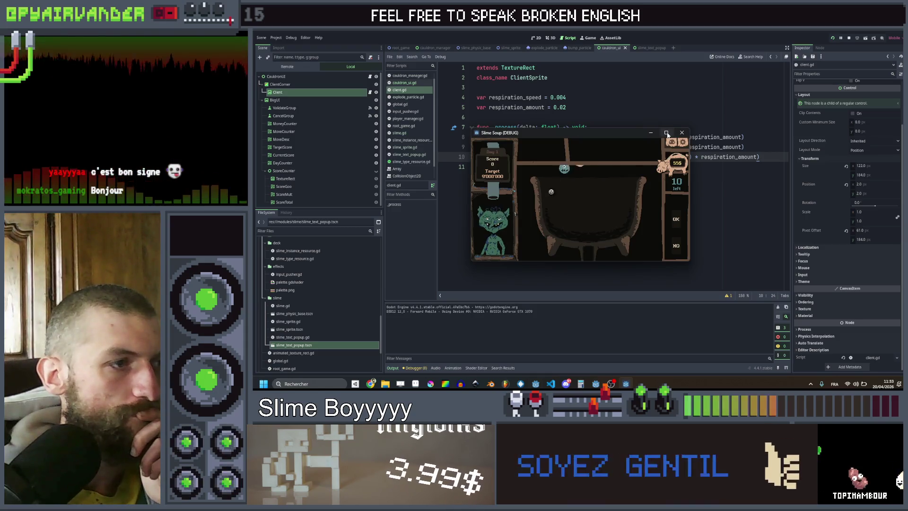
# Set the rotation sway amplitude on line 10 to 5 and test-run the game
pyautogui.click(667, 133)
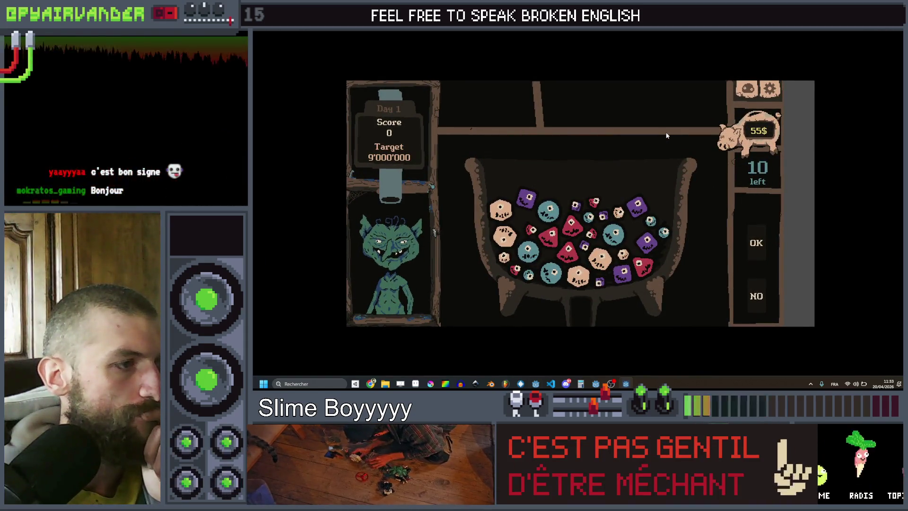
pyautogui.hotkey('alt', 'F4')
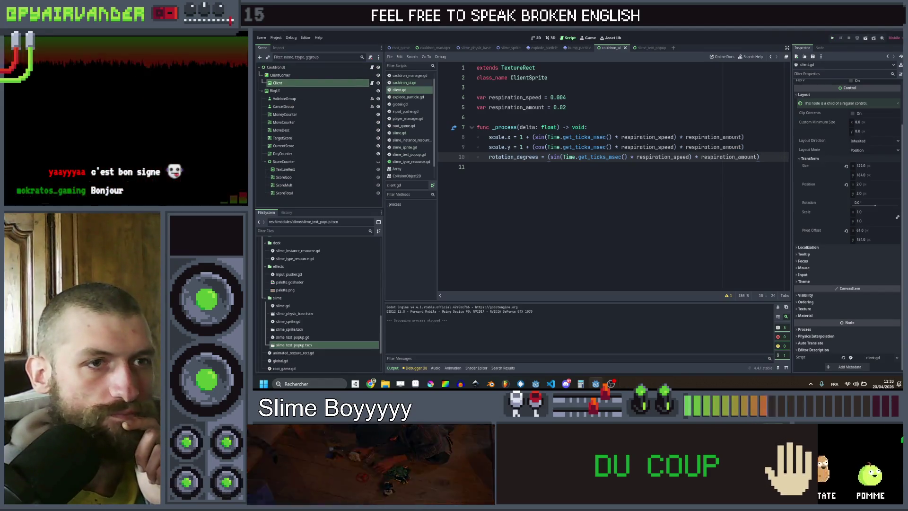
pyautogui.doubleClick(728, 156)
pyautogui.write('5')
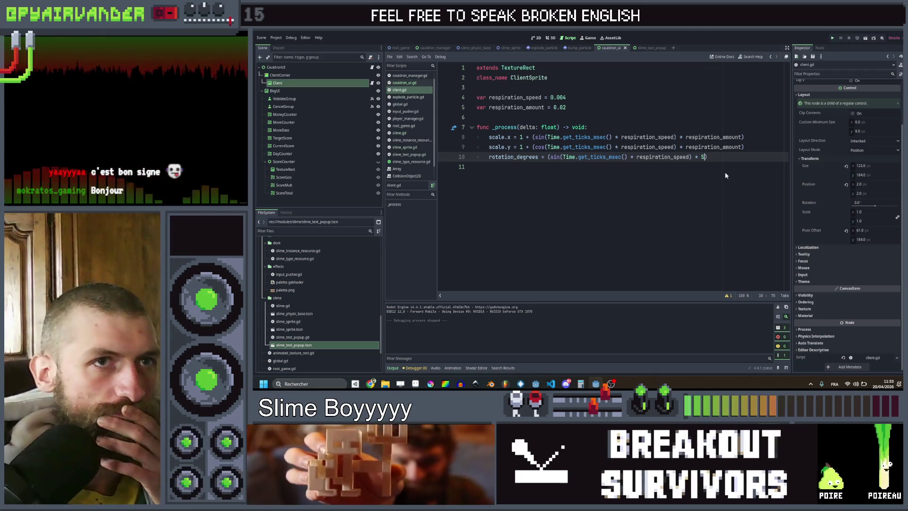
pyautogui.press('F5')
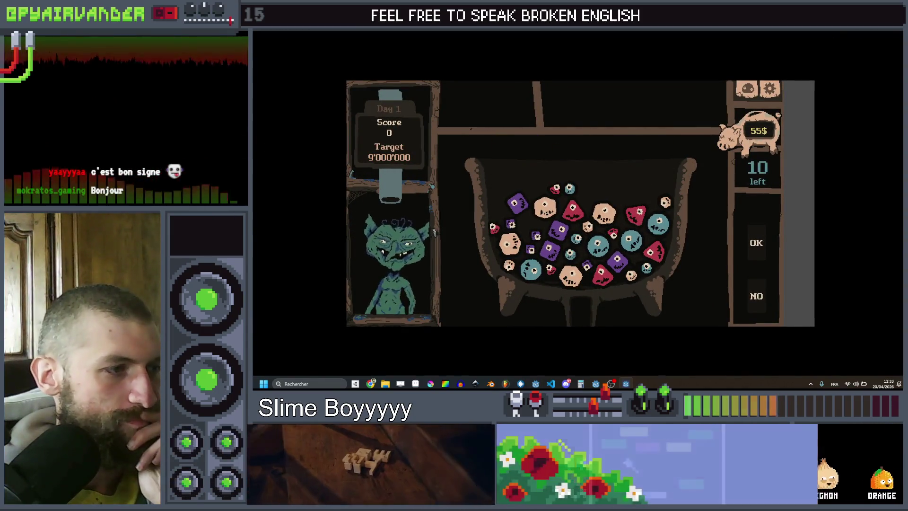
pyautogui.press('F8')
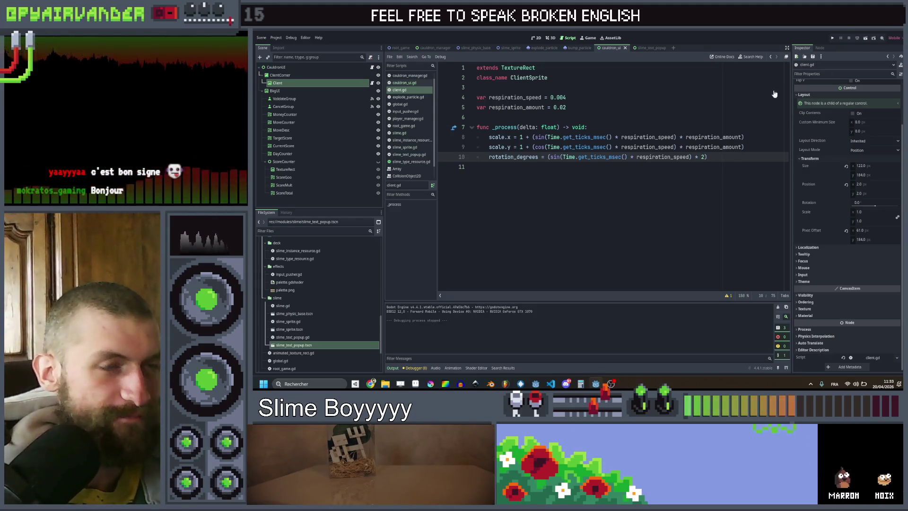
# Change the amplitude to 2, save, and check the goblin in a fullscreen test run
pyautogui.hotkey('ctrl', 's')
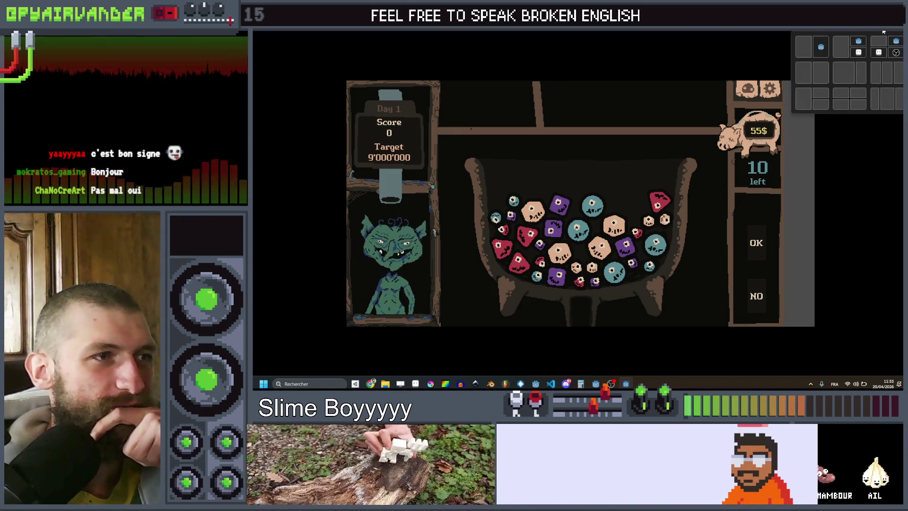
pyautogui.click(898, 31)
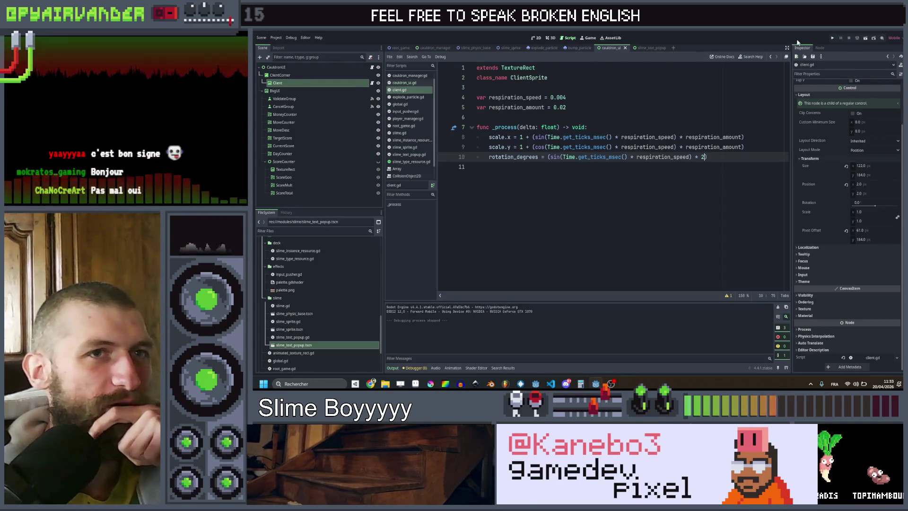
pyautogui.click(832, 38)
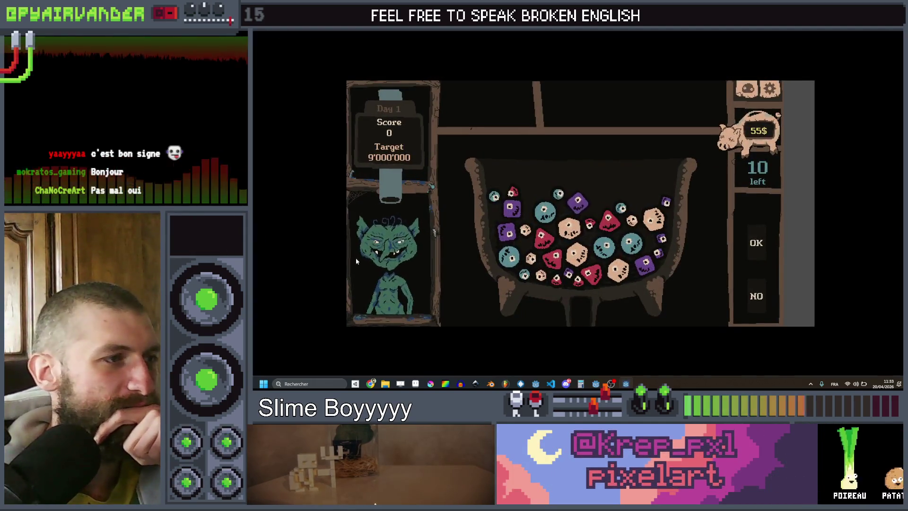
pyautogui.click(883, 31)
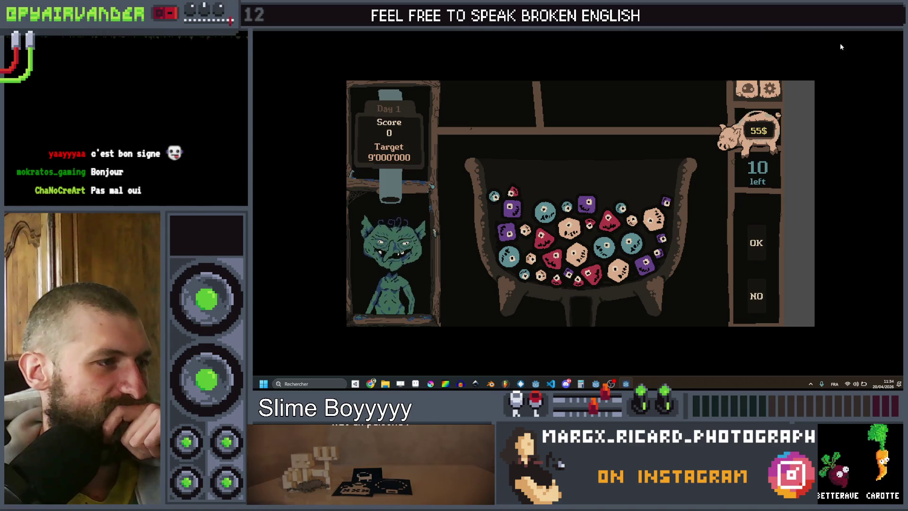
pyautogui.hotkey('alt', 'F4')
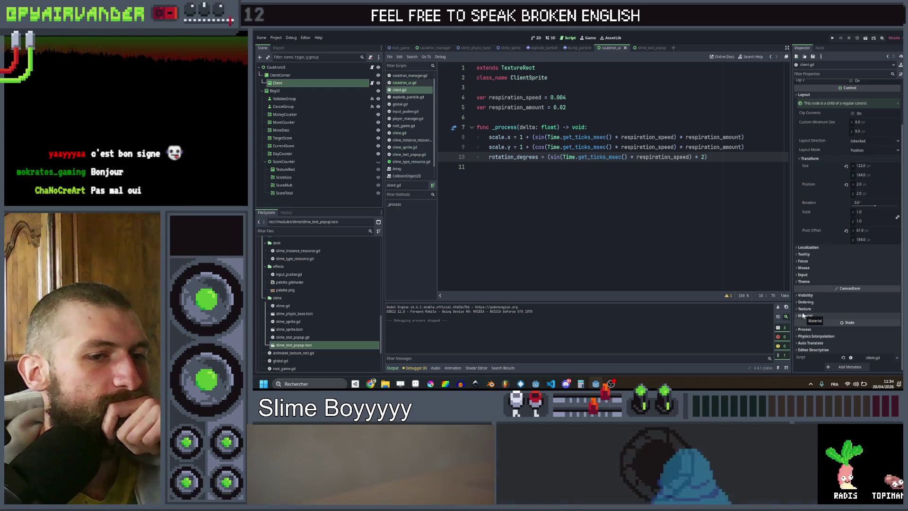
# Set the Client node's CanvasItem Texture Filter to Linear and run the game
pyautogui.click(805, 295)
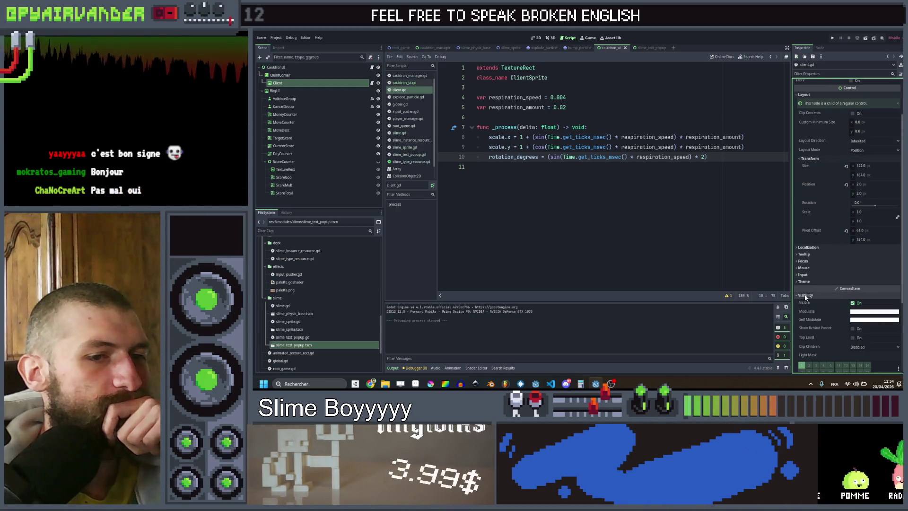
pyautogui.scroll(-5, 805, 302)
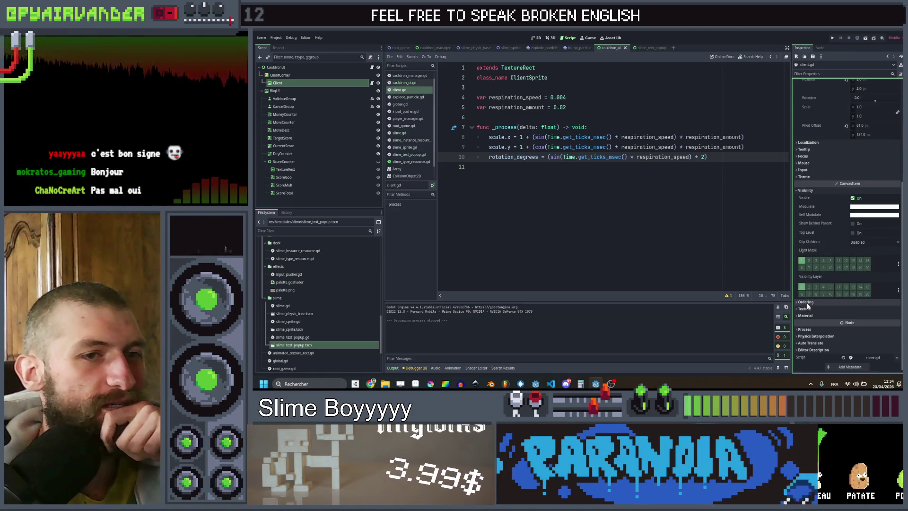
pyautogui.click(807, 303)
pyautogui.scroll(-2, 808, 305)
pyautogui.click(808, 308)
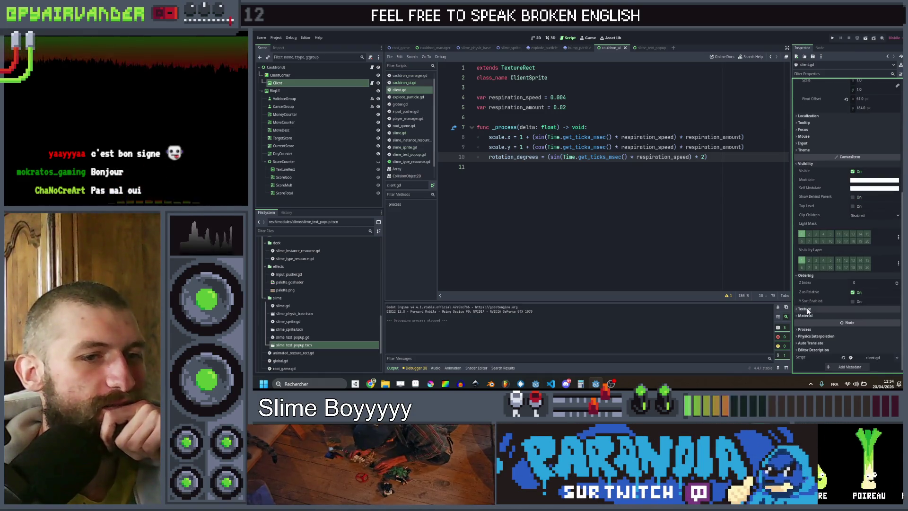
pyautogui.scroll(-2, 808, 307)
pyautogui.click(856, 300)
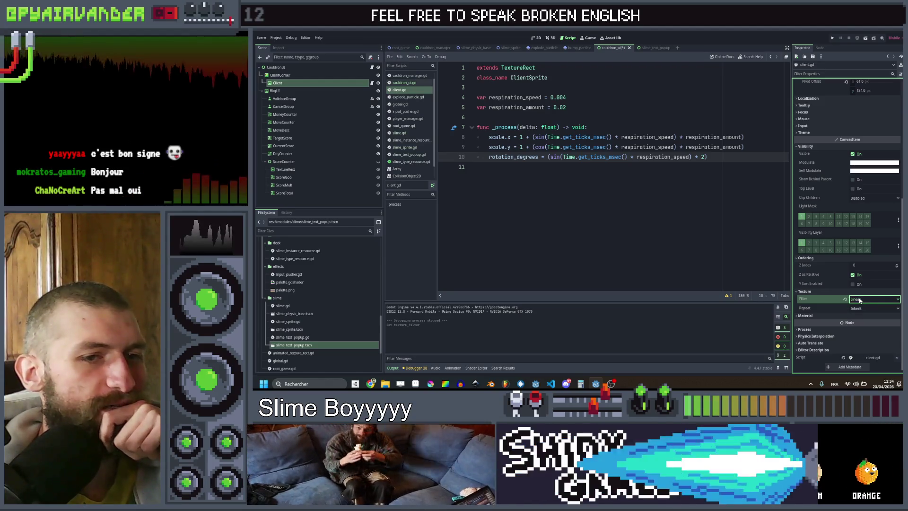
pyautogui.moveTo(820, 300)
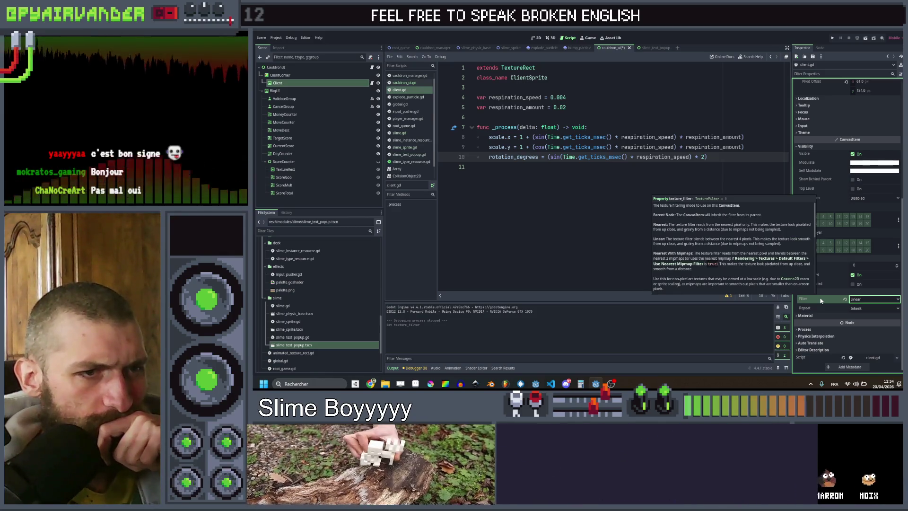
pyautogui.click(832, 38)
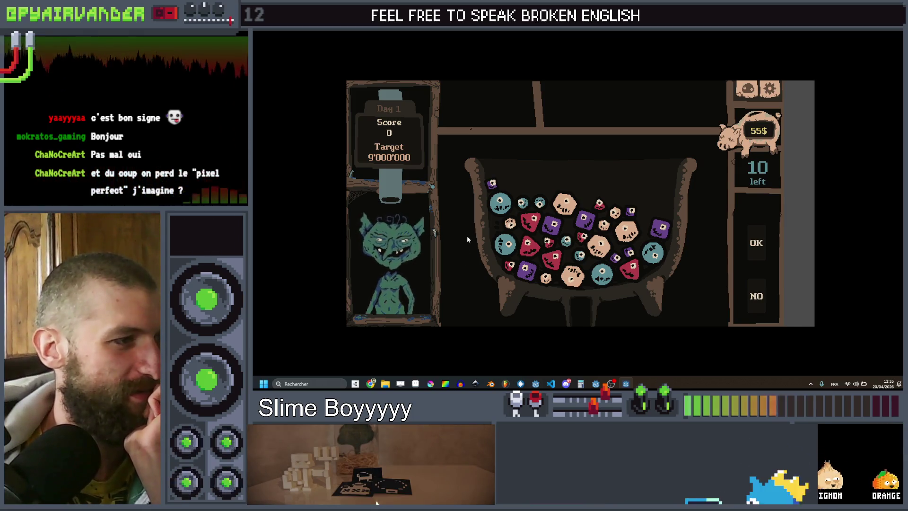
# Close the game, launch another test run, and stop it
pyautogui.hotkey('alt', 'F4')
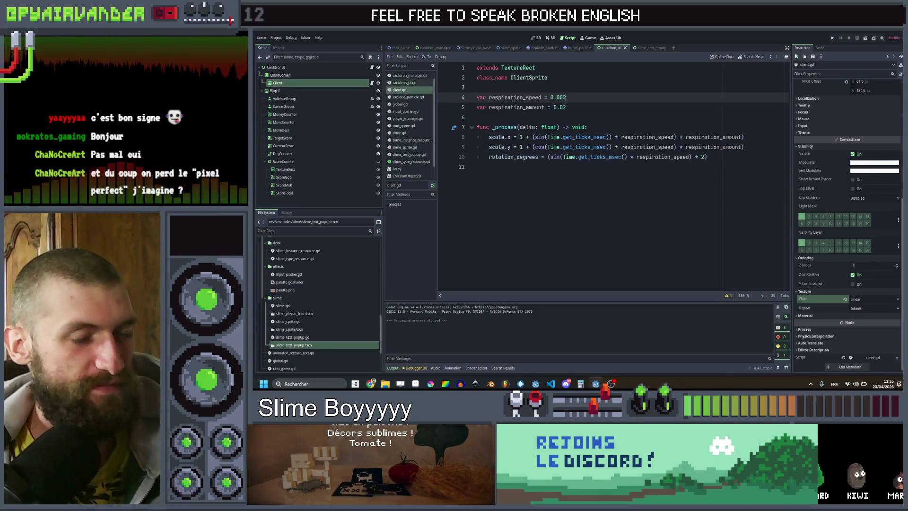
pyautogui.press('F5')
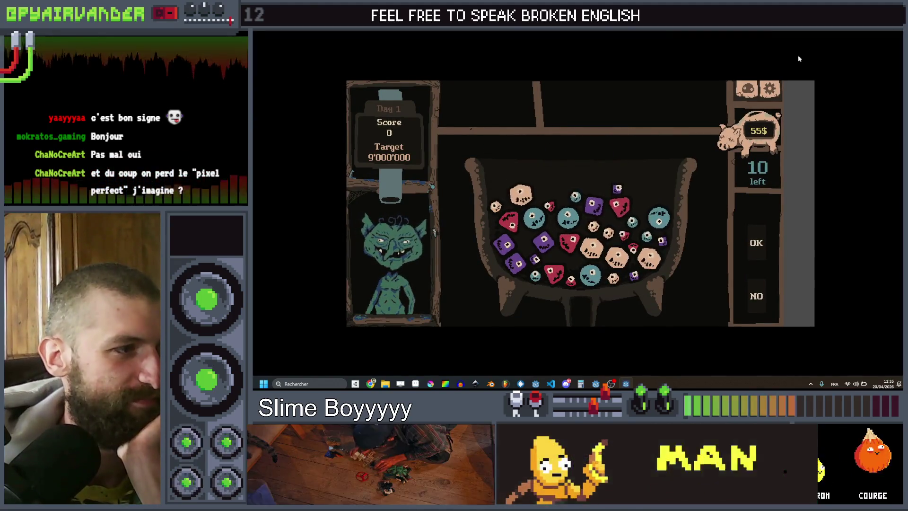
pyautogui.press('F8')
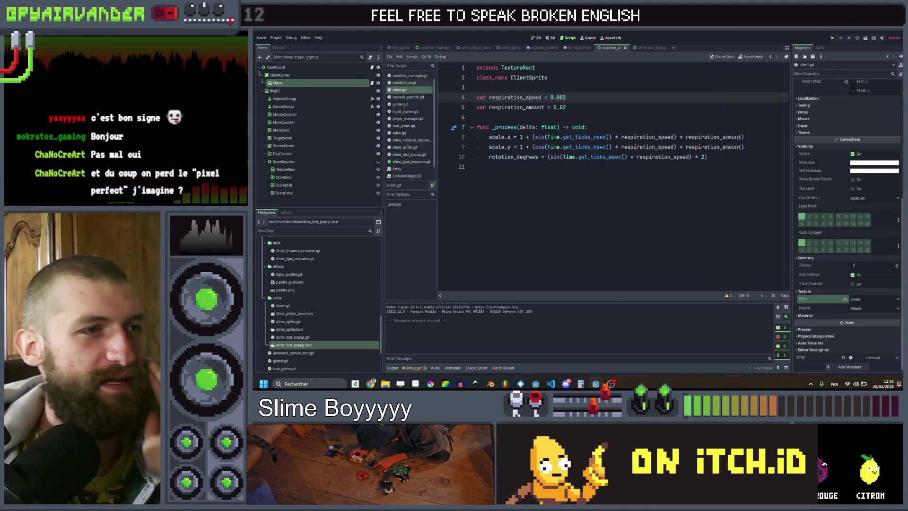
# Add *1.5 to respiration_speed on line 10 and *0.8 on line 9, then save
pyautogui.click(690, 157)
pyautogui.write('*1')
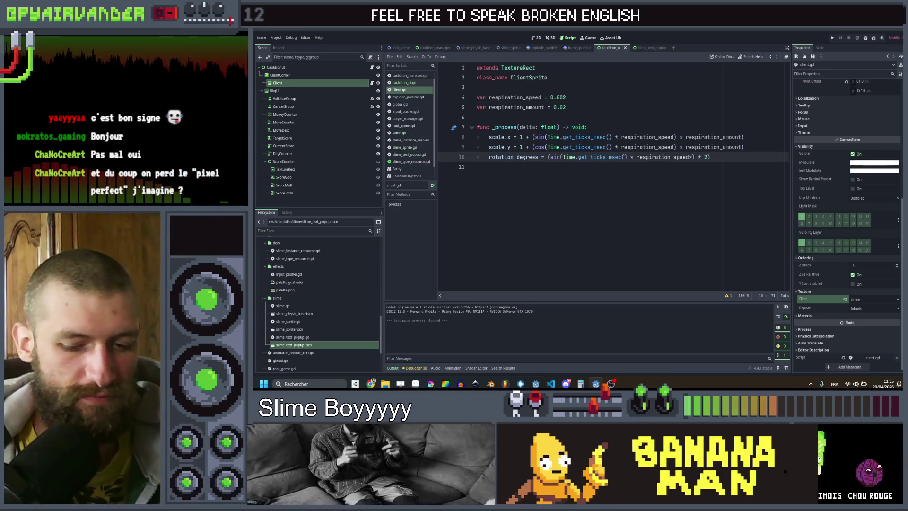
pyautogui.write('.5')
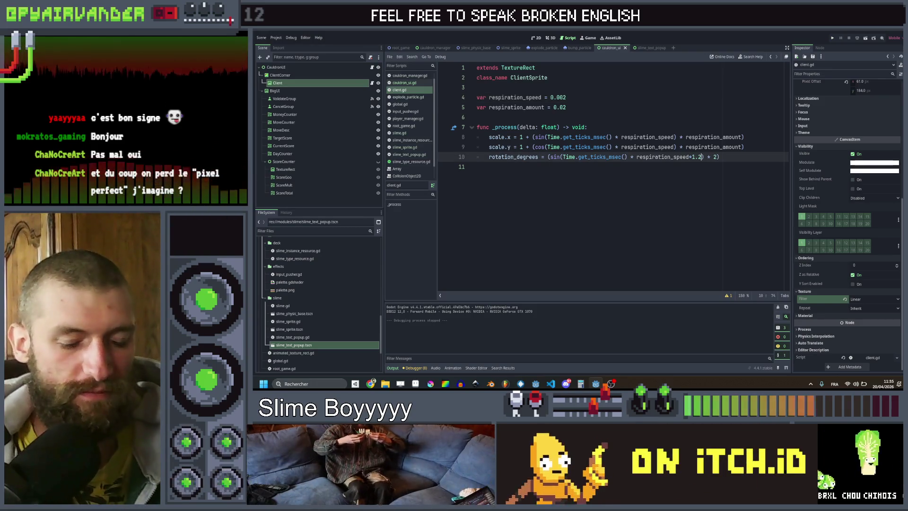
pyautogui.click(676, 147)
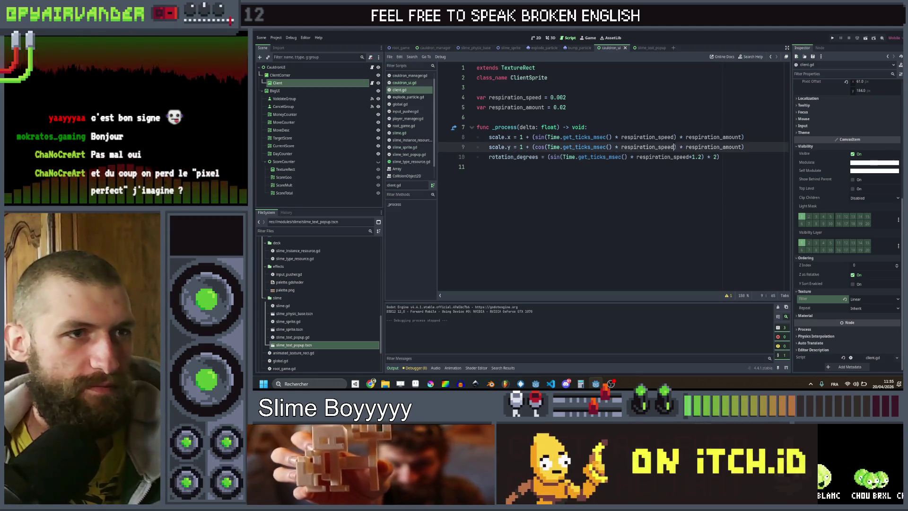
pyautogui.write('*0.')
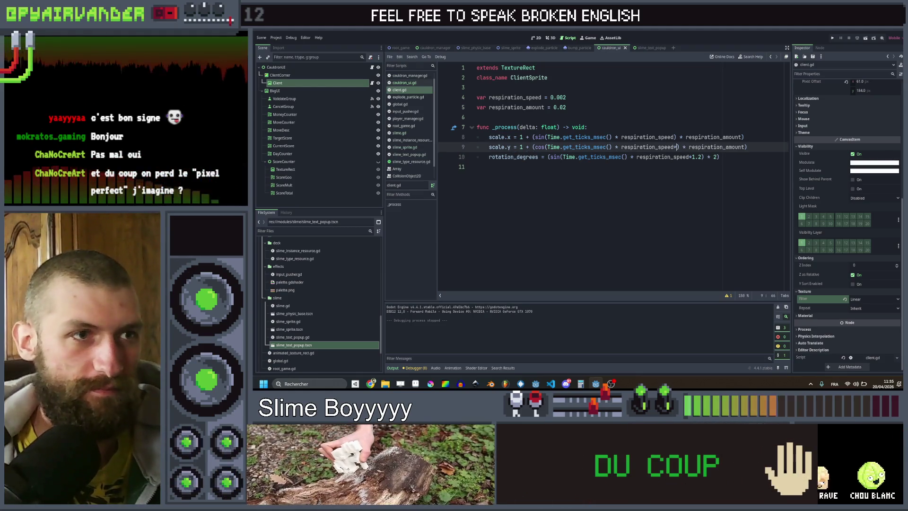
pyautogui.write('8')
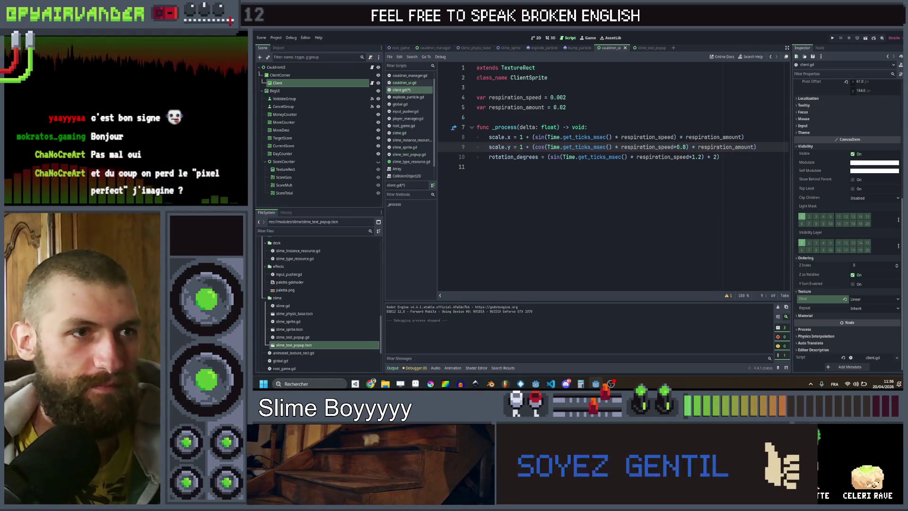
pyautogui.hotkey('ctrl', 's')
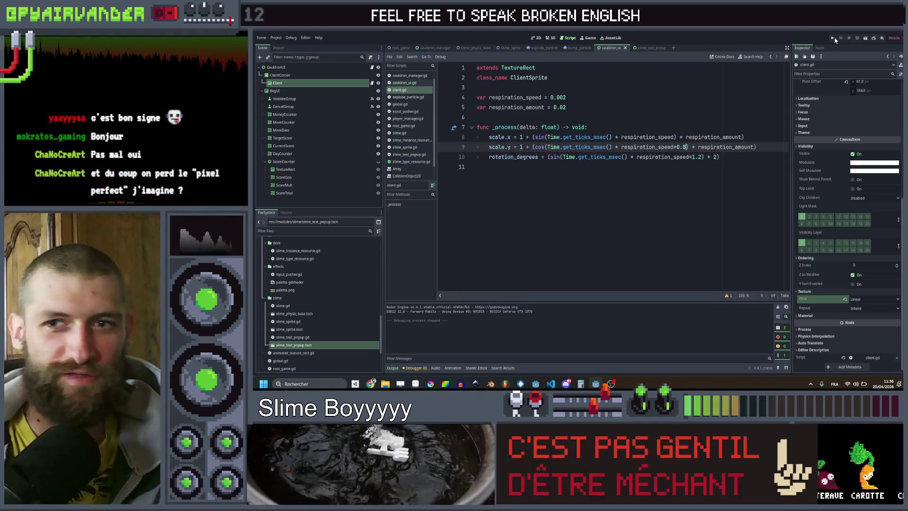
# After a test run, change line 10's rotation multiplier from 2 to 1 and rerun
pyautogui.click(833, 38)
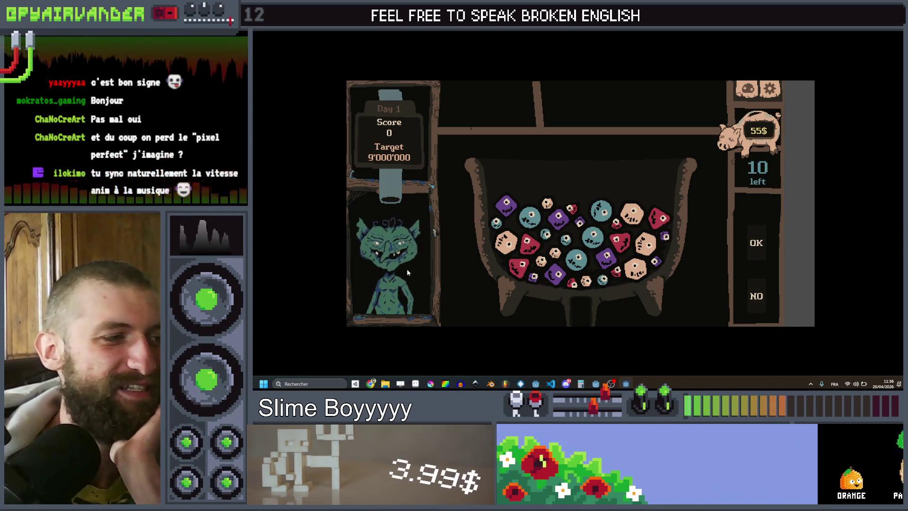
pyautogui.hotkey('alt', 'F4')
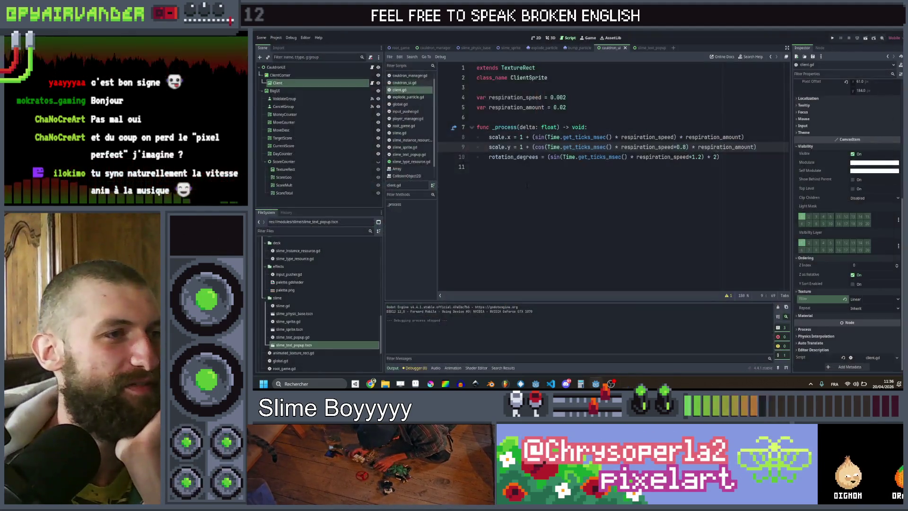
pyautogui.doubleClick(716, 156)
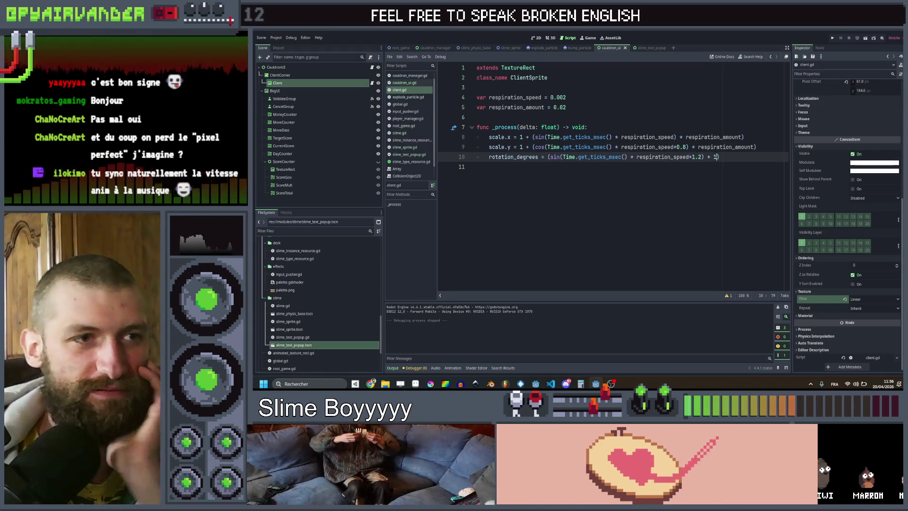
pyautogui.write('1')
pyautogui.click(831, 38)
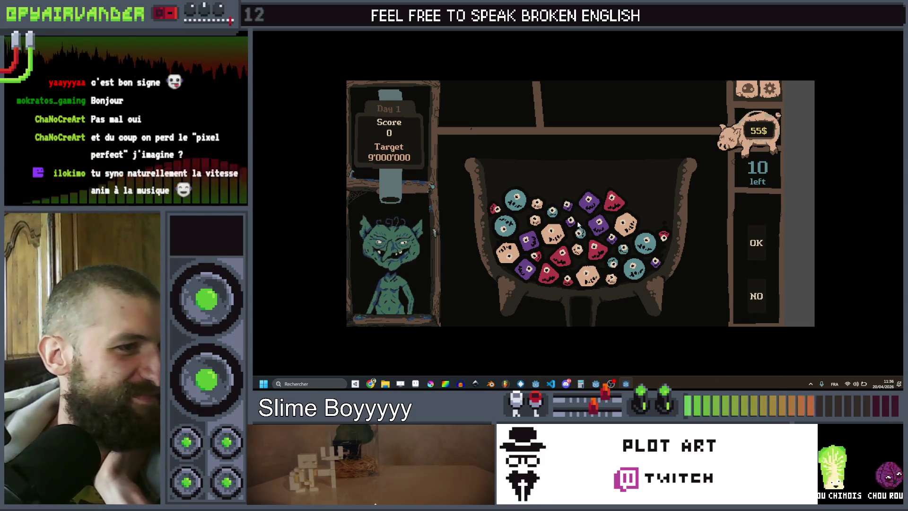
# Play rounds chaining purple, teal, red and beige slimes, then stop the game and return to Aseprite
pyautogui.moveTo(593, 213); pyautogui.dragTo(612, 237)
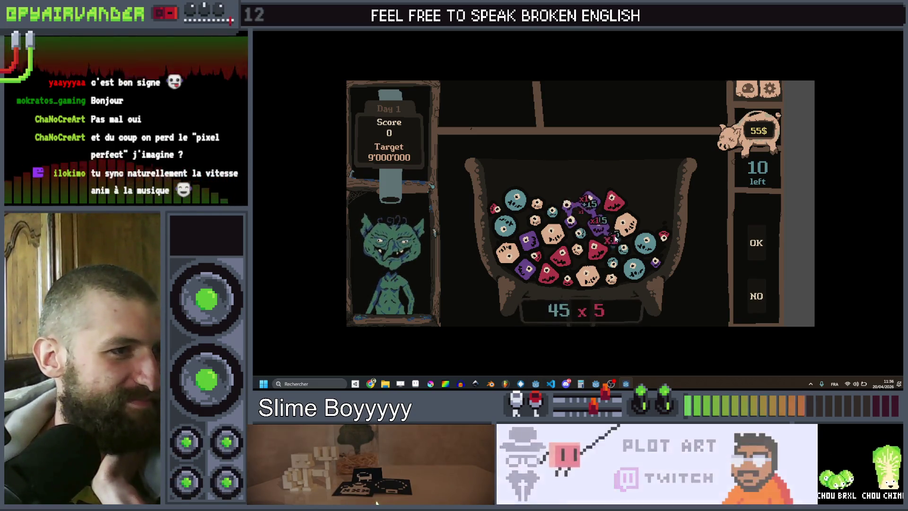
pyautogui.click(755, 247)
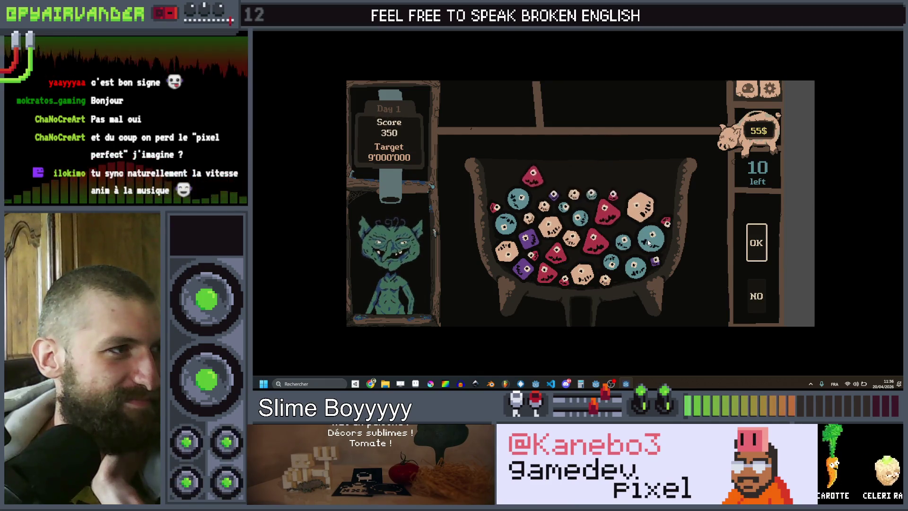
pyautogui.moveTo(649, 242)
pyautogui.mouseDown()
pyautogui.moveTo(624, 242)
pyautogui.moveTo(613, 263)
pyautogui.moveTo(722, 261)
pyautogui.mouseUp()
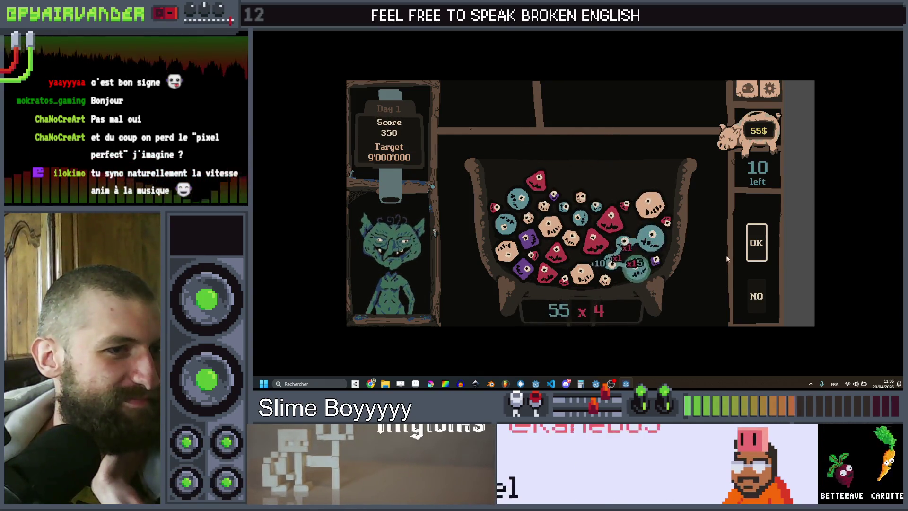
pyautogui.click(755, 242)
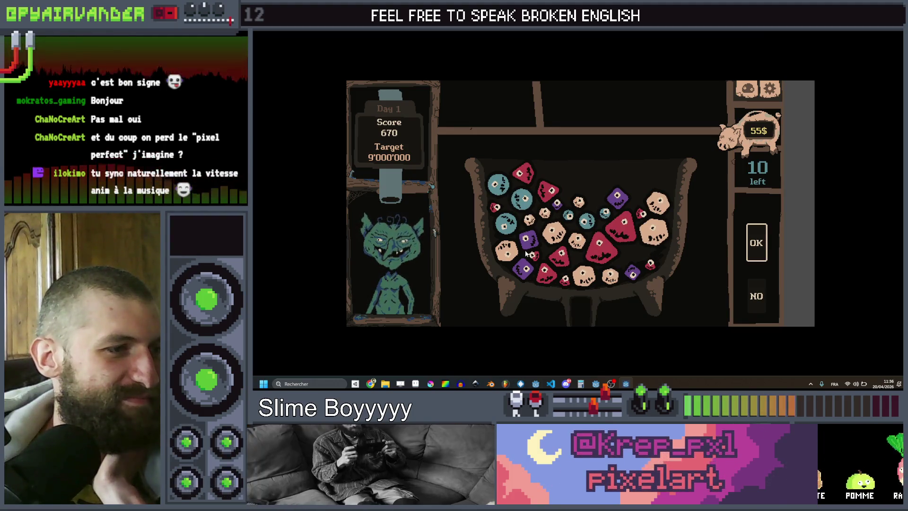
pyautogui.click(570, 257)
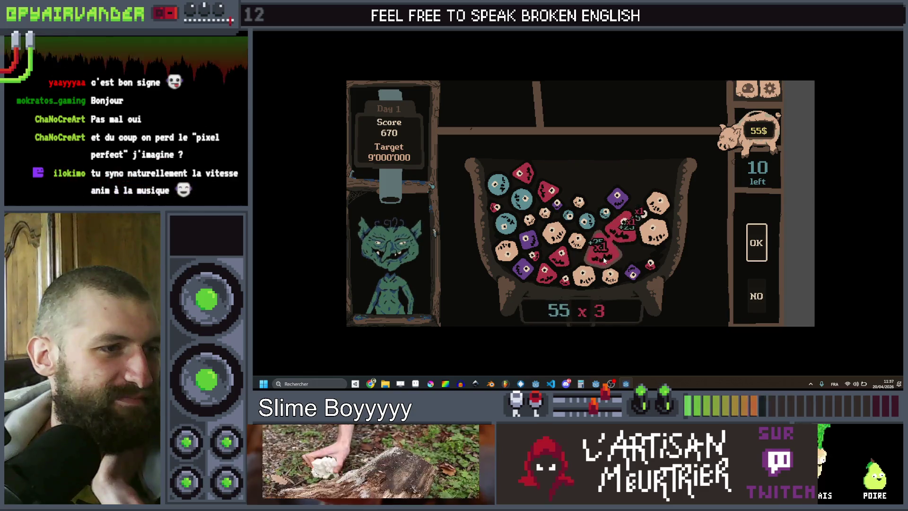
pyautogui.click(755, 236)
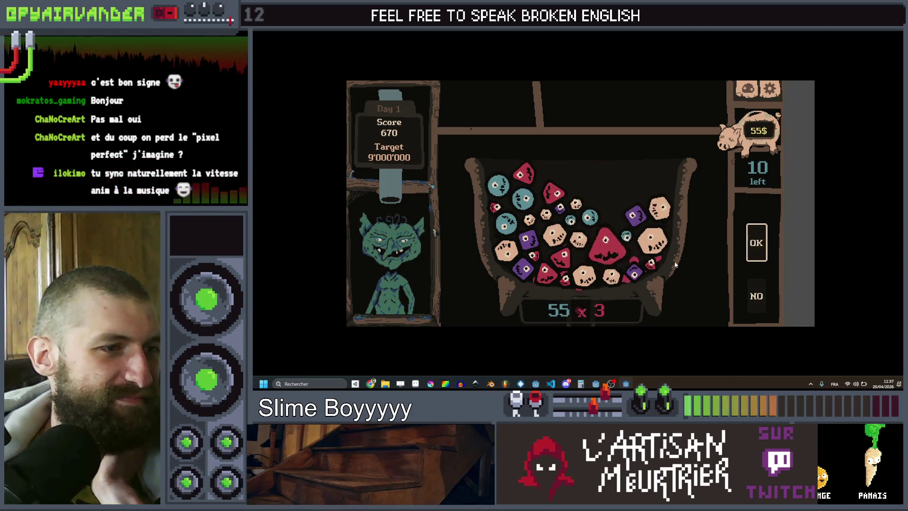
pyautogui.click(750, 248)
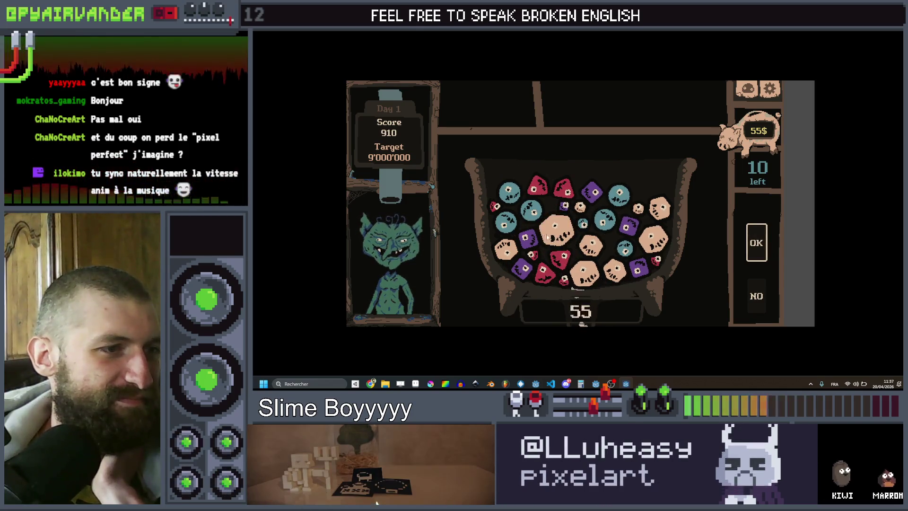
pyautogui.moveTo(563, 234)
pyautogui.mouseDown()
pyautogui.moveTo(591, 245)
pyautogui.moveTo(584, 272)
pyautogui.moveTo(623, 275)
pyautogui.mouseUp()
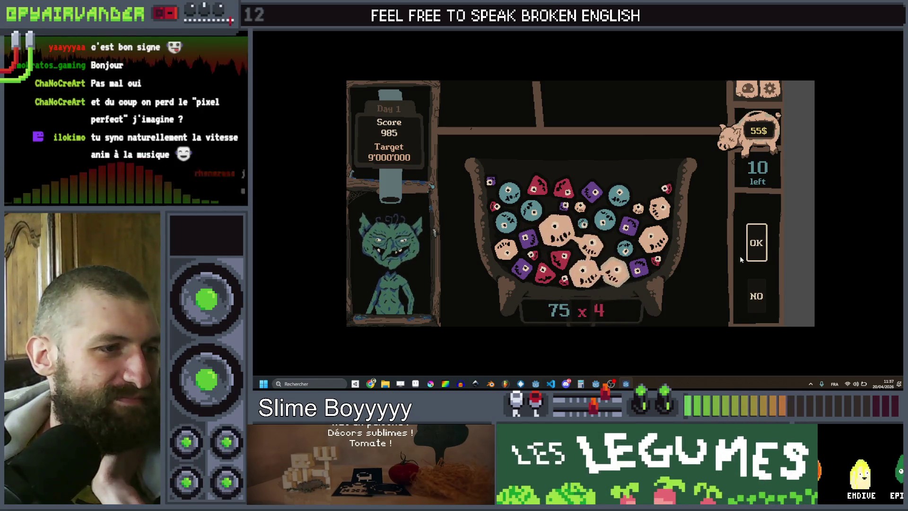
pyautogui.click(759, 246)
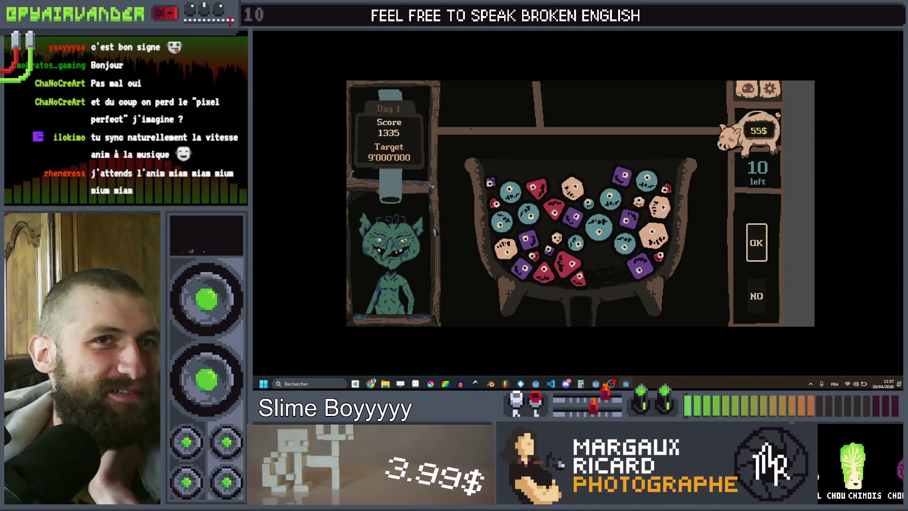
pyautogui.press('F8')
pyautogui.hotkey('alt', 'Tab')
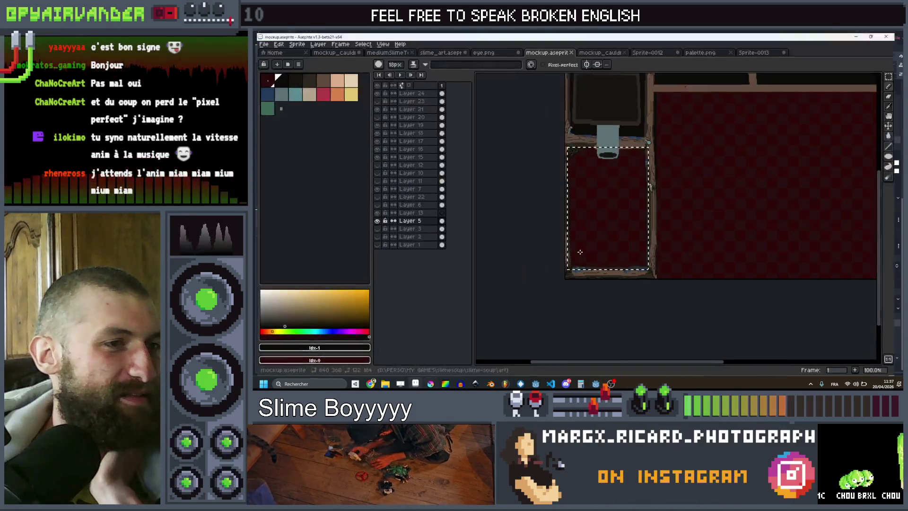
# Add an empty frame 2 to Sprite-0013, checking the goblin on frame 1 first
pyautogui.click(760, 44)
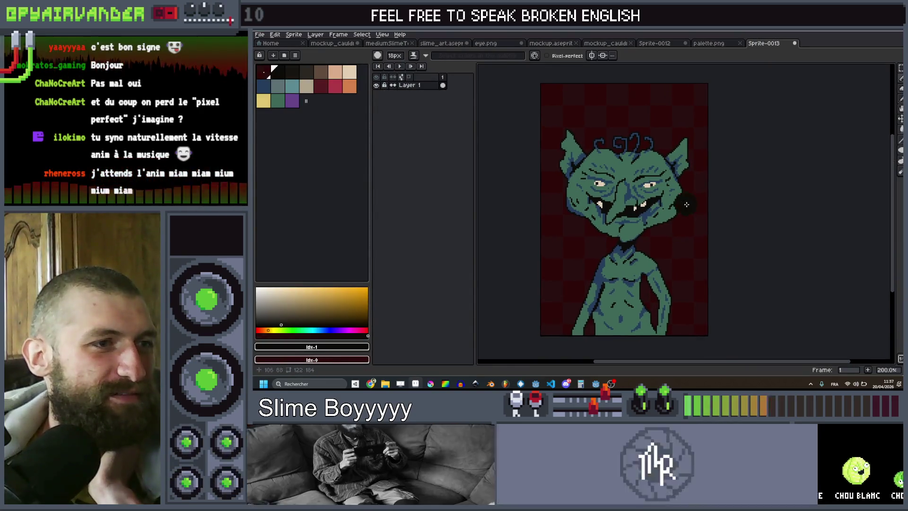
pyautogui.hotkey('alt', 'n')
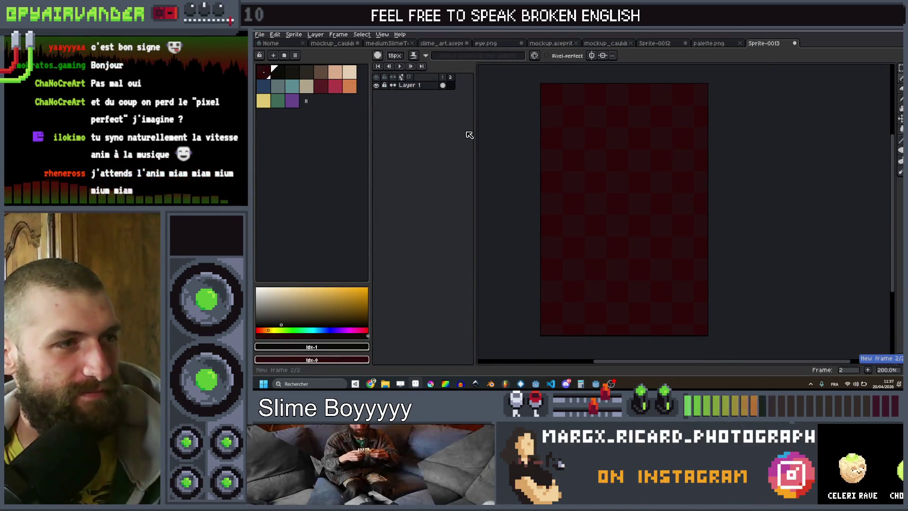
pyautogui.click(443, 86)
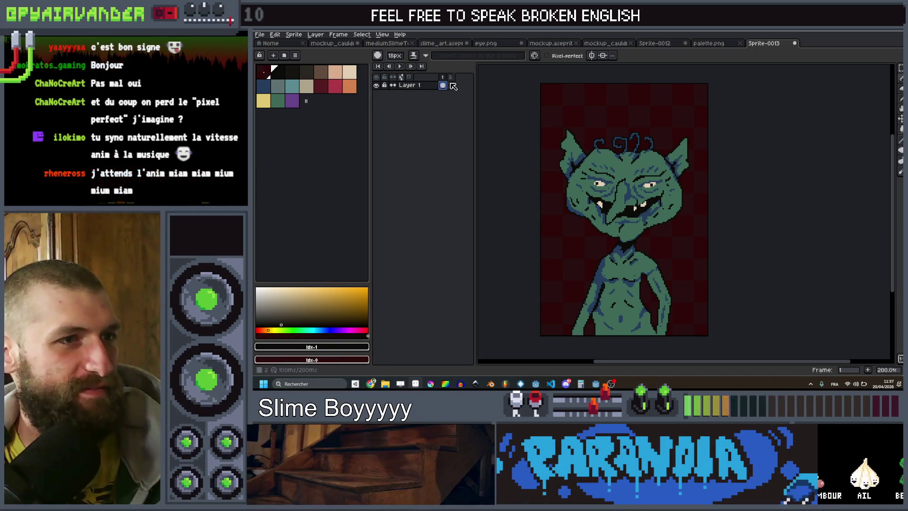
pyautogui.click(451, 86)
# Pick the dark green palette colour for drawing
pyautogui.scroll(-2, 609, 131)
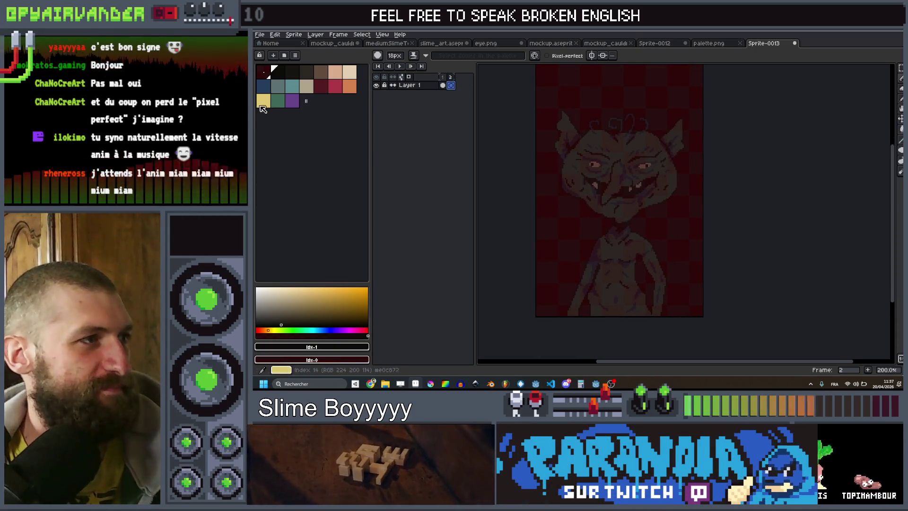
pyautogui.click(276, 103)
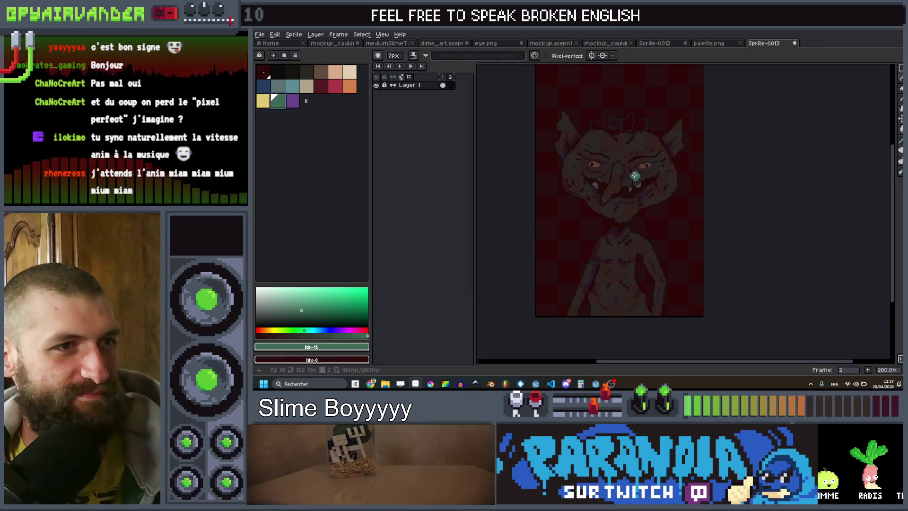
pyautogui.scroll(1, 652, 180)
pyautogui.scroll(2, 656, 178)
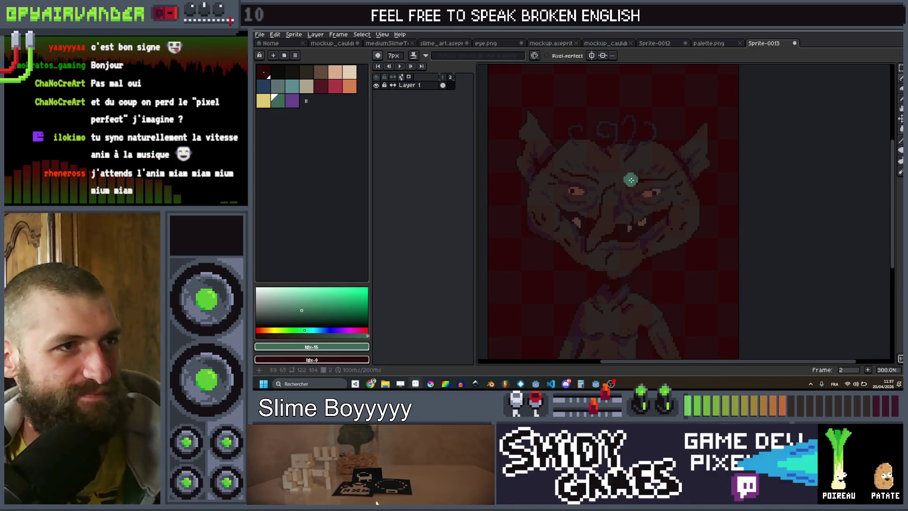
pyautogui.scroll(-1, 656, 162)
pyautogui.scroll(1, 655, 162)
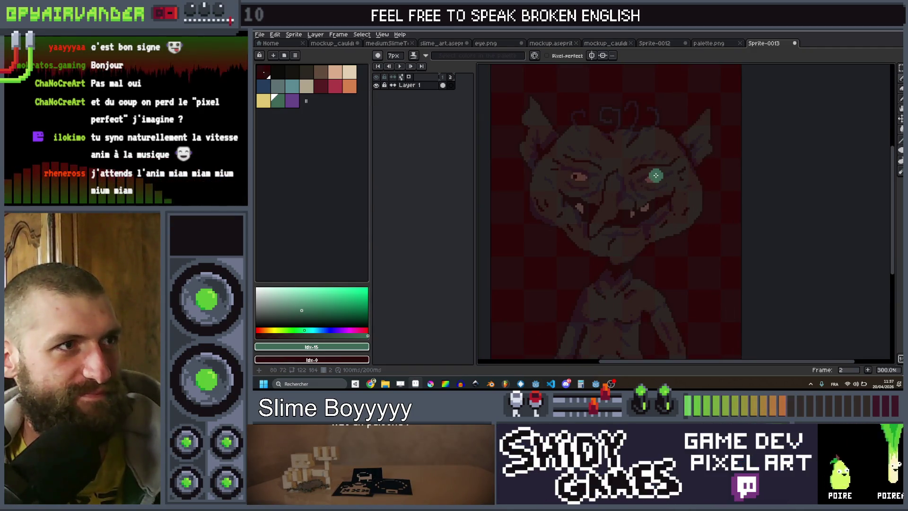
pyautogui.scroll(1, 614, 154)
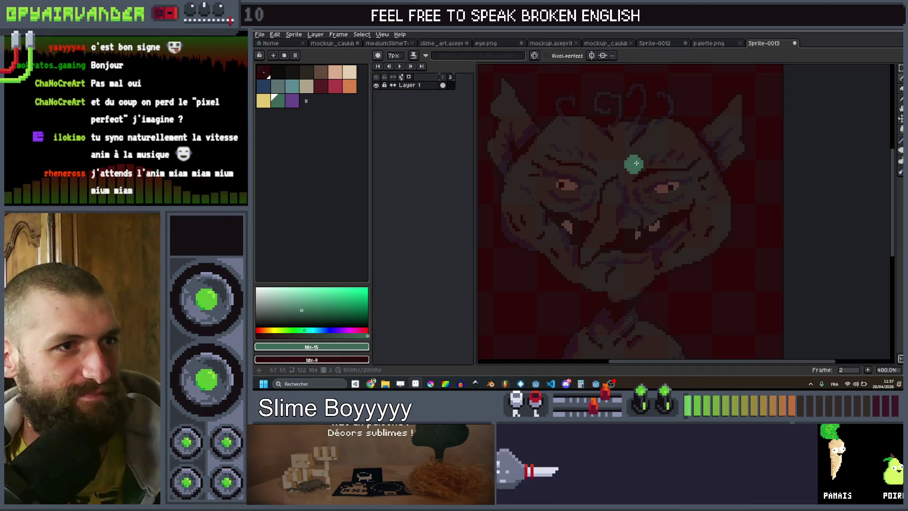
# Trace a green outline around the goblin's head across forehead, left cheek and right side
pyautogui.moveTo(676, 163); pyautogui.dragTo(588, 150)
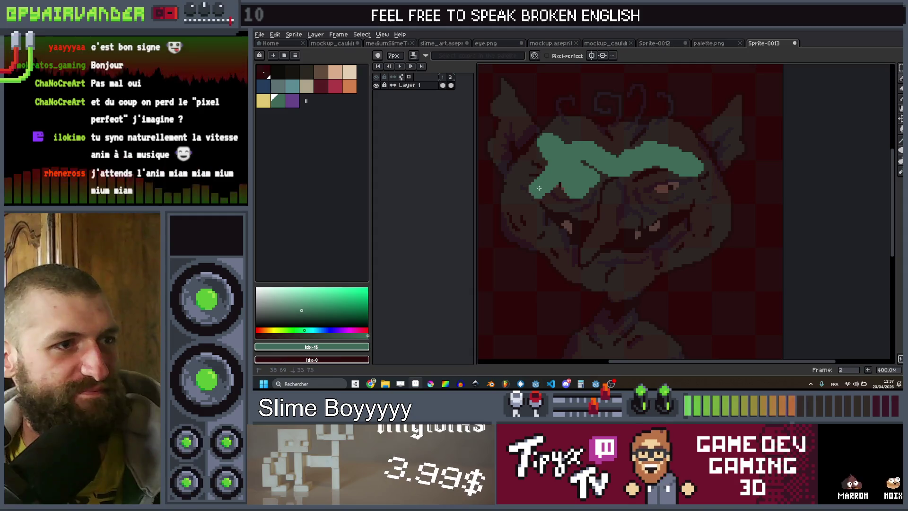
pyautogui.moveTo(538, 197)
pyautogui.mouseDown()
pyautogui.moveTo(522, 211)
pyautogui.moveTo(533, 240)
pyautogui.moveTo(556, 259)
pyautogui.moveTo(626, 279)
pyautogui.moveTo(654, 254)
pyautogui.mouseUp()
pyautogui.moveTo(706, 222); pyautogui.dragTo(700, 170)
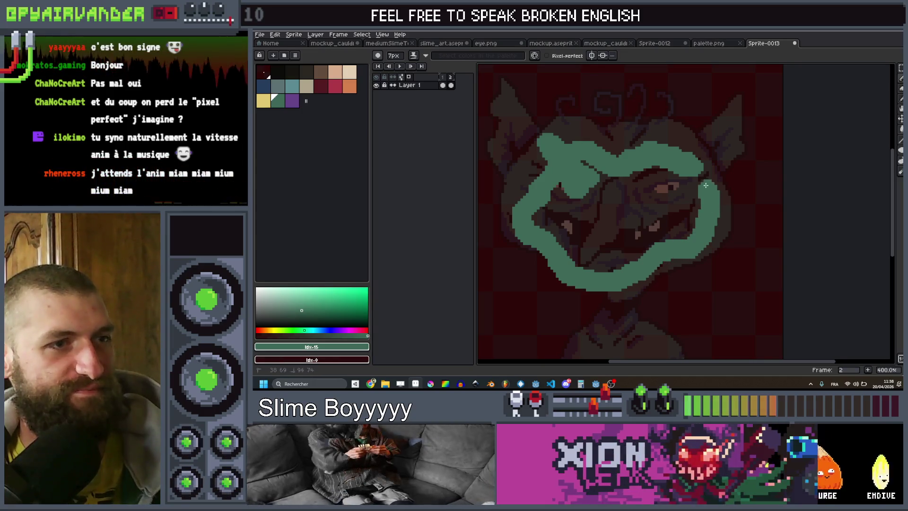
# Bucket-fill the outlined head solid green and reduce the brush size
pyautogui.scroll(-1, 669, 186)
pyautogui.click(668, 188)
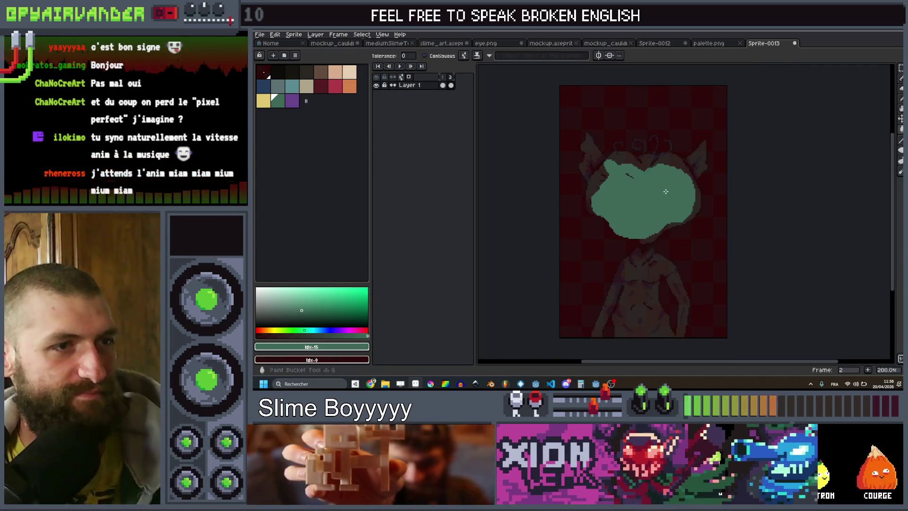
pyautogui.scroll(1, 602, 168)
pyautogui.scroll(-3, 602, 168)
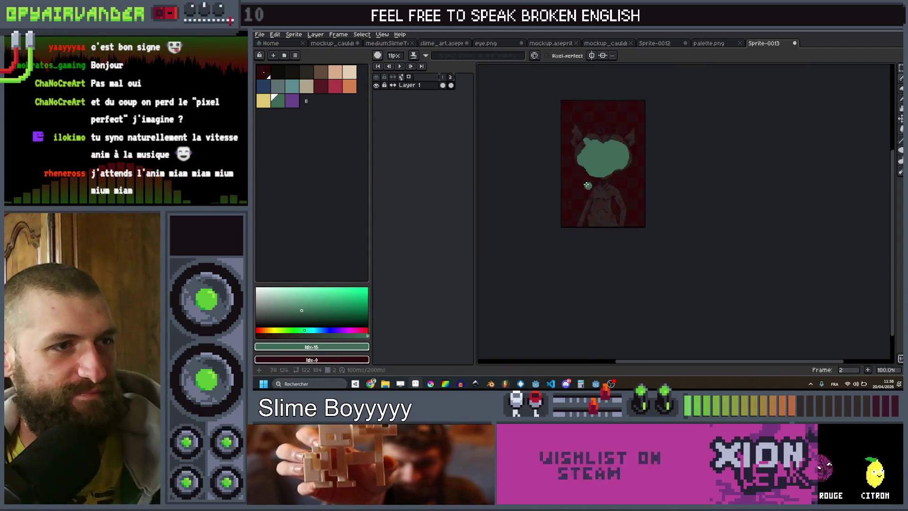
pyautogui.scroll(3, 642, 174)
pyautogui.press('-')
pyautogui.press('-')
pyautogui.press('-')
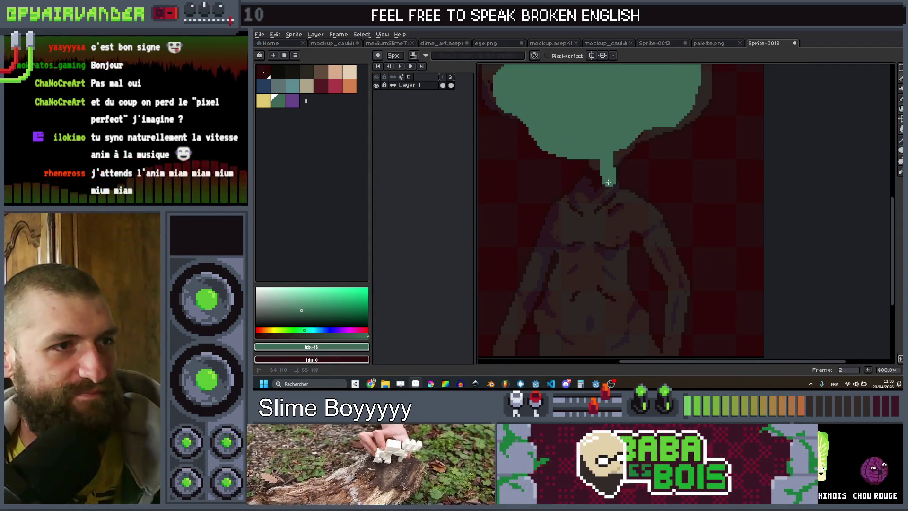
# Paint green down the neck and redraw a thinner left arm after two undone attempts
pyautogui.moveTo(575, 172)
pyautogui.mouseDown()
pyautogui.moveTo(572, 159)
pyautogui.moveTo(618, 154)
pyautogui.moveTo(627, 192)
pyautogui.moveTo(598, 185)
pyautogui.moveTo(652, 193)
pyautogui.moveTo(703, 231)
pyautogui.moveTo(727, 257)
pyautogui.moveTo(709, 296)
pyautogui.mouseUp()
pyautogui.scroll(1, 596, 186)
pyautogui.scroll(-2, 594, 260)
pyautogui.scroll(1, 632, 176)
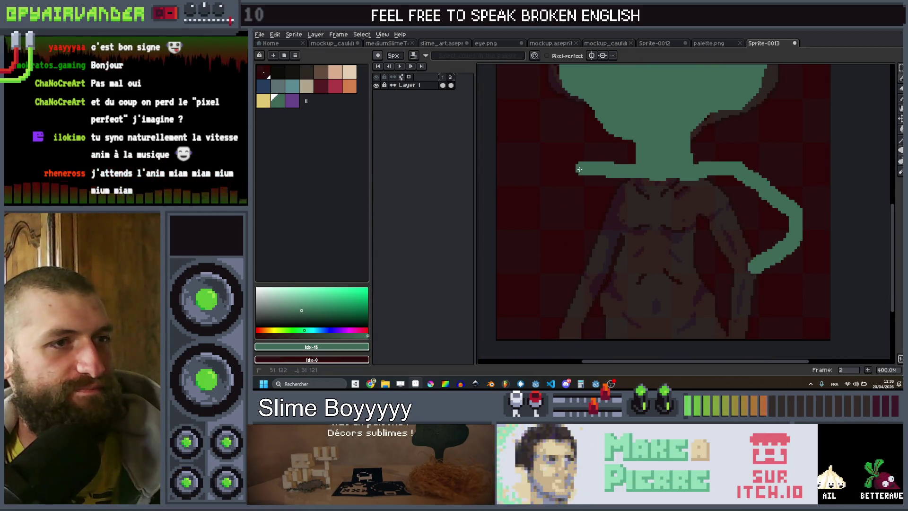
pyautogui.hotkey('ctrl', 'z')
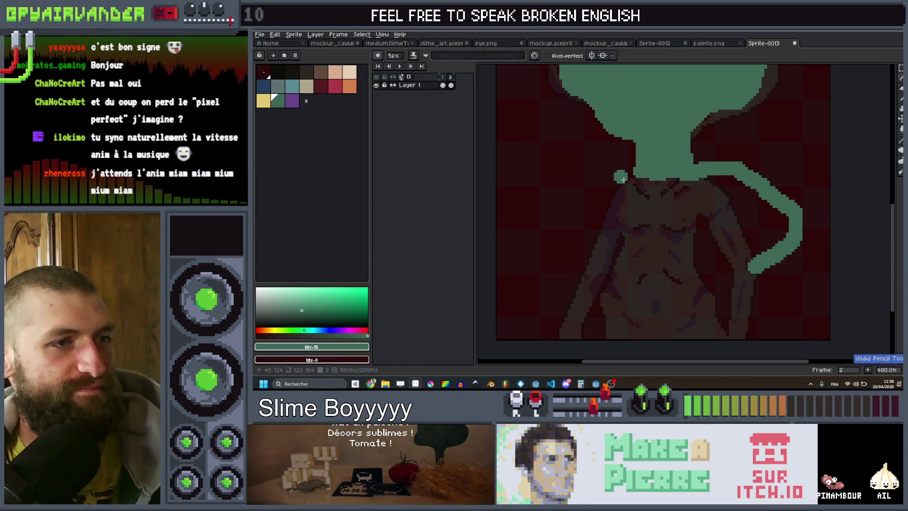
pyautogui.moveTo(623, 178); pyautogui.dragTo(560, 249)
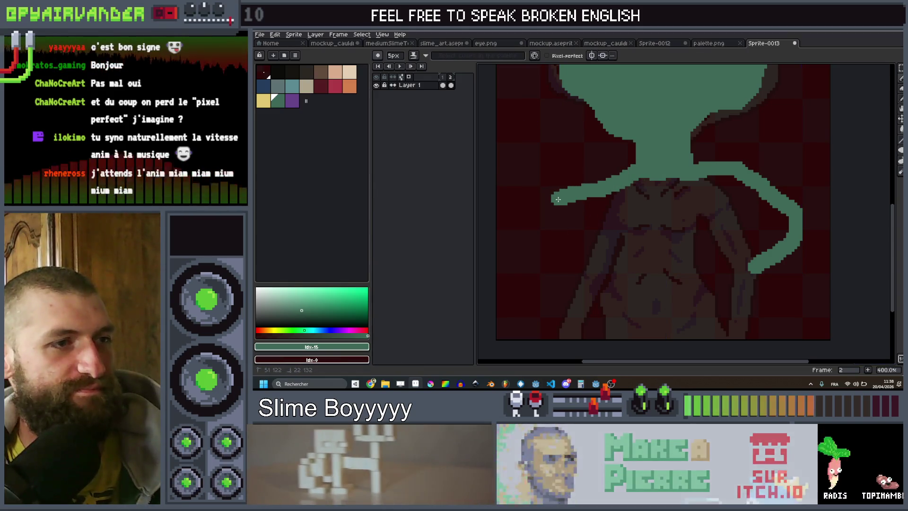
pyautogui.hotkey('ctrl', 'z')
pyautogui.moveTo(633, 167)
pyautogui.mouseDown()
pyautogui.moveTo(550, 201)
pyautogui.moveTo(567, 250)
pyautogui.mouseUp()
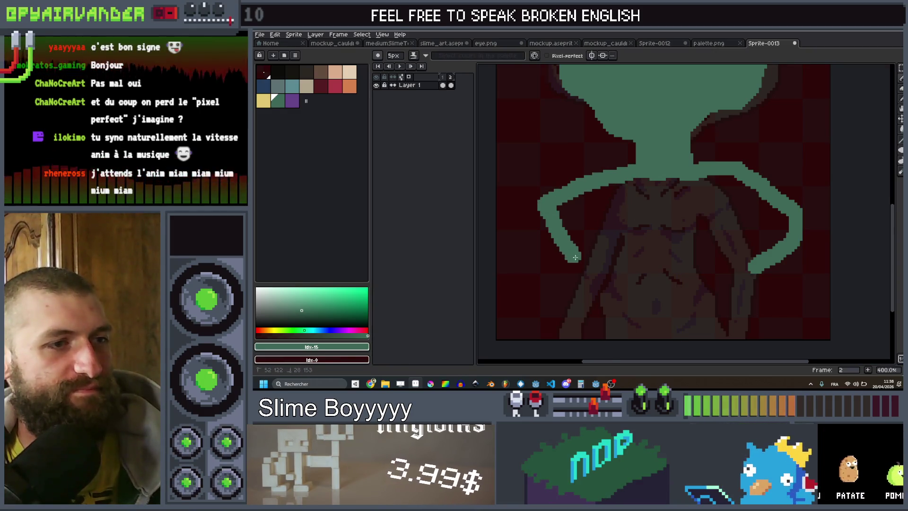
pyautogui.scroll(1, 598, 206)
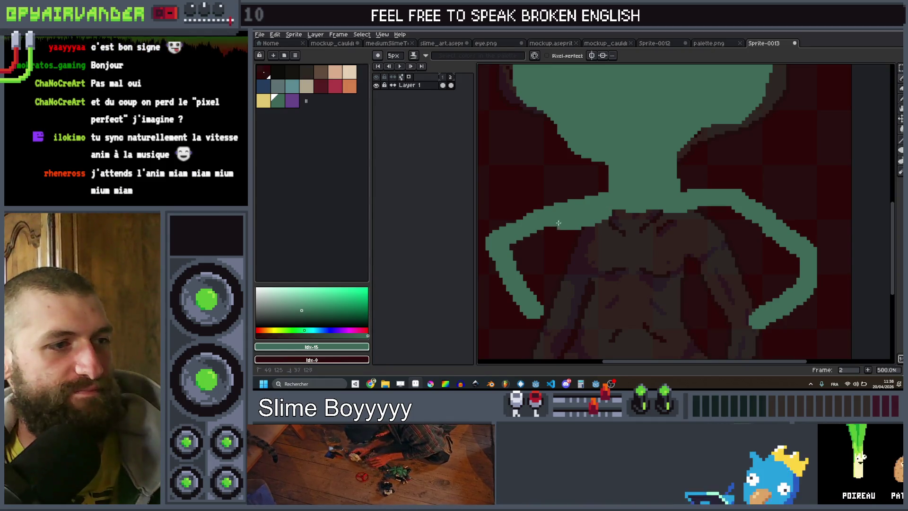
pyautogui.scroll(-3, 529, 203)
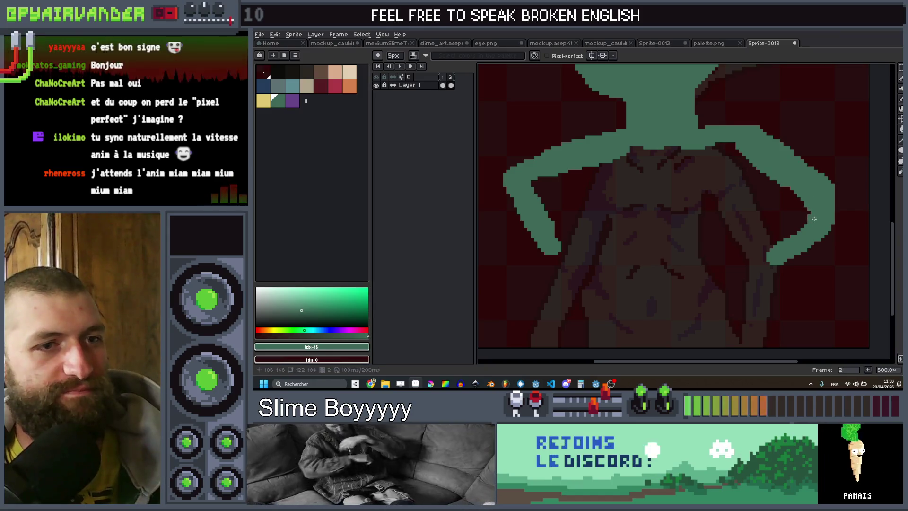
pyautogui.scroll(-4, 803, 213)
pyautogui.scroll(3, 749, 152)
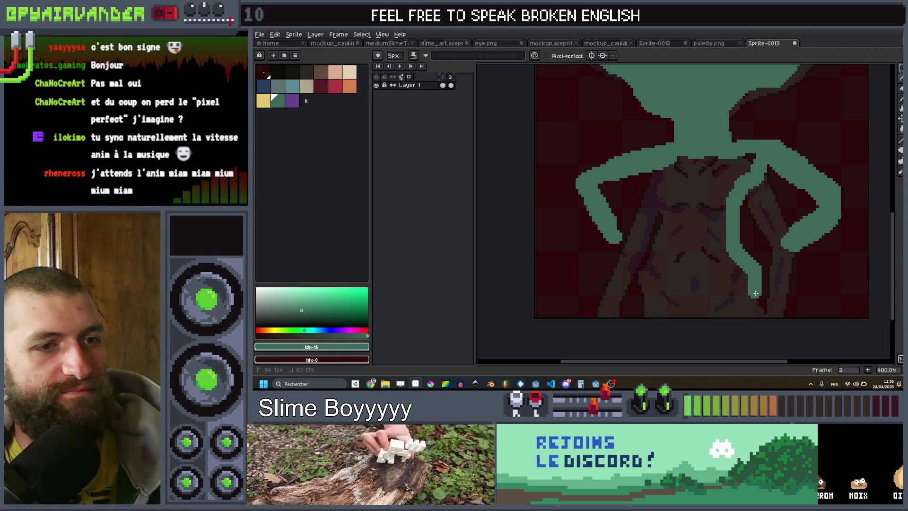
# Draw green strands running down the body to the bottom edge
pyautogui.moveTo(753, 272); pyautogui.dragTo(765, 321)
pyautogui.moveTo(654, 316); pyautogui.dragTo(661, 172)
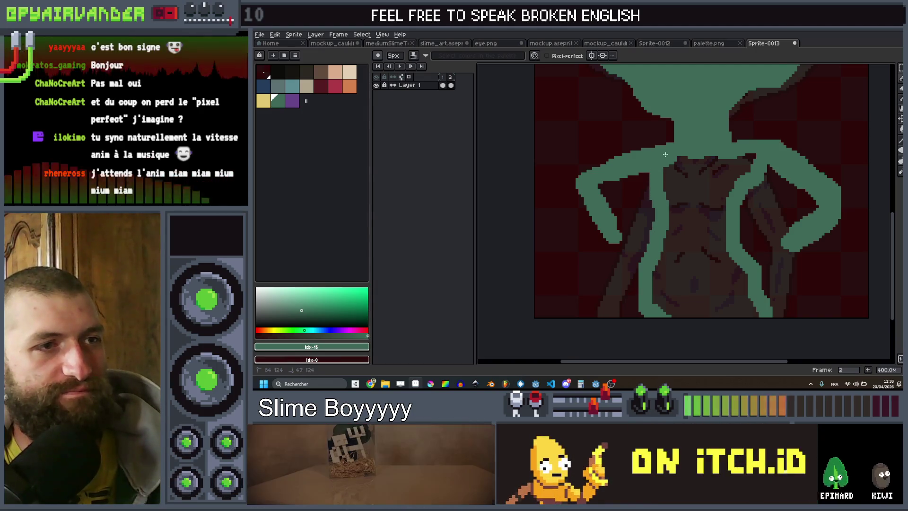
pyautogui.scroll(-4, 672, 189)
pyautogui.scroll(3, 707, 183)
pyautogui.press('g')
pyautogui.scroll(-4, 708, 183)
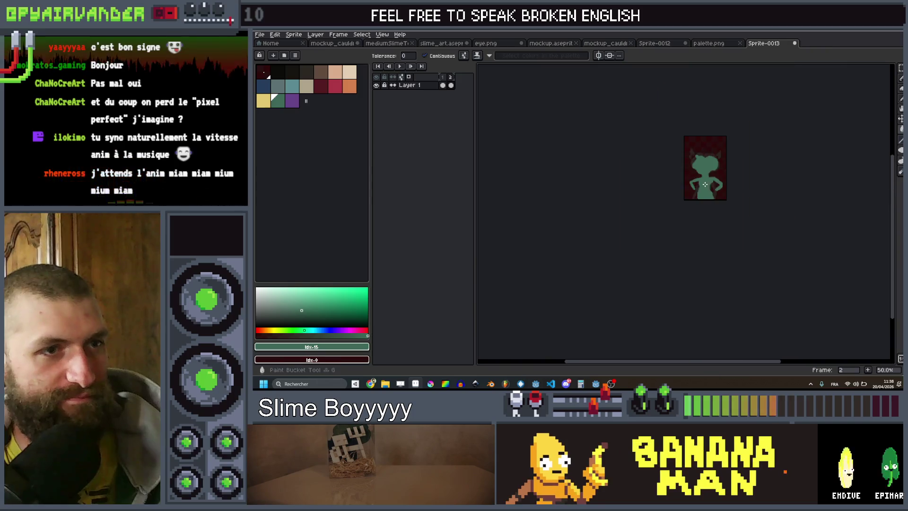
# Draw a dark blue wrinkle across the head with the 2px Pencil
pyautogui.scroll(4, 710, 186)
pyautogui.scroll(1, 710, 186)
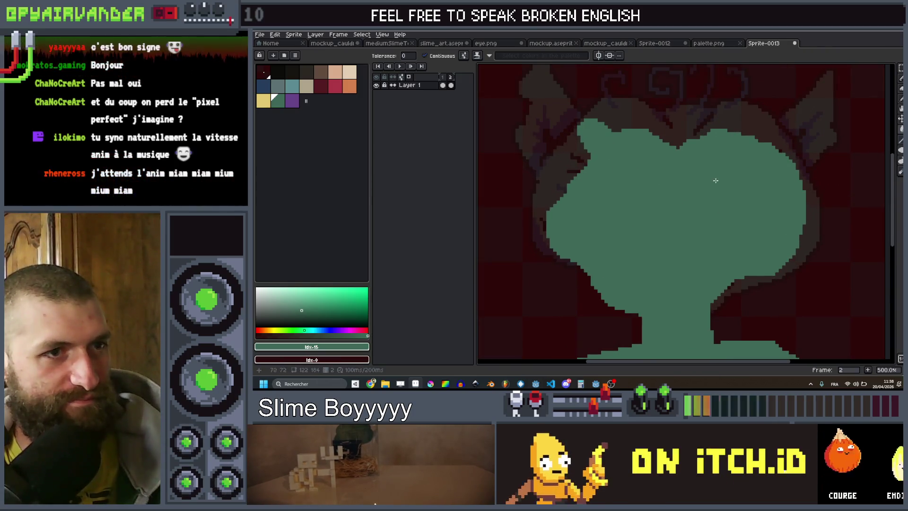
pyautogui.scroll(1, 614, 158)
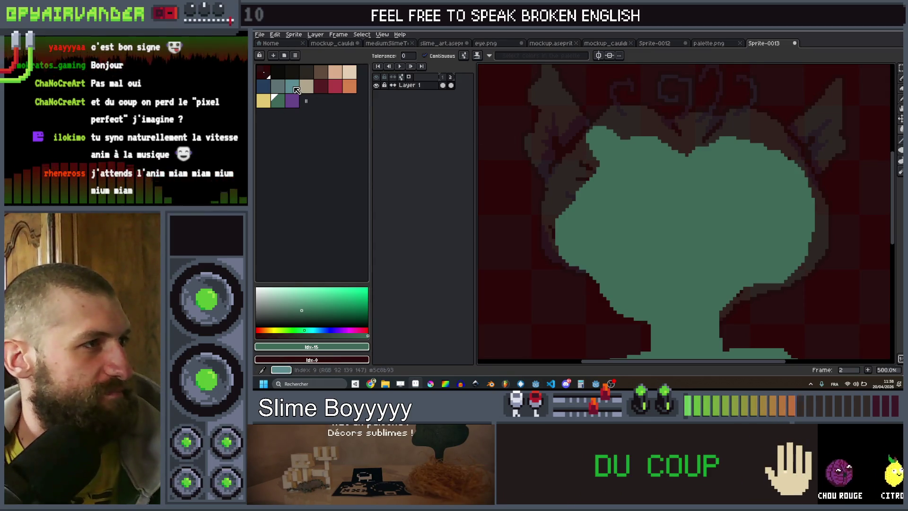
pyautogui.click(267, 89)
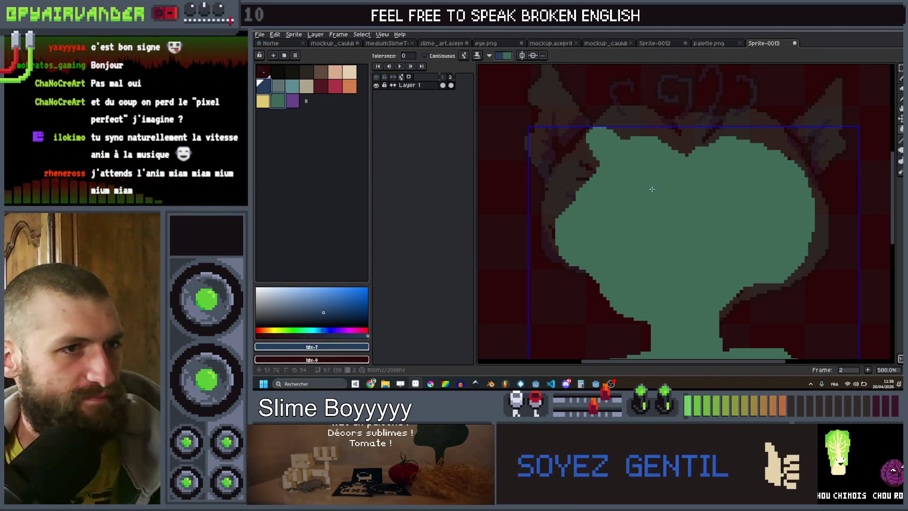
pyautogui.press('b')
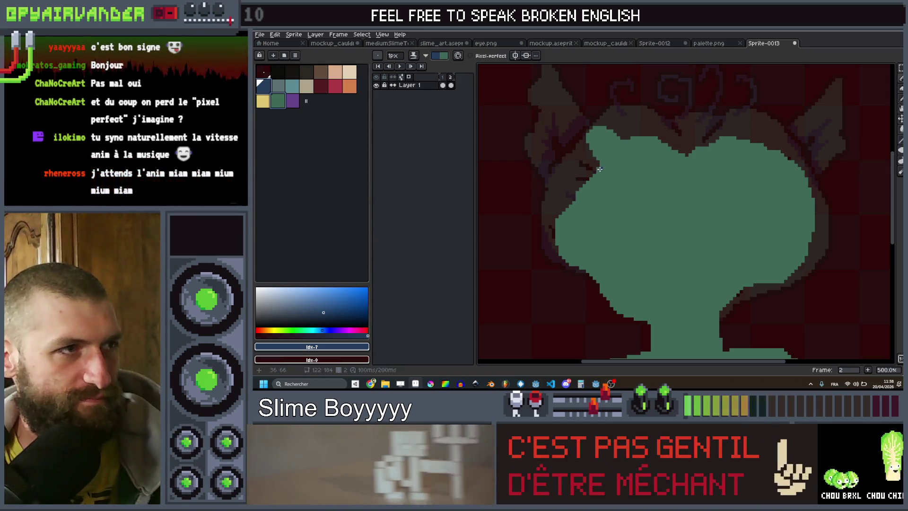
pyautogui.moveTo(598, 167)
pyautogui.mouseDown()
pyautogui.moveTo(618, 199)
pyautogui.moveTo(684, 217)
pyautogui.mouseUp()
# Add a short dark blue line near the head's top and a right brow arc
pyautogui.scroll(1, 684, 216)
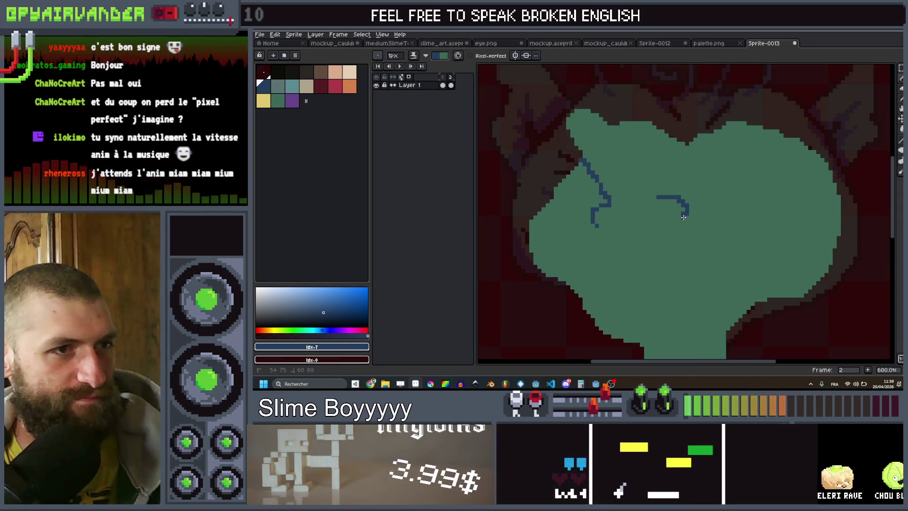
pyautogui.moveTo(612, 130); pyautogui.dragTo(657, 159)
pyautogui.scroll(-3, 669, 172)
pyautogui.scroll(3, 686, 182)
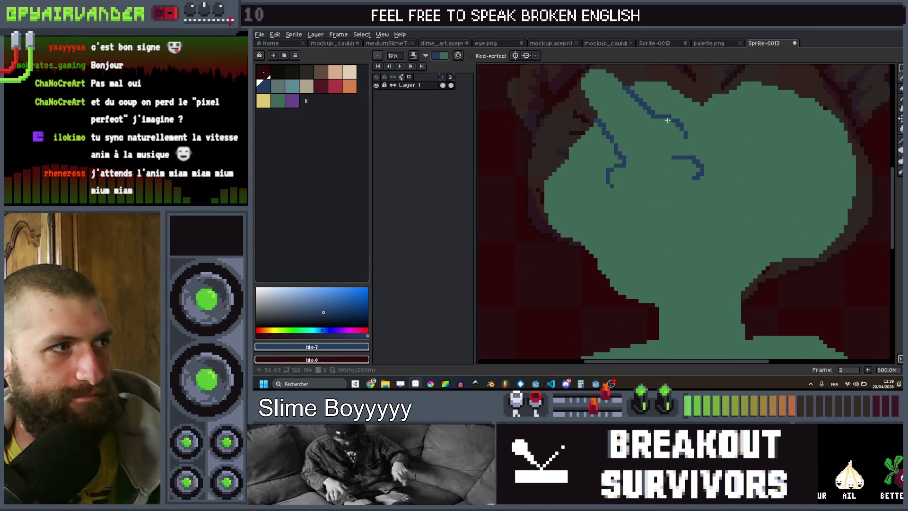
pyautogui.moveTo(719, 146)
pyautogui.mouseDown()
pyautogui.moveTo(756, 134)
pyautogui.moveTo(777, 146)
pyautogui.mouseUp()
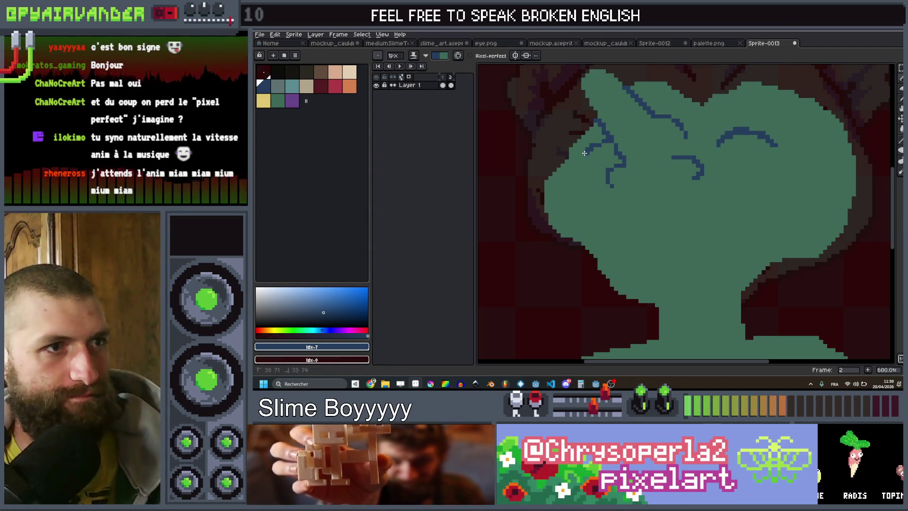
pyautogui.click(349, 71)
pyautogui.press('+')
pyautogui.press('+')
pyautogui.press('+')
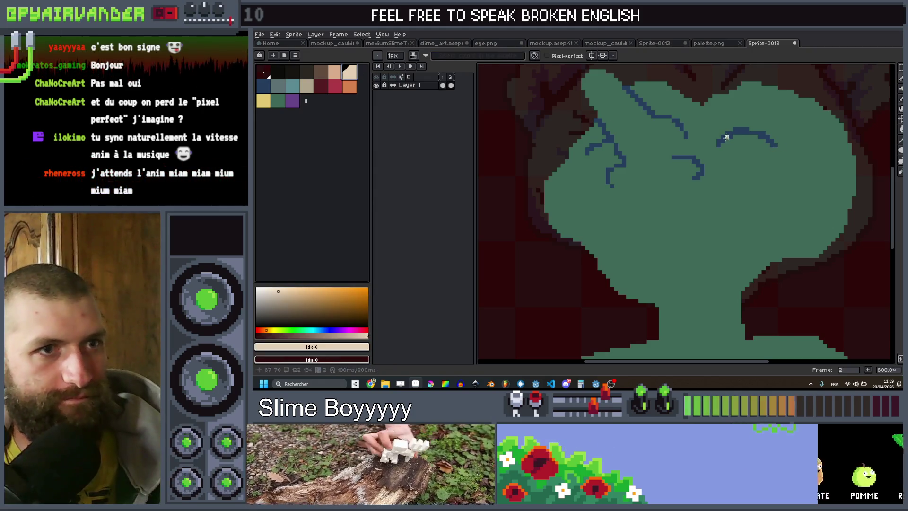
# Paint the beige right and left eyes under the brows
pyautogui.moveTo(735, 152); pyautogui.dragTo(756, 155)
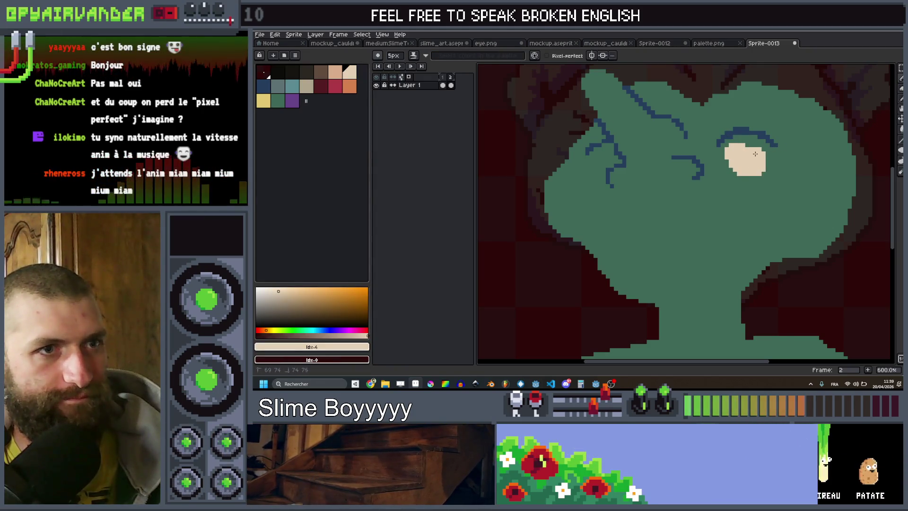
pyautogui.moveTo(590, 155); pyautogui.dragTo(601, 162)
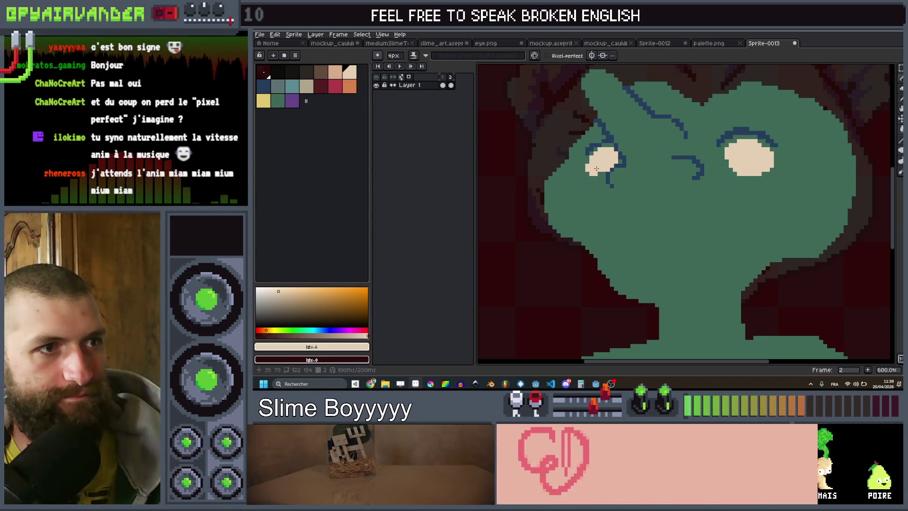
pyautogui.scroll(-3, 594, 166)
pyautogui.scroll(2, 595, 166)
# Switch to black with a smaller brush and reframe the view on the face
pyautogui.click(277, 72)
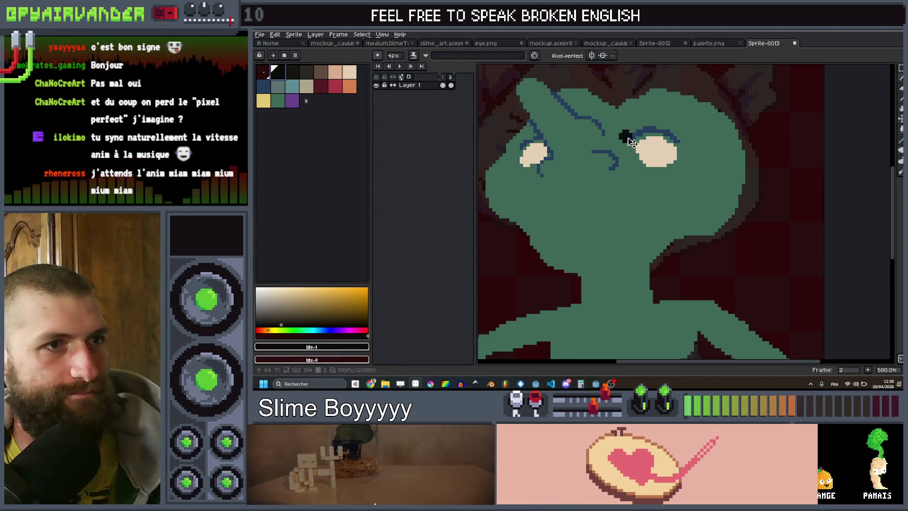
pyautogui.press('-')
pyautogui.press('-')
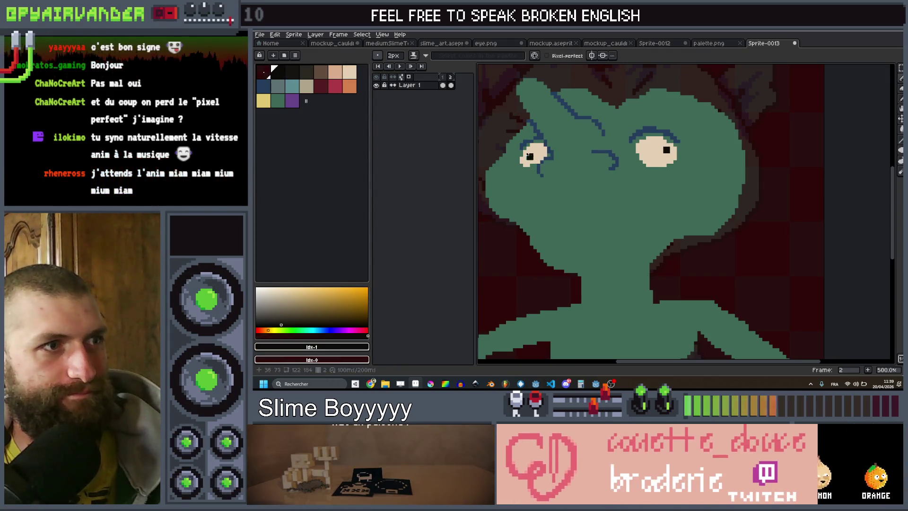
pyautogui.scroll(-4, 598, 170)
pyautogui.scroll(4, 597, 171)
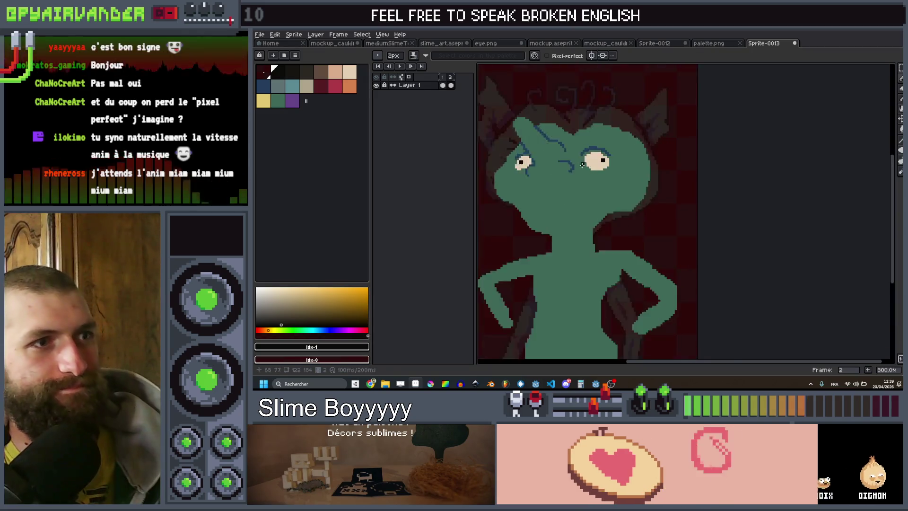
pyautogui.press('+')
pyautogui.press('+')
pyautogui.moveTo(552, 180); pyautogui.dragTo(559, 176)
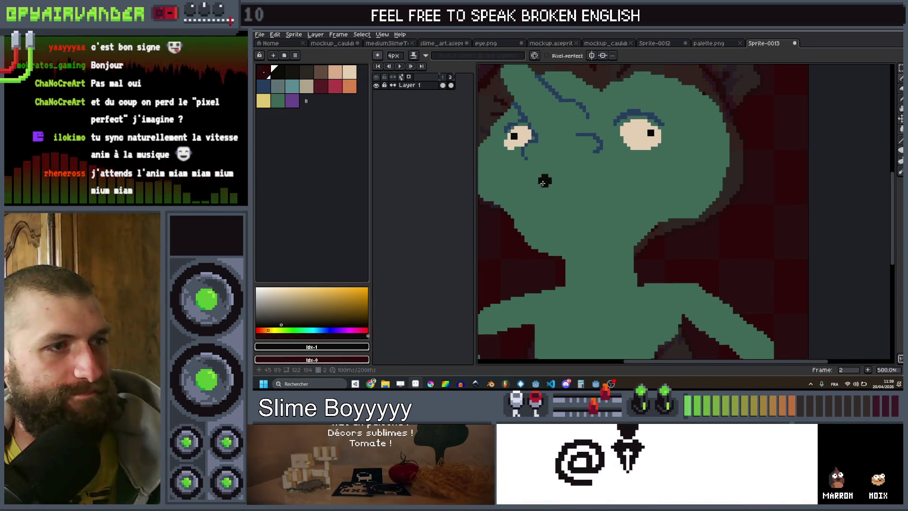
pyautogui.press('b')
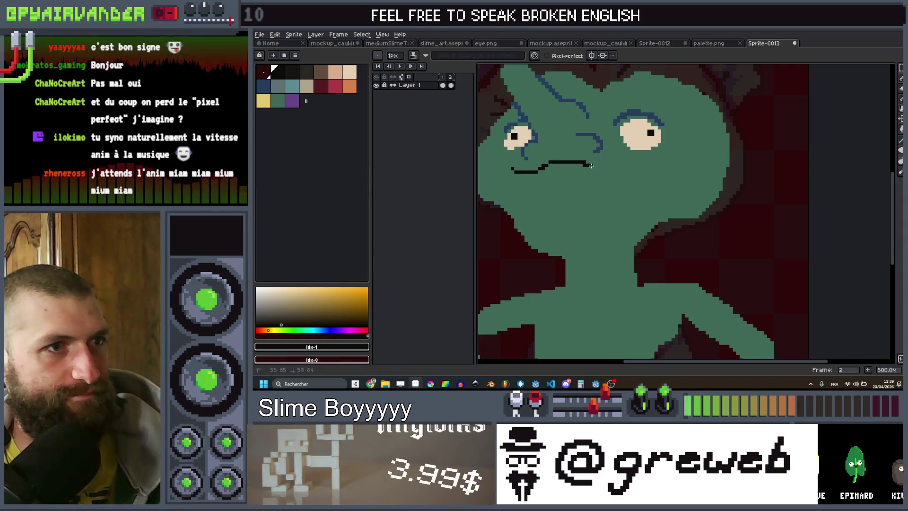
# Draw the grinning mouth's lower curve and fill the mouth black
pyautogui.moveTo(669, 171); pyautogui.dragTo(637, 193)
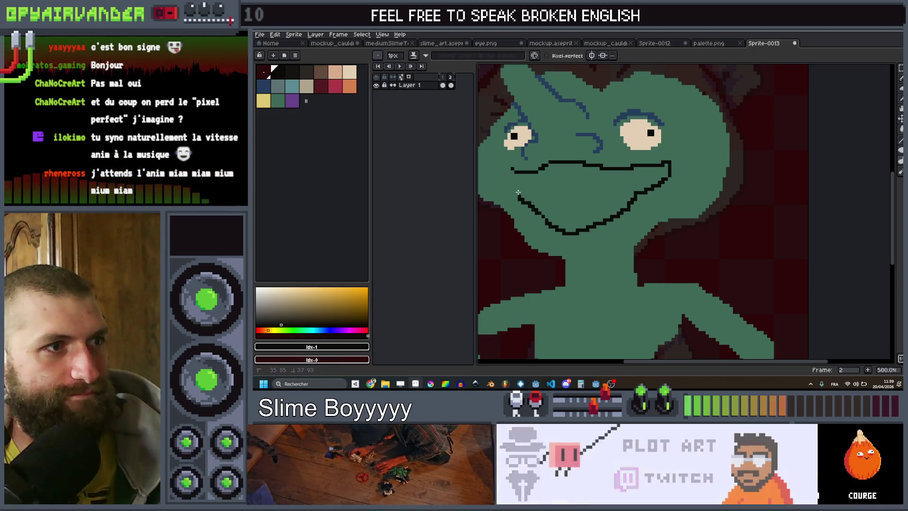
pyautogui.click(591, 189)
pyautogui.press('1')
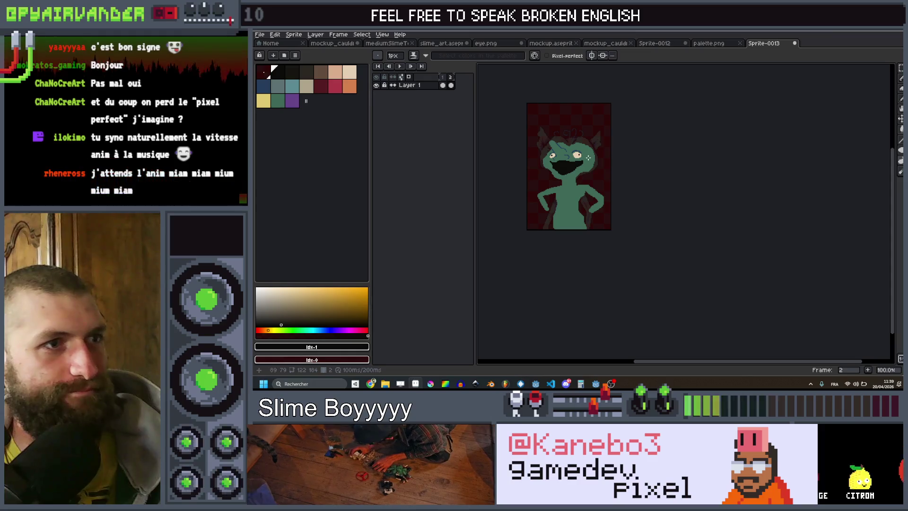
pyautogui.scroll(5, 583, 155)
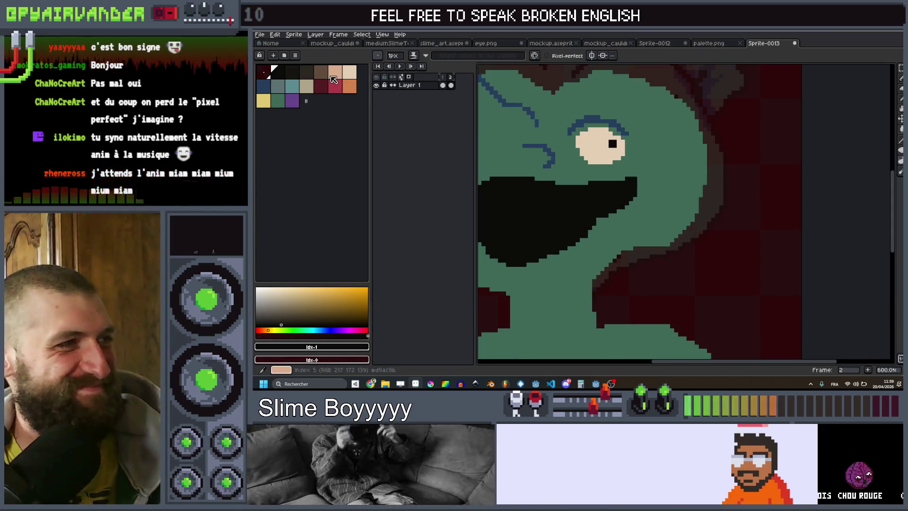
# Paint small beige teeth inside the black mouth
pyautogui.click(347, 76)
pyautogui.scroll(1, 584, 200)
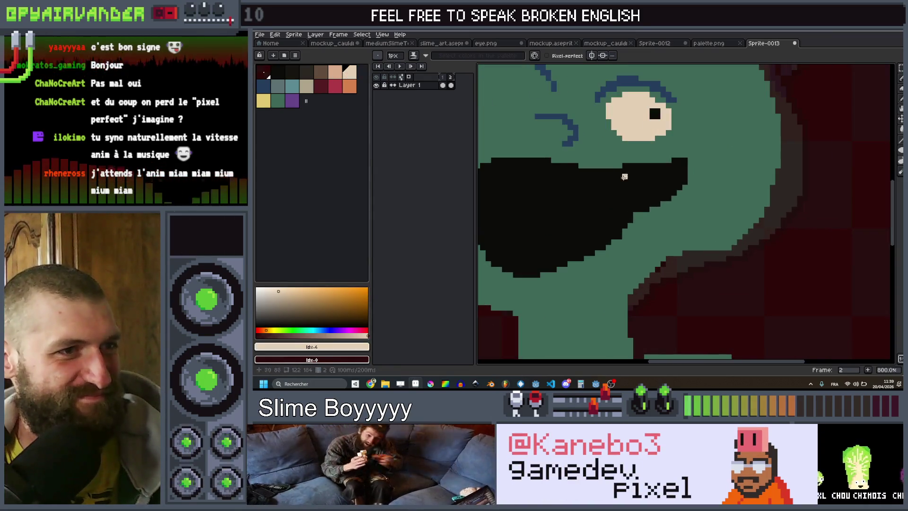
pyautogui.scroll(2, 602, 193)
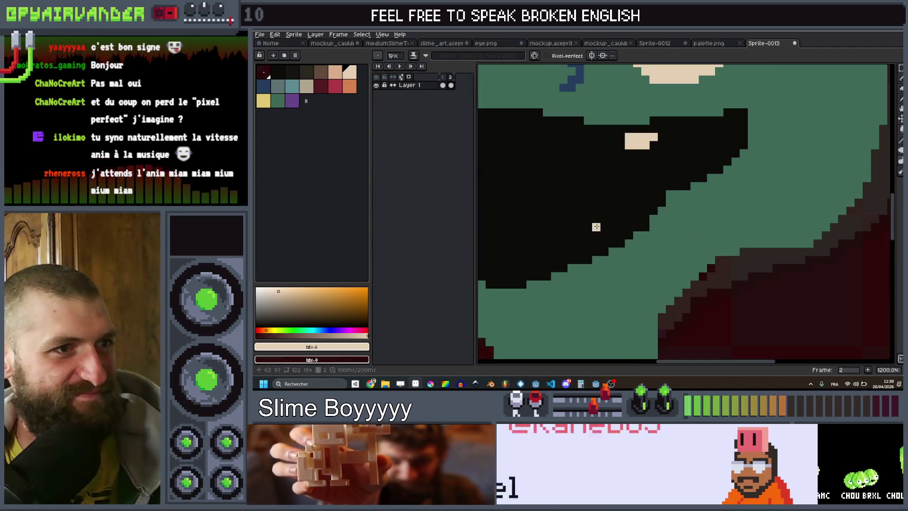
pyautogui.moveTo(596, 228); pyautogui.dragTo(589, 242)
pyautogui.scroll(-6, 592, 241)
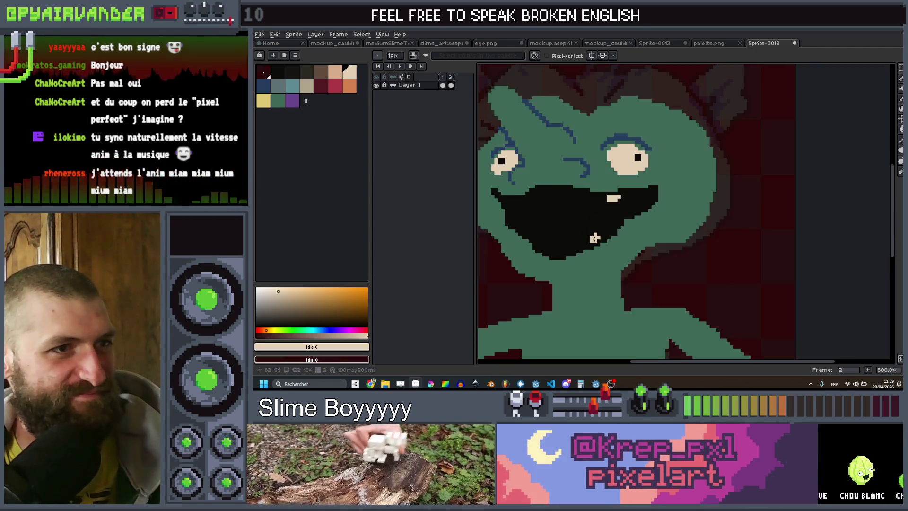
pyautogui.scroll(4, 544, 214)
pyautogui.moveTo(544, 214); pyautogui.dragTo(552, 214)
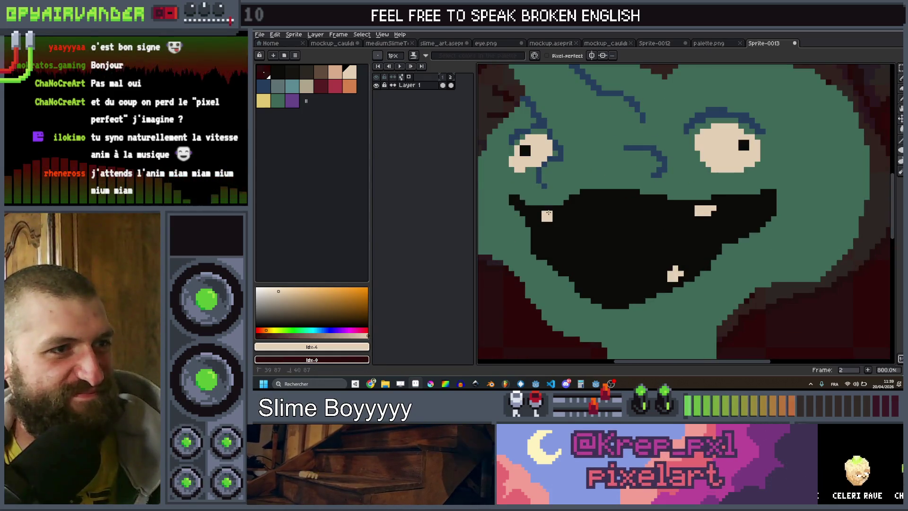
# Pick dark blue and set the brush size while moving the view toward the mouth
pyautogui.click(267, 90)
pyautogui.press('+')
pyautogui.moveTo(619, 282)
pyautogui.mouseDown()
pyautogui.moveTo(638, 242)
pyautogui.moveTo(622, 245)
pyautogui.moveTo(661, 233)
pyautogui.mouseUp()
pyautogui.press('+')
pyautogui.press('-')
pyautogui.press('-')
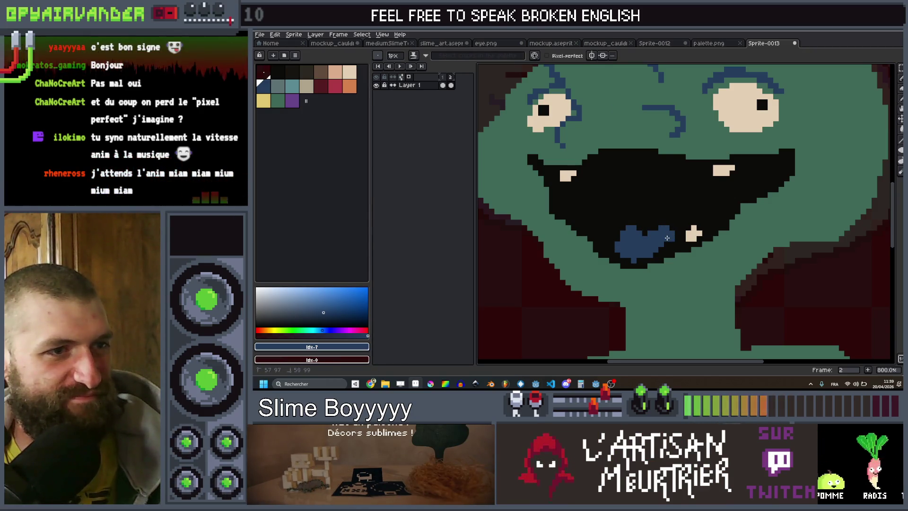
pyautogui.scroll(-5, 664, 242)
pyautogui.scroll(3, 659, 184)
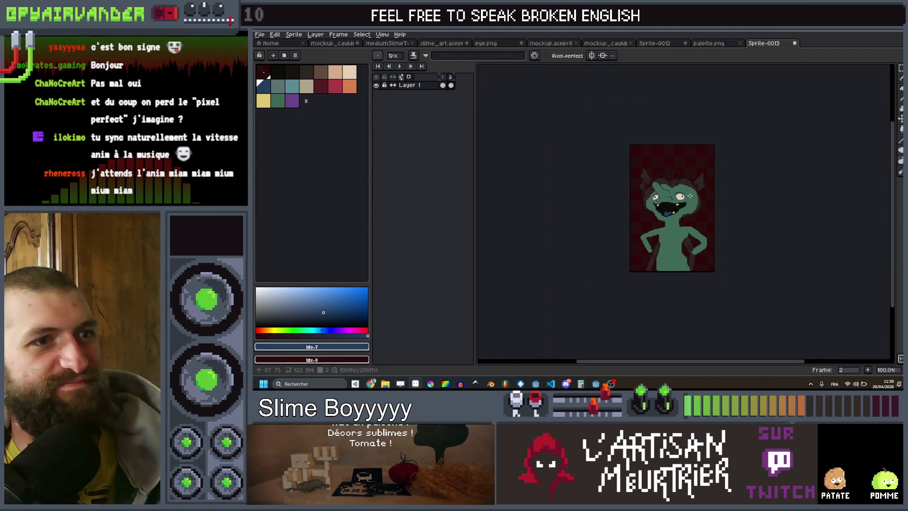
pyautogui.scroll(5, 659, 185)
# Paint 2px dark blue wrinkle pixels beside the eye
pyautogui.press('+')
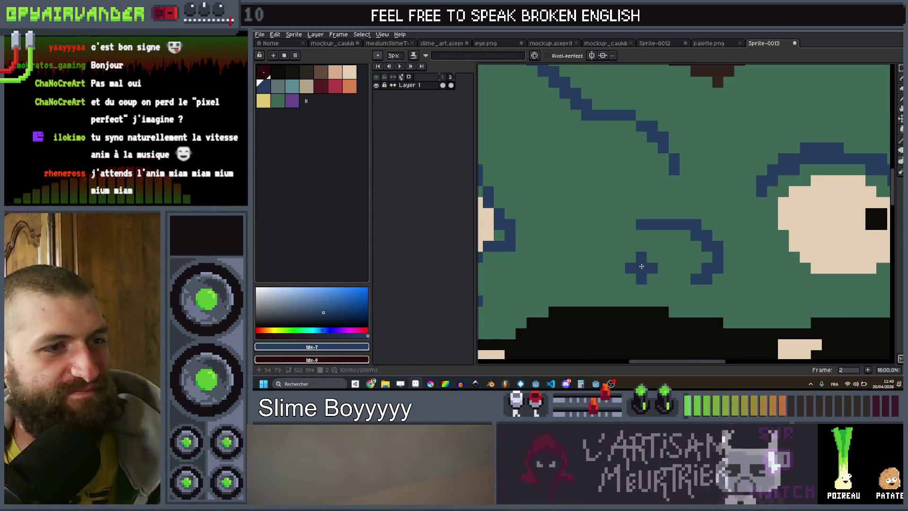
pyautogui.moveTo(646, 267)
pyautogui.mouseDown()
pyautogui.moveTo(614, 246)
pyautogui.moveTo(614, 277)
pyautogui.mouseUp()
pyautogui.scroll(-2, 629, 265)
pyautogui.scroll(2, 627, 265)
pyautogui.click(627, 264)
pyautogui.scroll(-6, 643, 256)
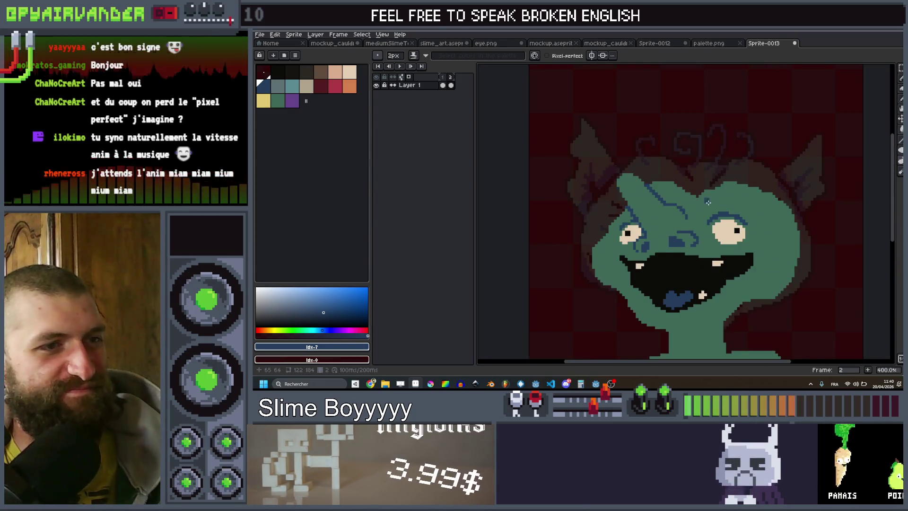
pyautogui.scroll(5, 710, 197)
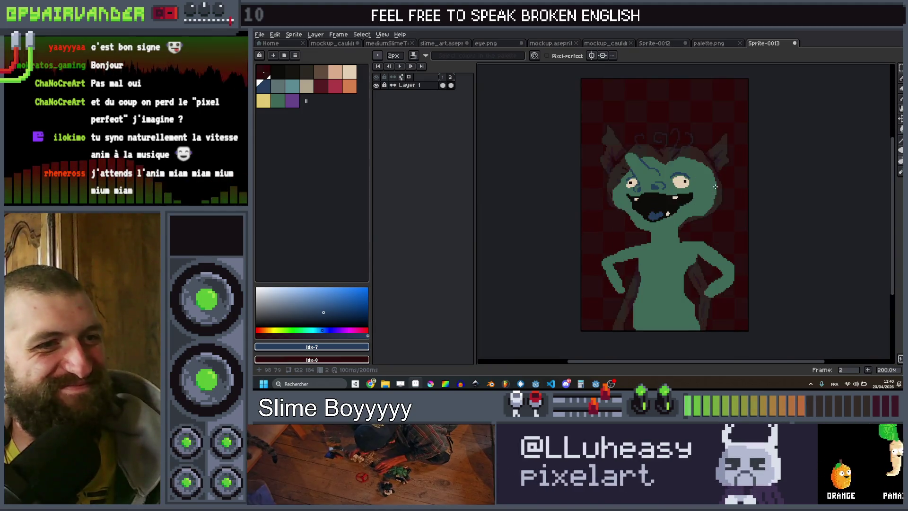
# With a 1px brush, draw blue lines above the right eyebrow and under the right eye
pyautogui.press('-')
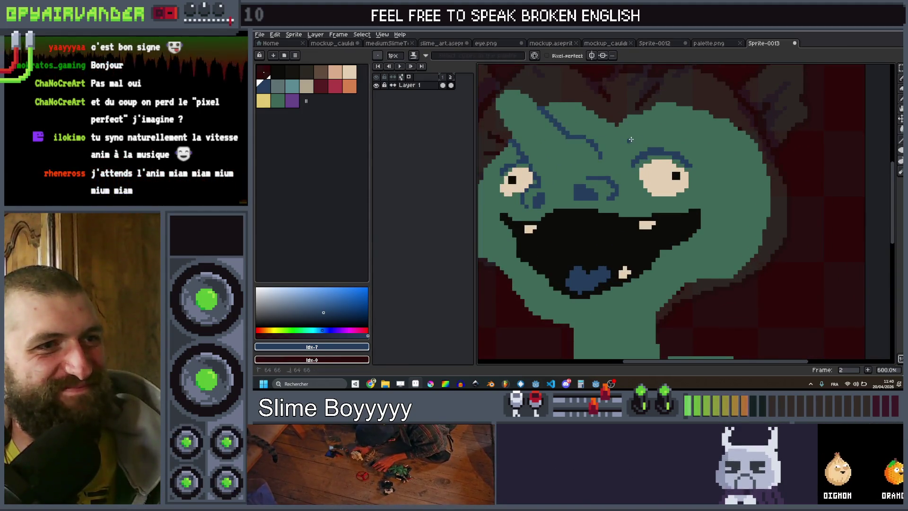
pyautogui.moveTo(630, 140); pyautogui.dragTo(666, 135)
pyautogui.moveTo(630, 190); pyautogui.dragTo(651, 204)
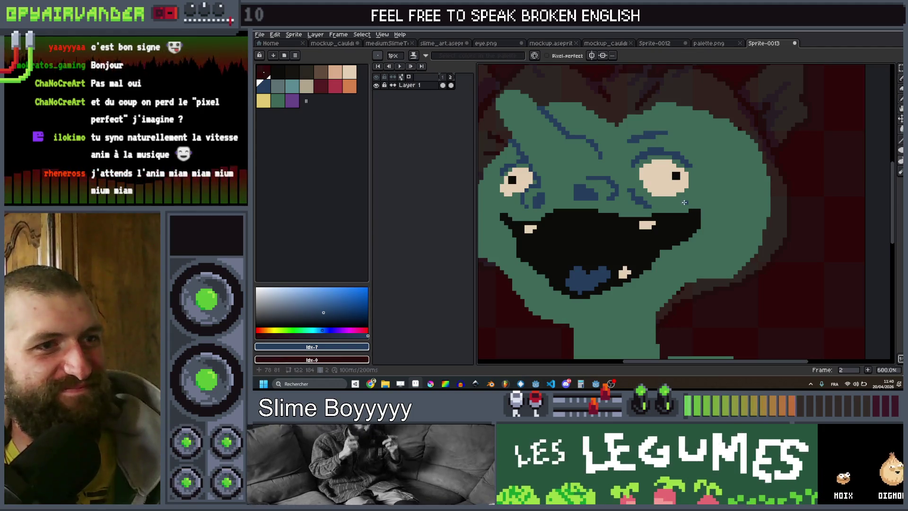
pyautogui.scroll(-4, 684, 203)
pyautogui.scroll(5, 675, 149)
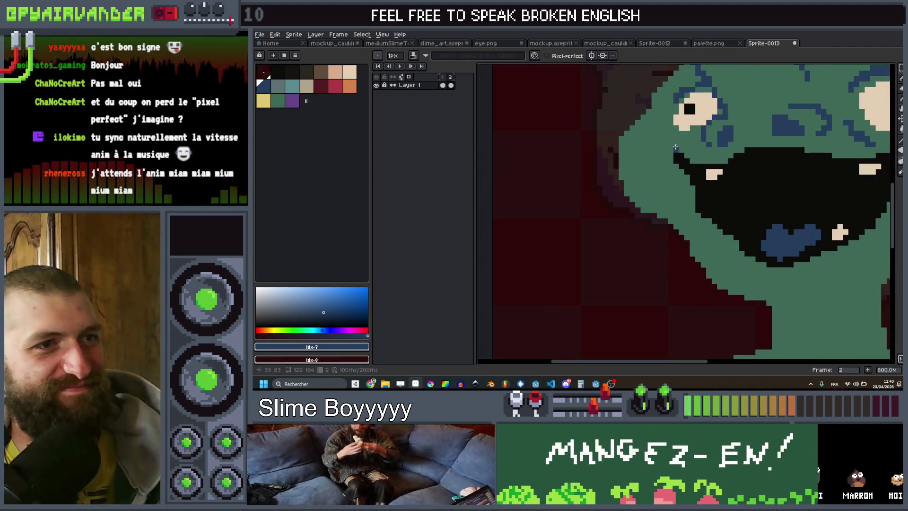
pyautogui.scroll(-3, 687, 146)
pyautogui.scroll(1, 615, 189)
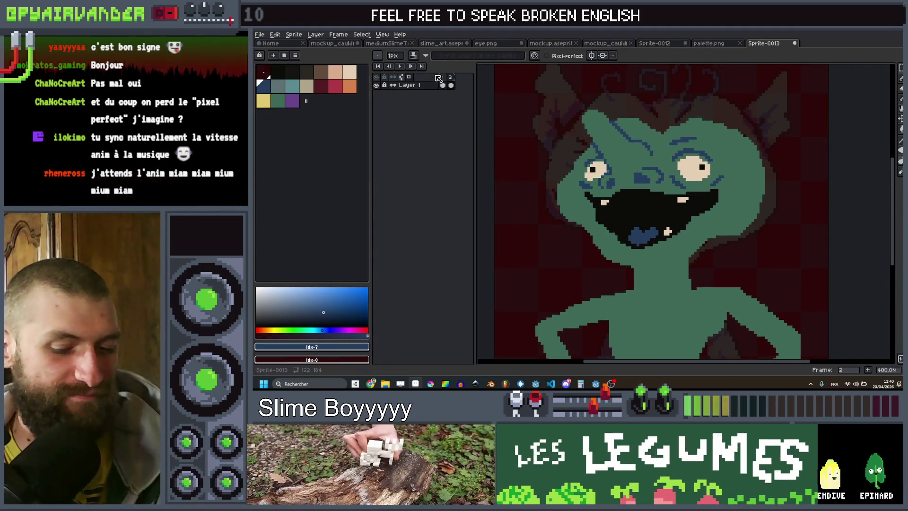
# Flip between frame 1 and frame 2 to compare the redraw with the original goblin
pyautogui.press('Left')
pyautogui.press('Right')
pyautogui.press('Left')
pyautogui.press('Right')
pyautogui.press('Left')
pyautogui.press('Right')
pyautogui.press('Left')
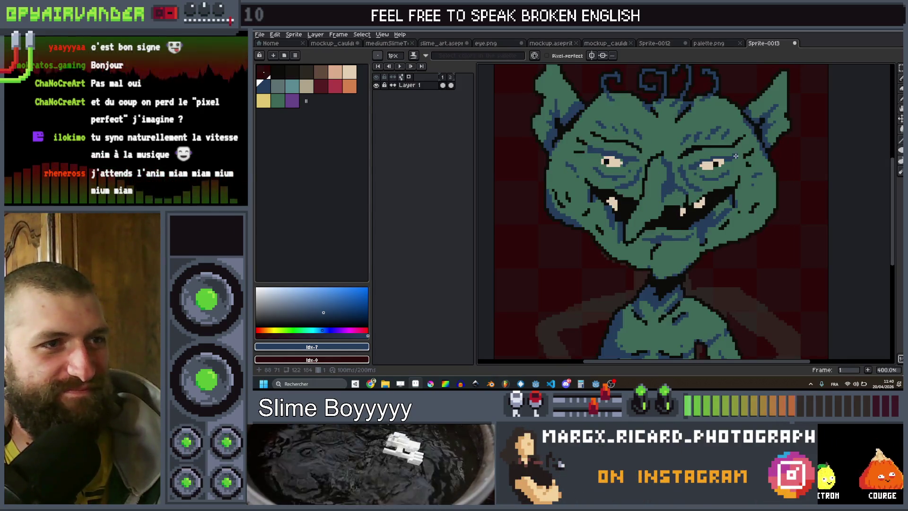
pyautogui.press('Right')
pyautogui.scroll(2, 736, 178)
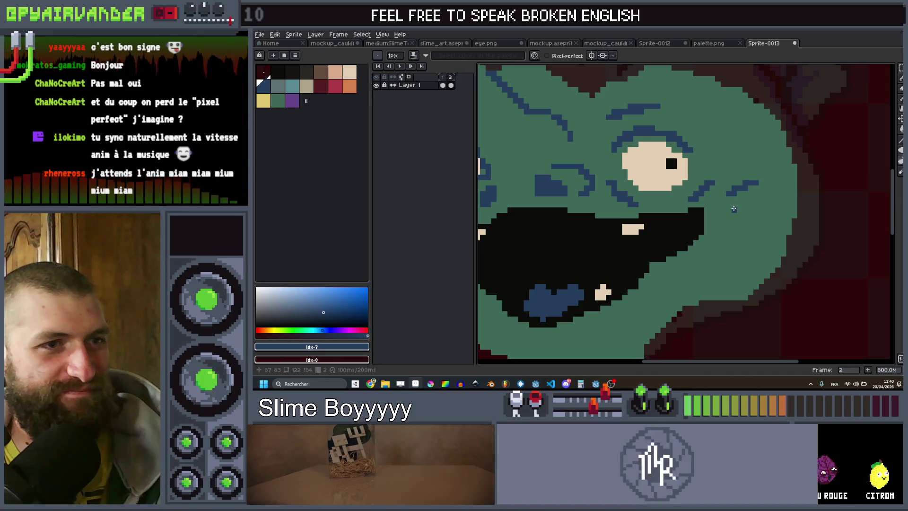
pyautogui.scroll(-1, 749, 207)
pyautogui.scroll(2, 749, 207)
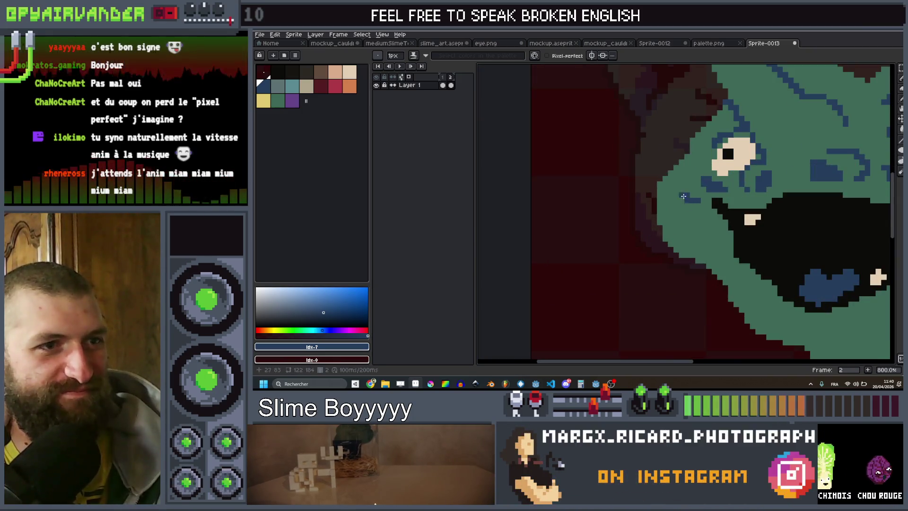
pyautogui.scroll(-5, 688, 216)
pyautogui.scroll(5, 761, 230)
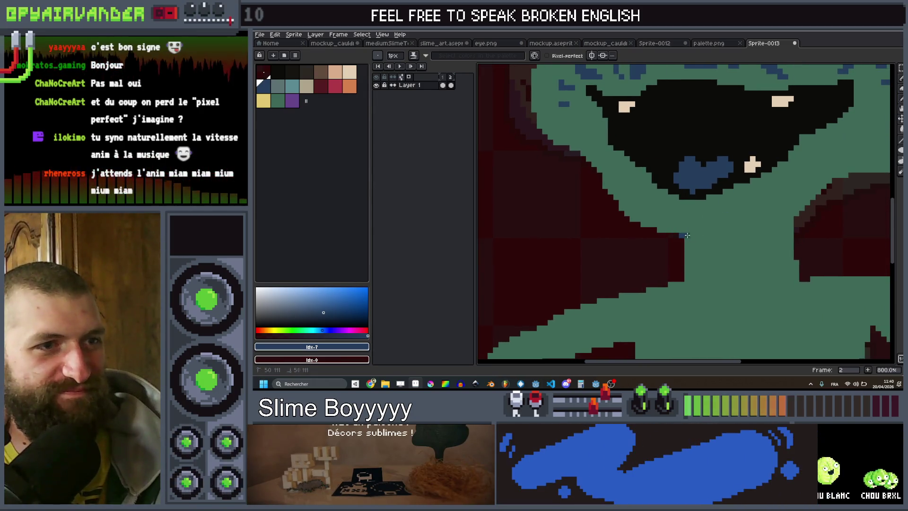
# Draw a dark blue line along the chin on frame 2 and play the animation
pyautogui.moveTo(704, 233); pyautogui.dragTo(794, 217)
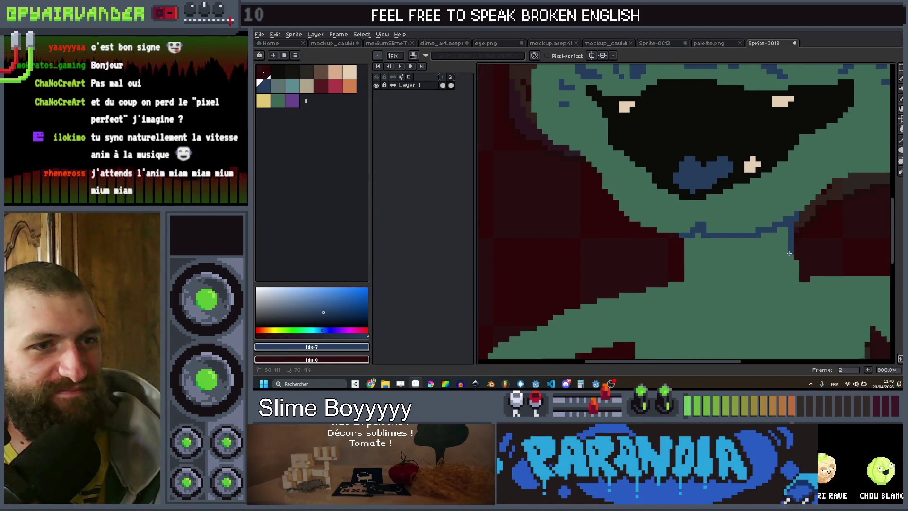
pyautogui.scroll(-4, 685, 248)
pyautogui.press('Return')
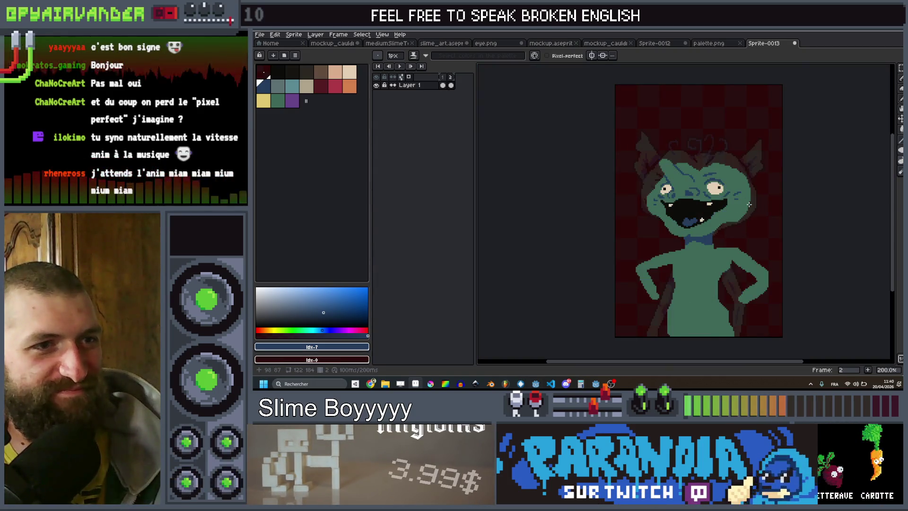
# Place dark-blue wrinkle pixels on the brow between the eyes
pyautogui.scroll(4, 748, 204)
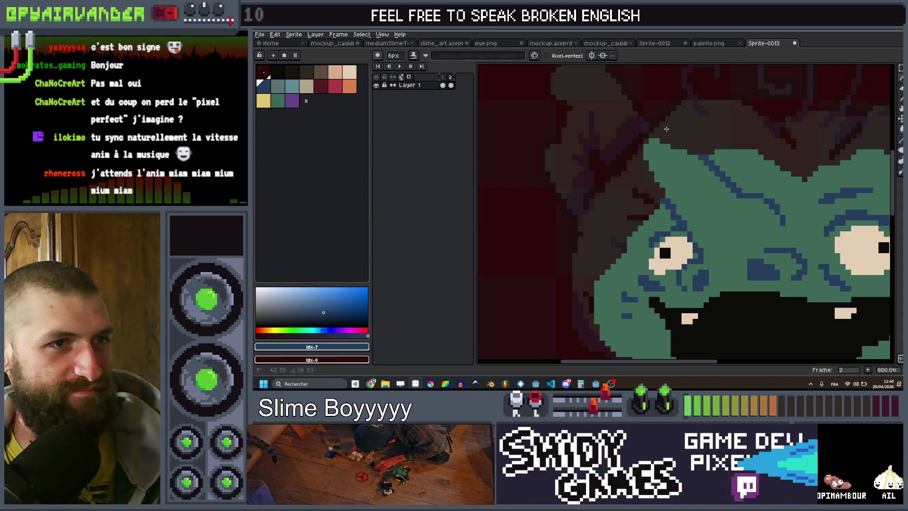
pyautogui.scroll(-4, 639, 134)
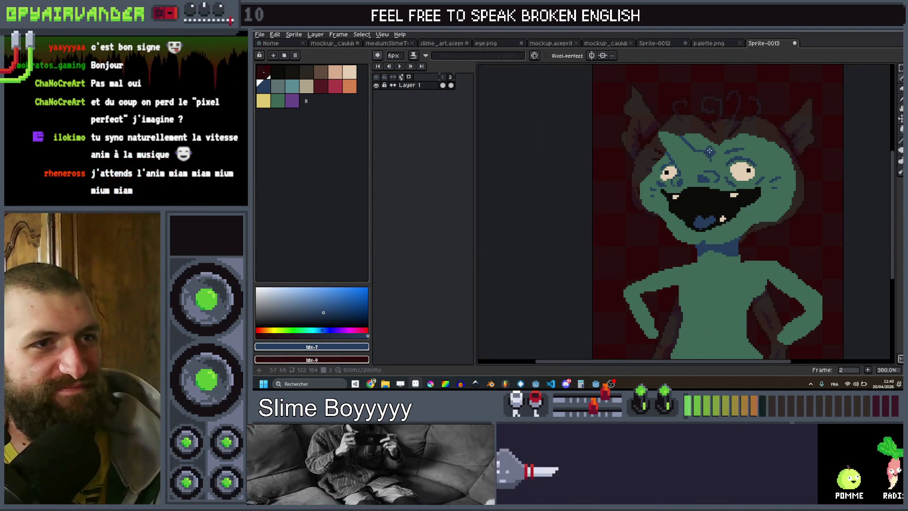
pyautogui.scroll(2, 705, 153)
pyautogui.scroll(2, 705, 153)
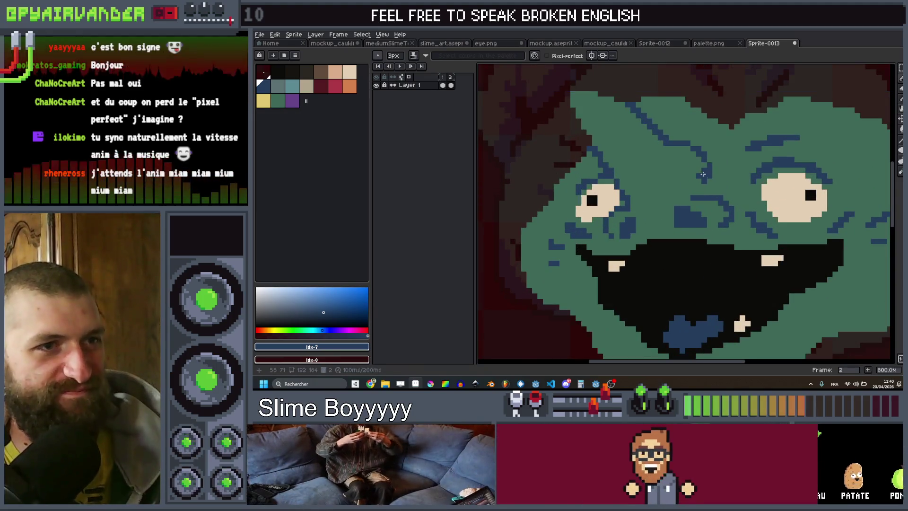
pyautogui.click(692, 186)
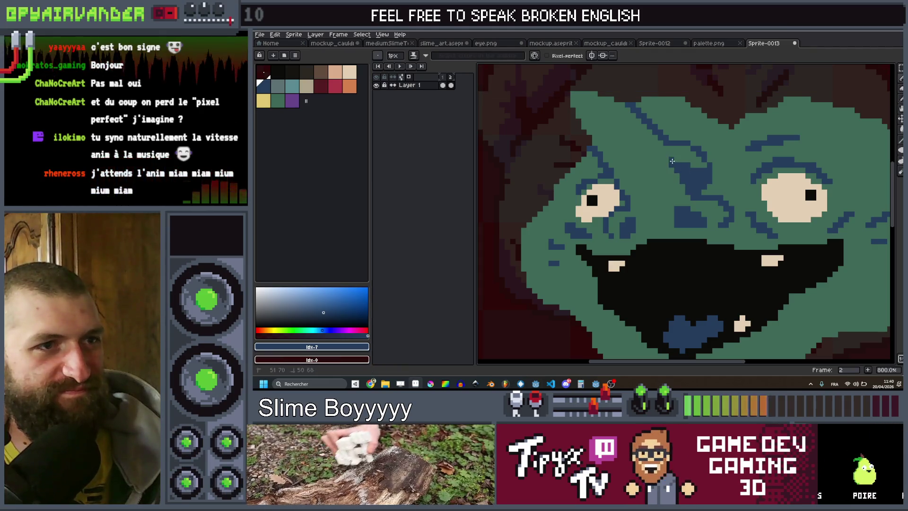
pyautogui.scroll(-6, 671, 162)
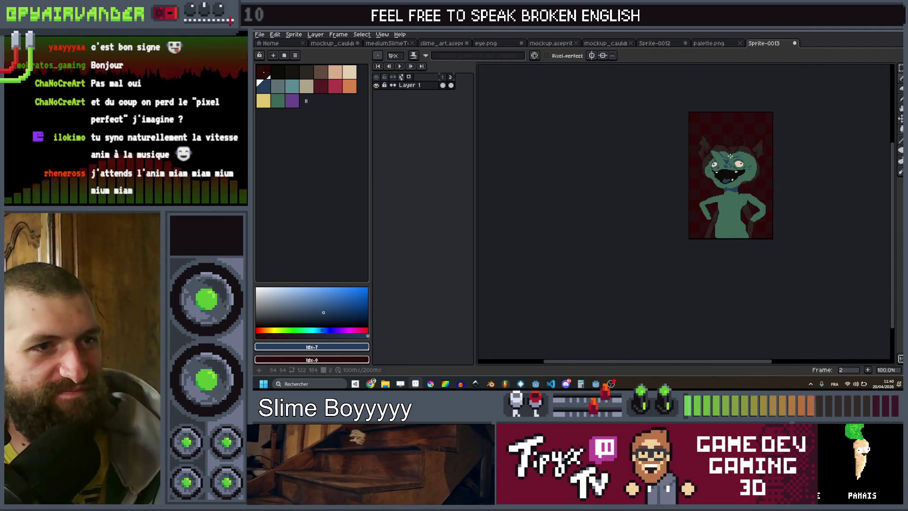
pyautogui.scroll(6, 733, 156)
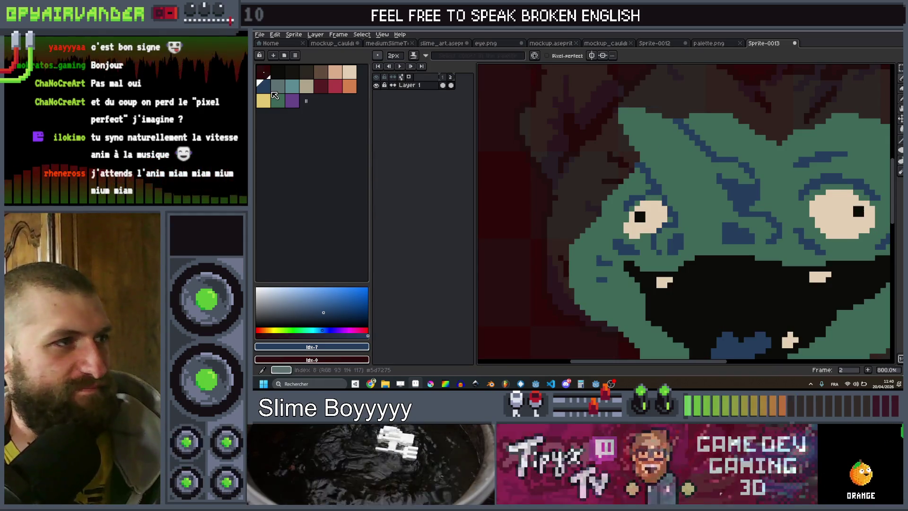
# Pick the green skin colour and undo the stray pencil stroke
pyautogui.click(277, 104)
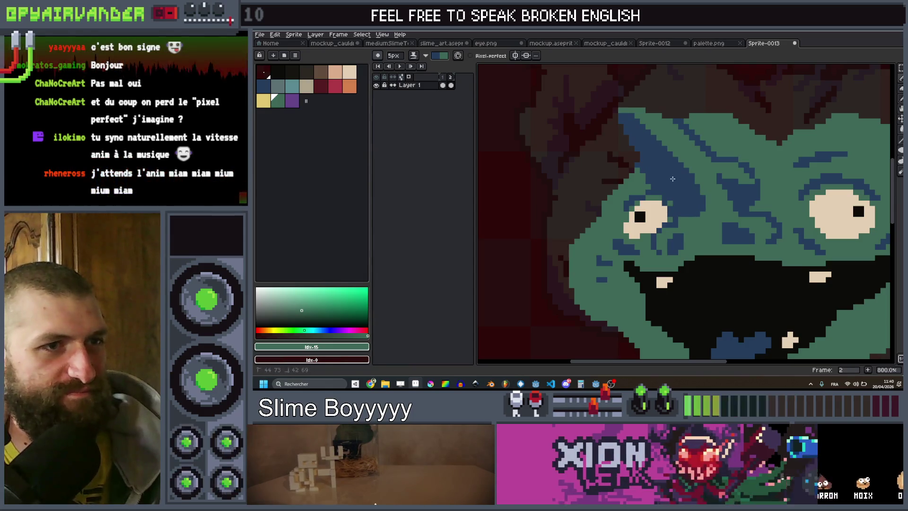
pyautogui.scroll(-4, 695, 219)
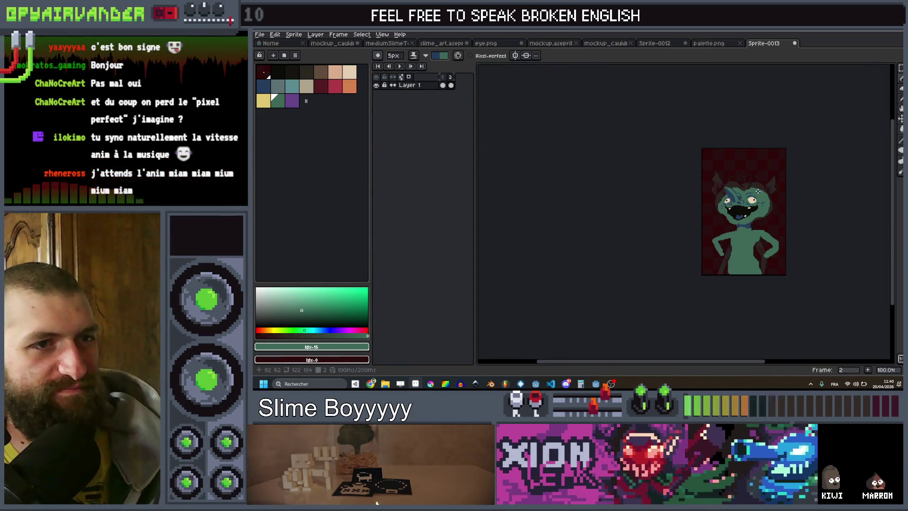
pyautogui.hotkey('ctrl', 'z')
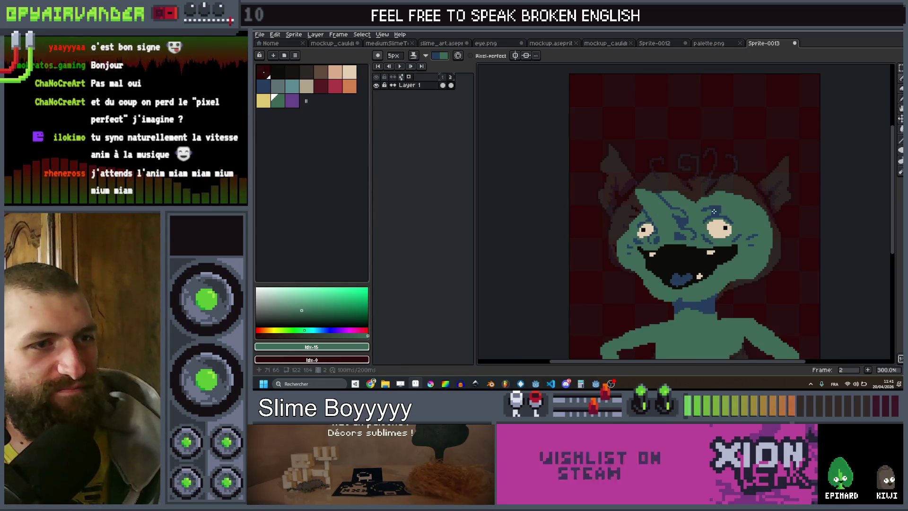
pyautogui.scroll(-3, 717, 208)
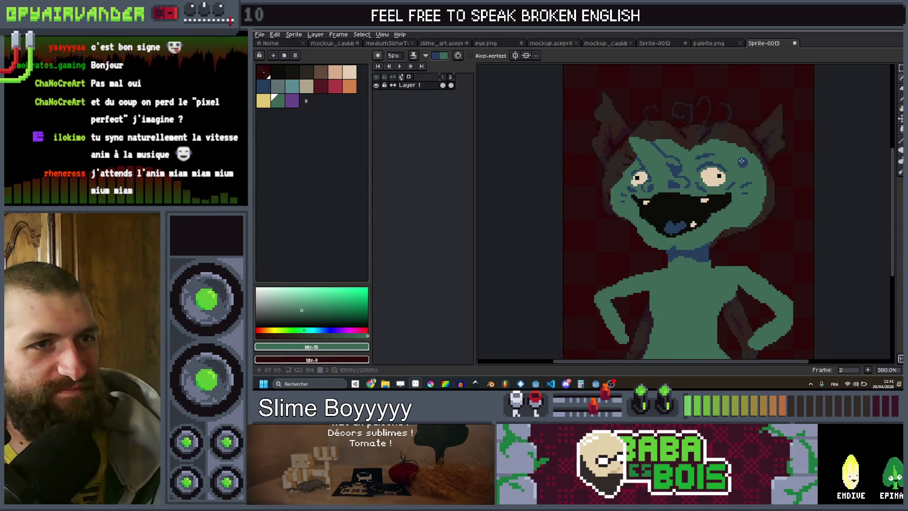
pyautogui.scroll(2, 741, 162)
pyautogui.scroll(7, 723, 156)
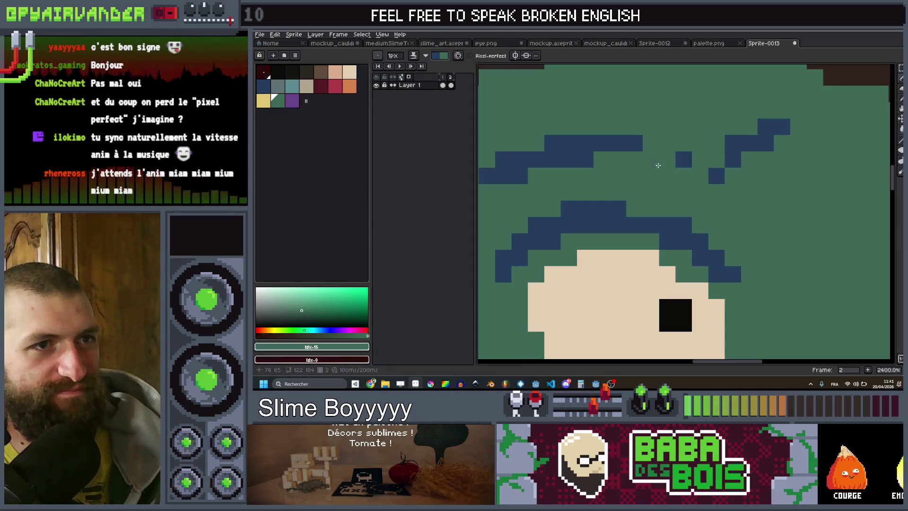
# Draw a short diagonal wrinkle above the right eye
pyautogui.moveTo(668, 164); pyautogui.dragTo(698, 127)
pyautogui.scroll(-7, 614, 128)
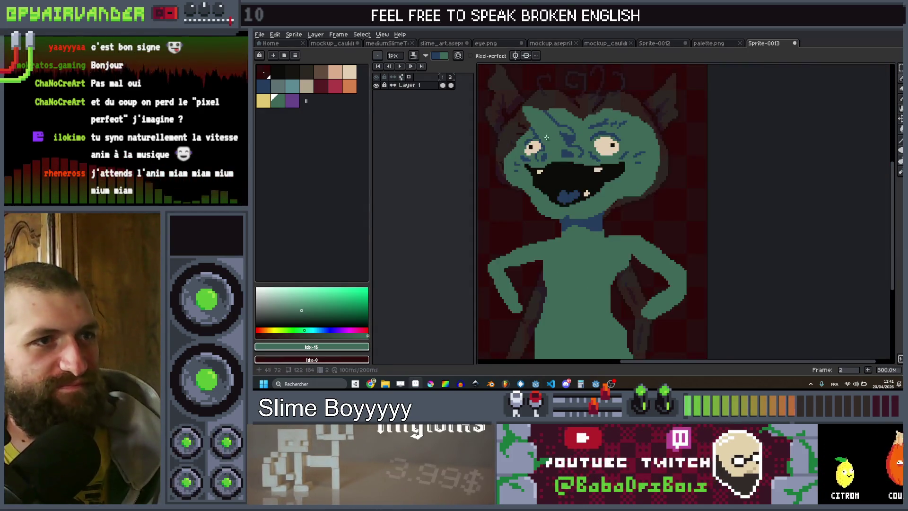
pyautogui.scroll(5, 650, 150)
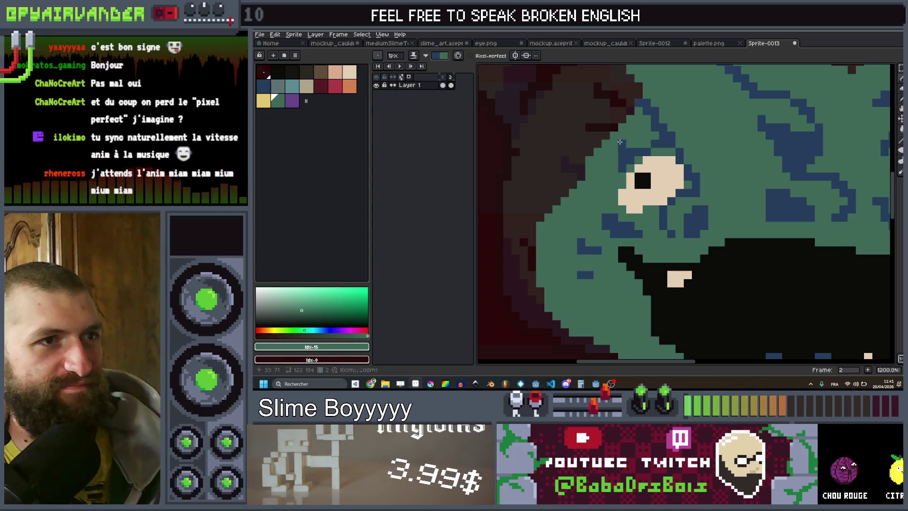
pyautogui.scroll(-6, 645, 142)
pyautogui.scroll(4, 608, 148)
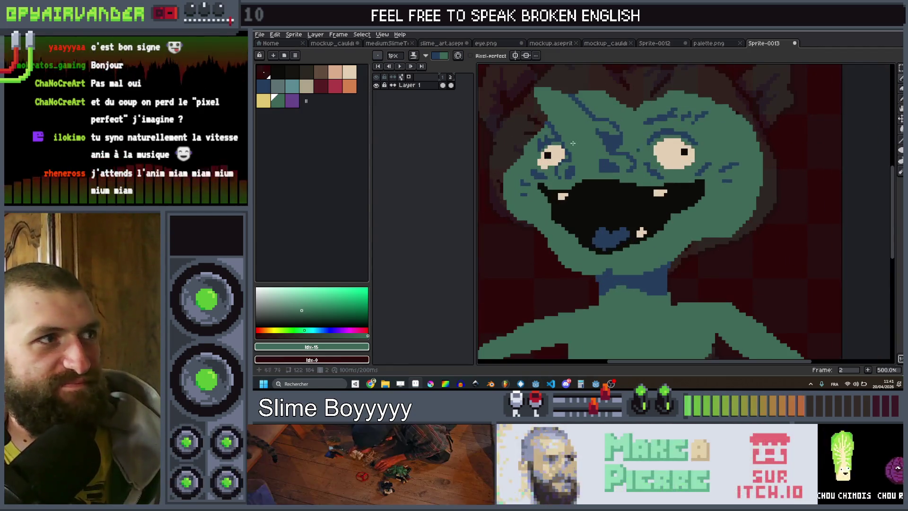
# Pick the beige eye colour and inspect the face
pyautogui.click(350, 72)
pyautogui.press('v')
pyautogui.scroll(2, 614, 143)
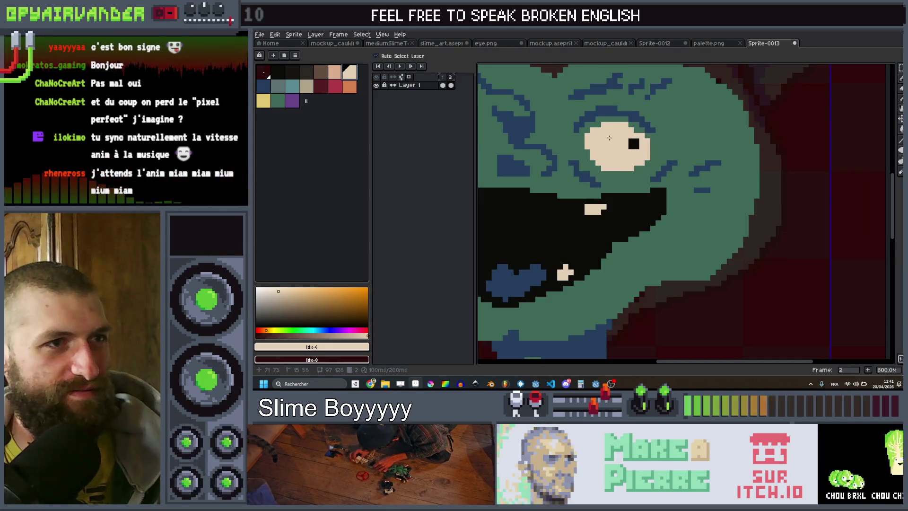
pyautogui.scroll(-4, 631, 147)
pyautogui.scroll(3, 555, 148)
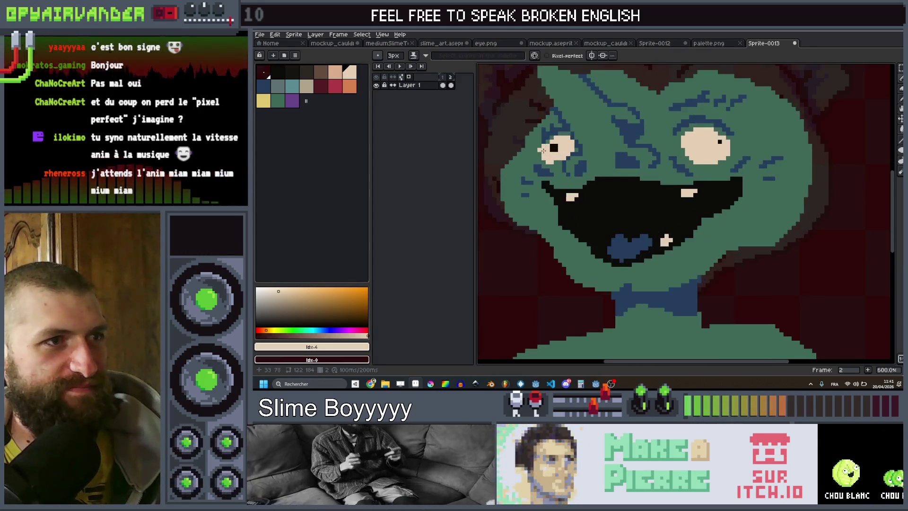
pyautogui.scroll(-5, 587, 142)
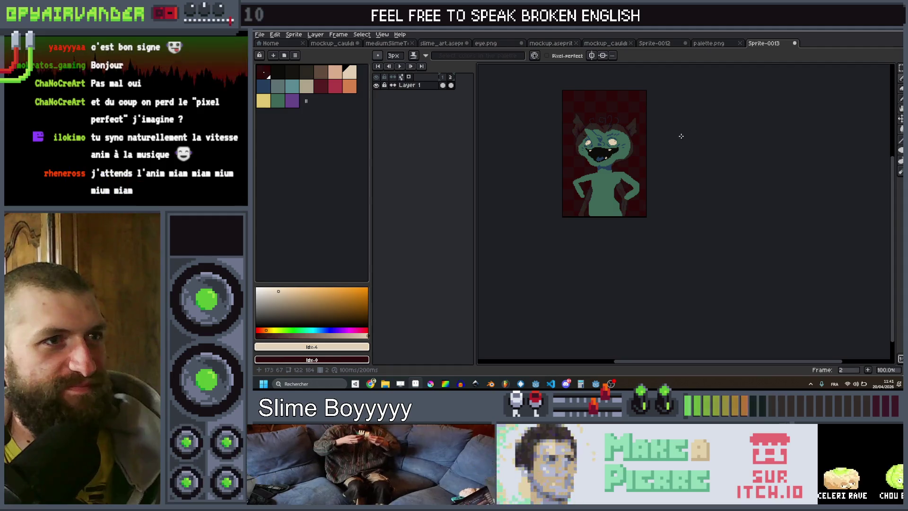
pyautogui.scroll(6, 610, 149)
pyautogui.scroll(-2, 685, 189)
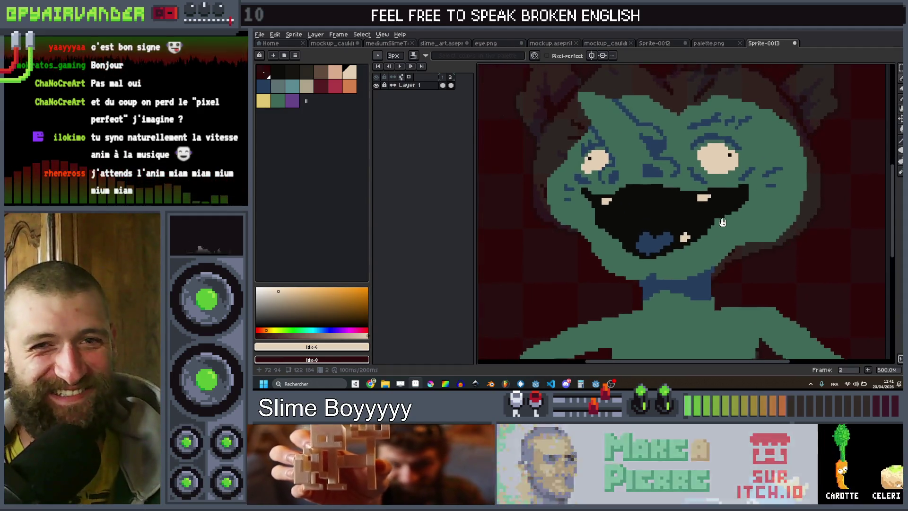
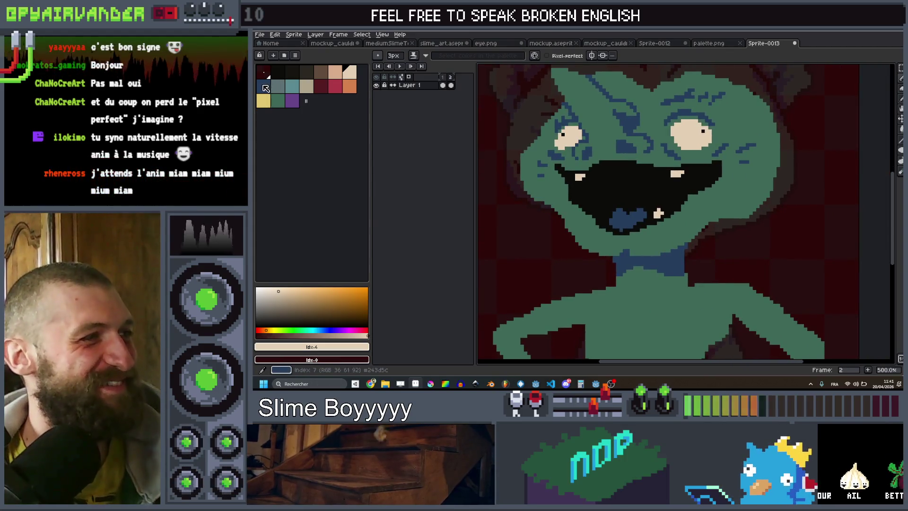
# Pick the body green and paint over the blue patch right of the goblin's mouth
pyautogui.click(278, 103)
pyautogui.moveTo(704, 193); pyautogui.dragTo(698, 197)
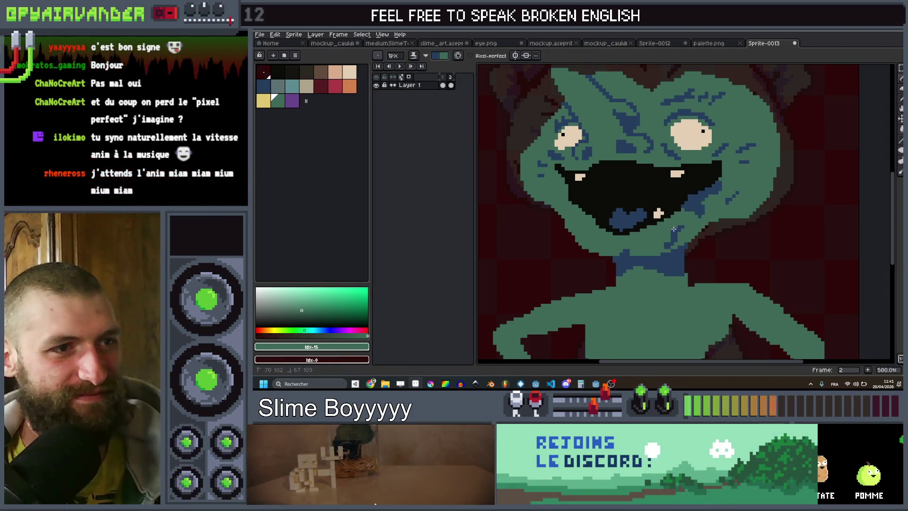
pyautogui.scroll(-4, 673, 231)
pyautogui.scroll(4, 694, 236)
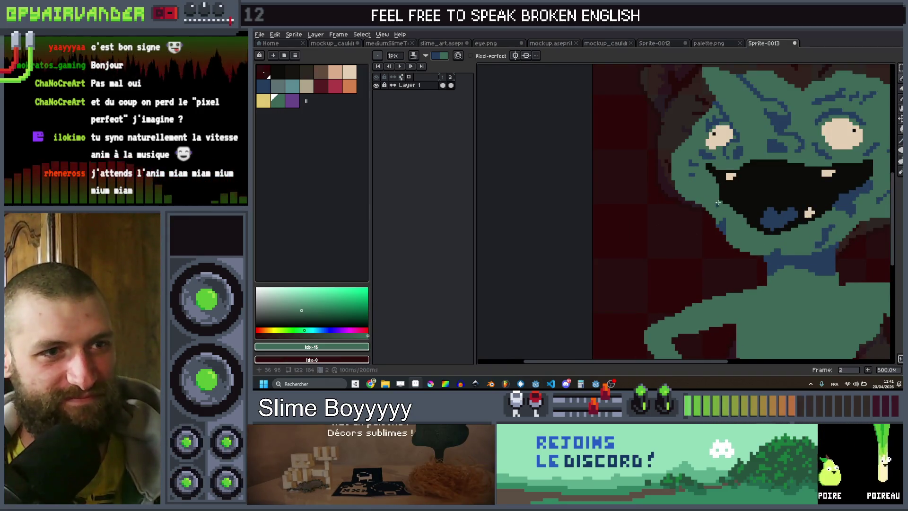
pyautogui.scroll(-2, 718, 203)
pyautogui.scroll(1, 727, 208)
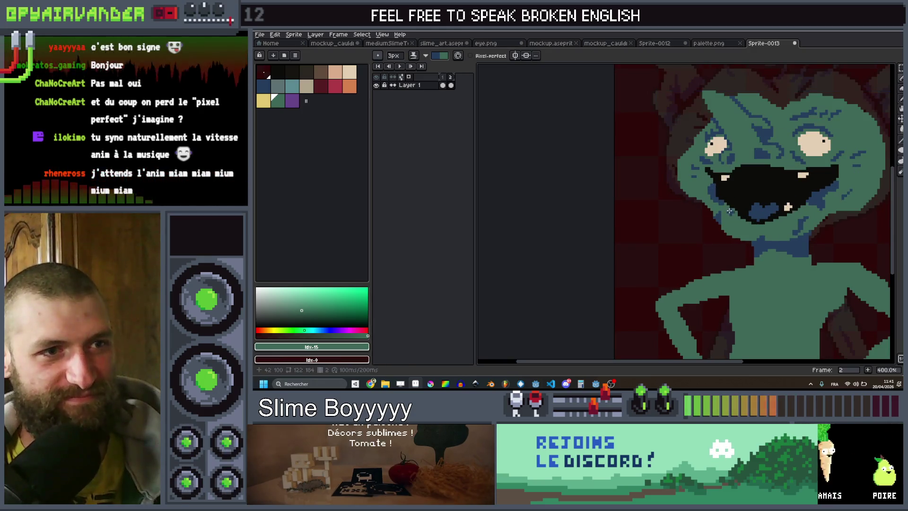
pyautogui.scroll(-3, 735, 215)
pyautogui.scroll(5, 747, 224)
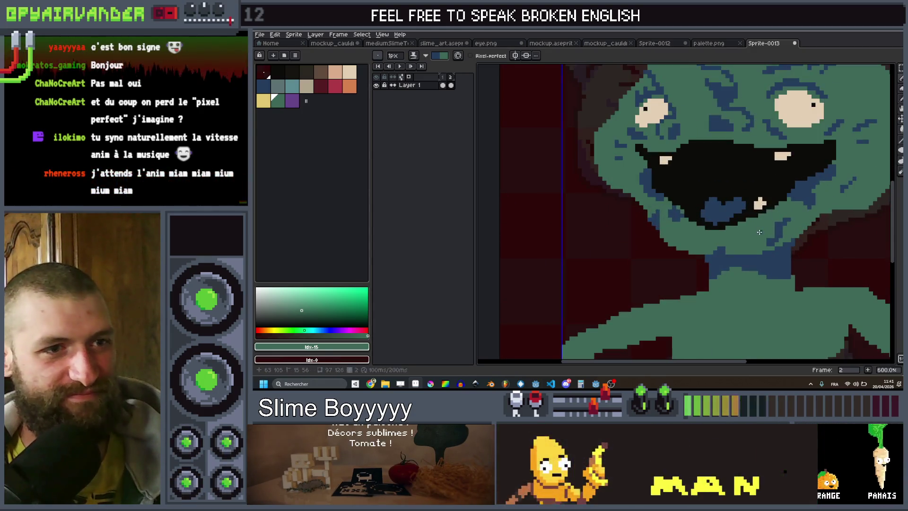
pyautogui.scroll(-5, 738, 230)
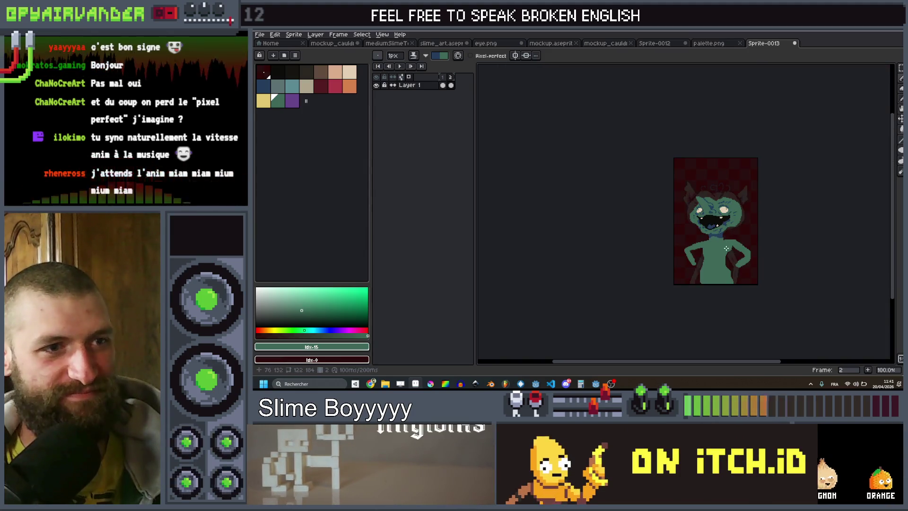
pyautogui.scroll(1, 723, 227)
pyautogui.moveTo(723, 228); pyautogui.dragTo(695, 209)
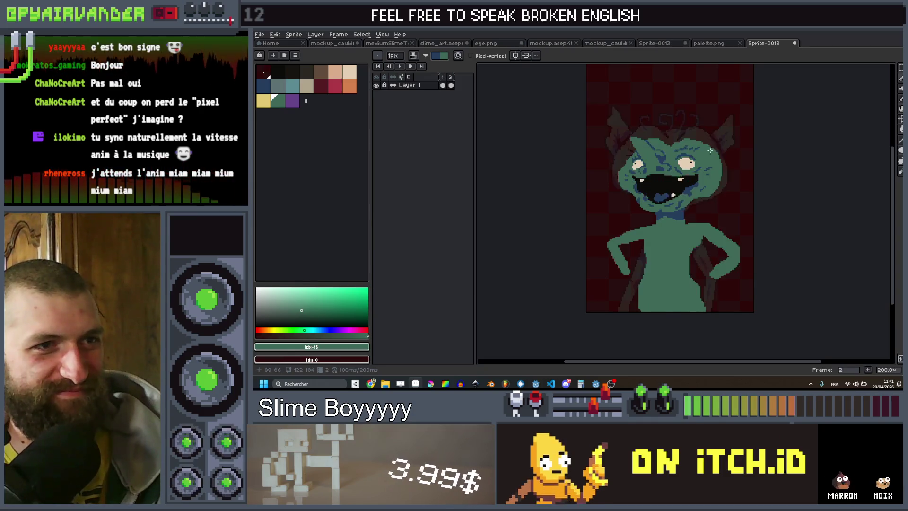
pyautogui.scroll(3, 709, 150)
pyautogui.scroll(1, 709, 149)
# With the Pencil, outline thin green pointed ears on each side of the head, zooming to check
pyautogui.press('v')
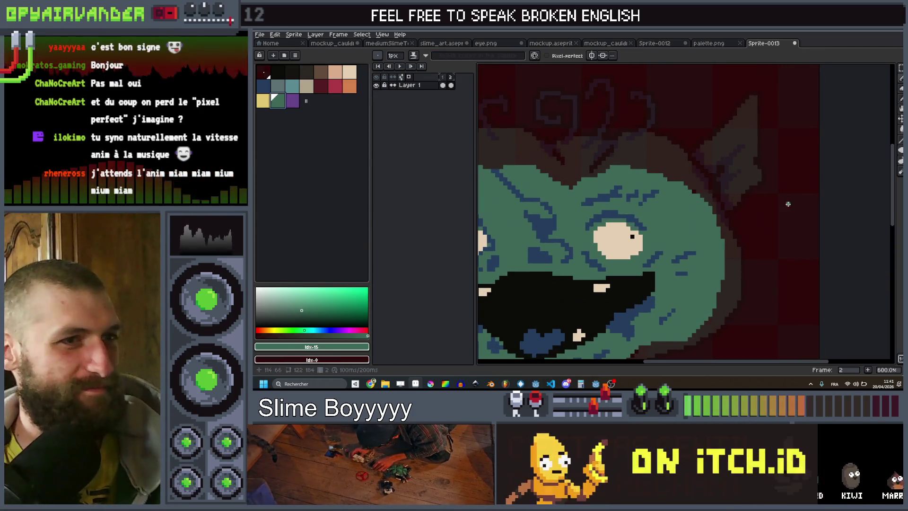
pyautogui.press('b')
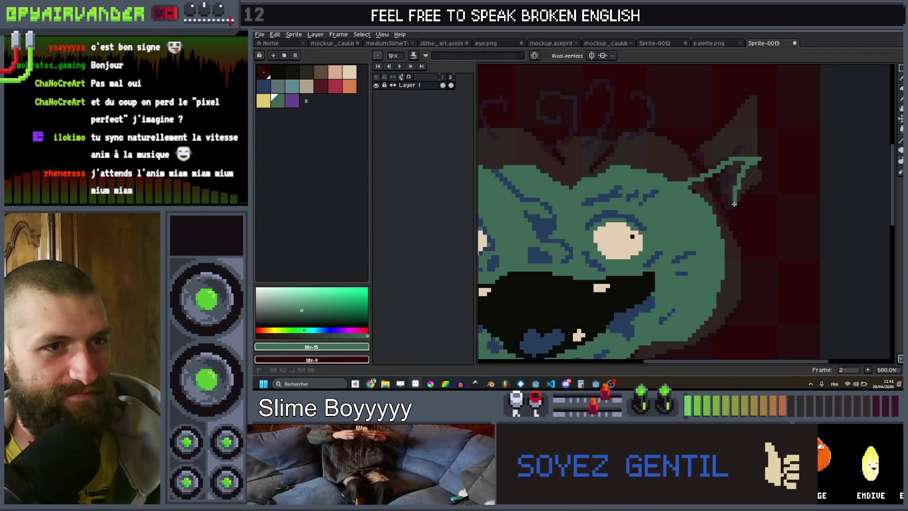
pyautogui.scroll(-4, 716, 245)
pyautogui.scroll(3, 602, 204)
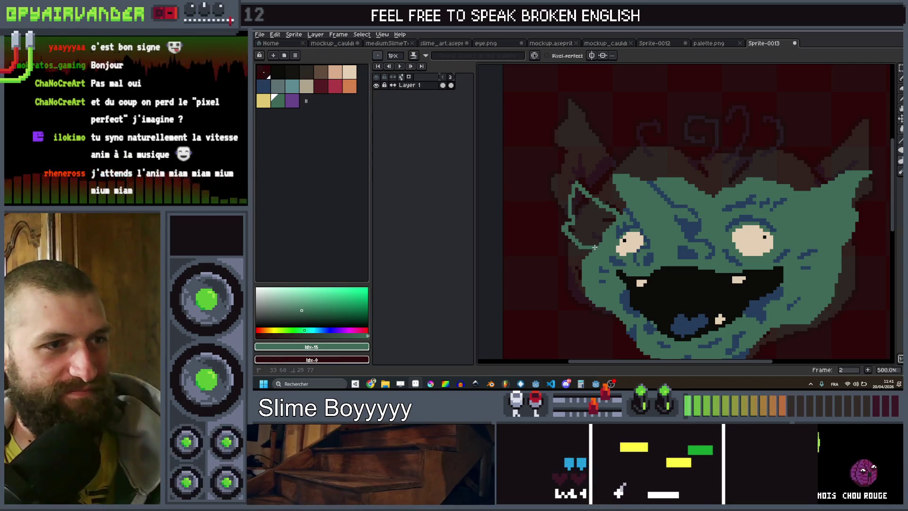
pyautogui.scroll(-3, 618, 207)
pyautogui.scroll(-1, 618, 207)
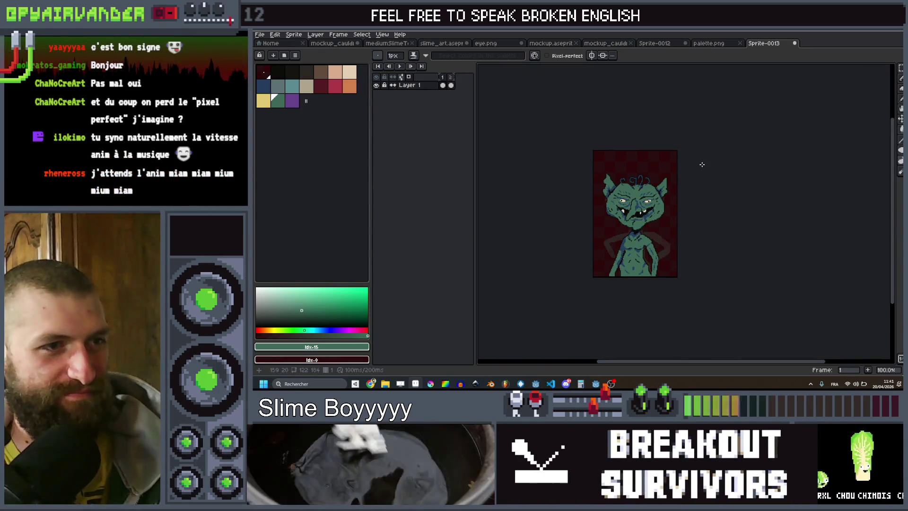
pyautogui.scroll(3, 632, 183)
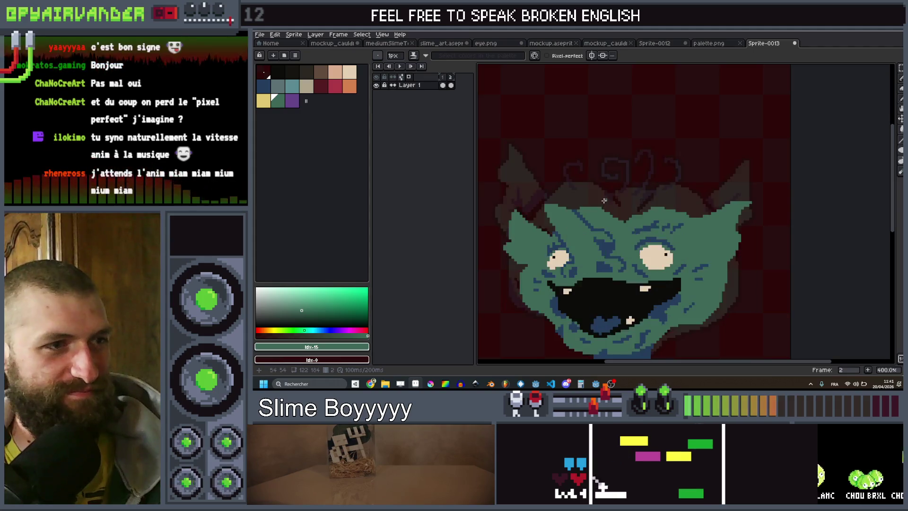
pyautogui.scroll(2, 585, 226)
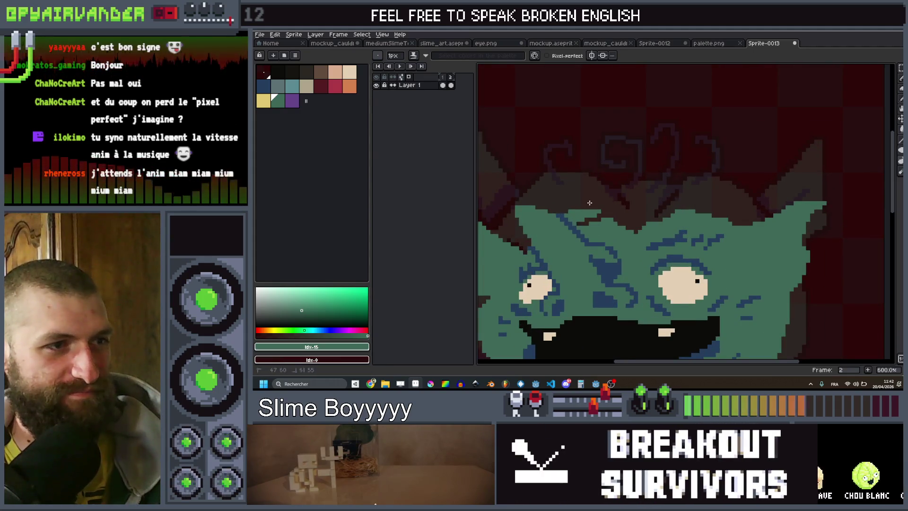
pyautogui.scroll(-4, 628, 191)
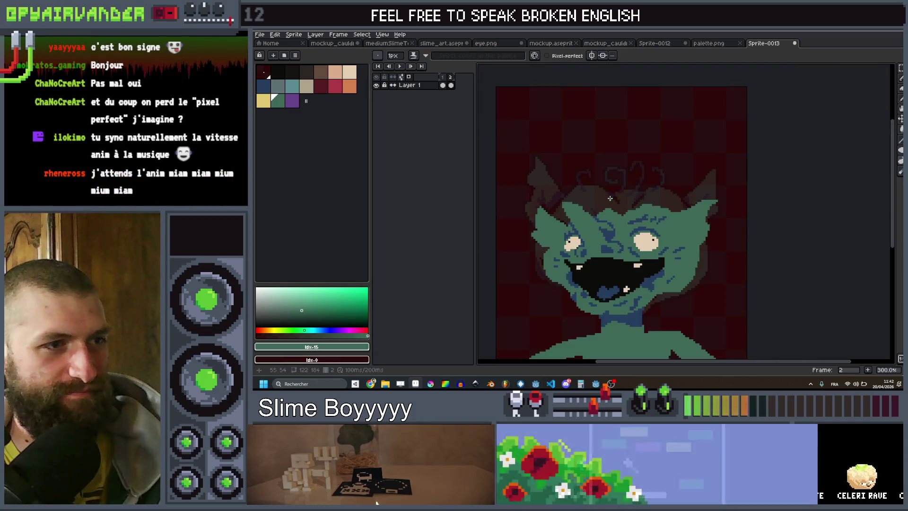
pyautogui.scroll(5, 644, 182)
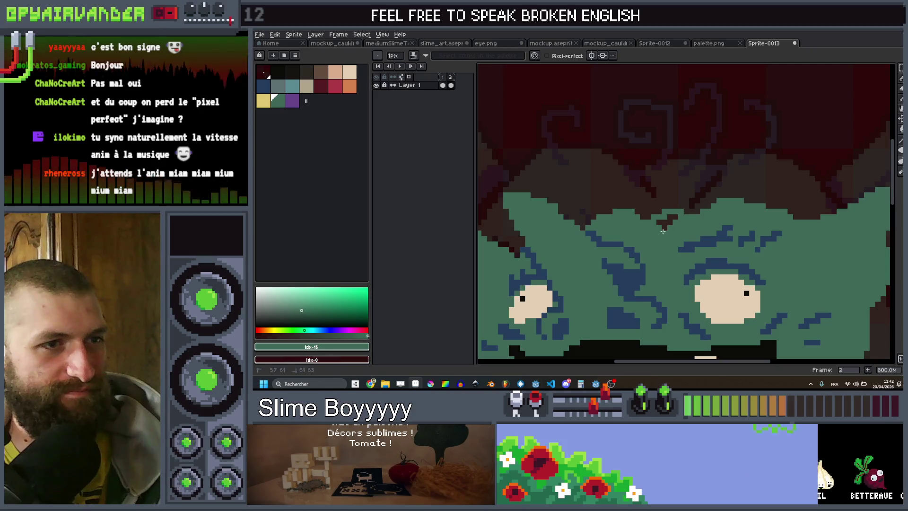
pyautogui.scroll(-5, 664, 231)
pyautogui.scroll(4, 704, 200)
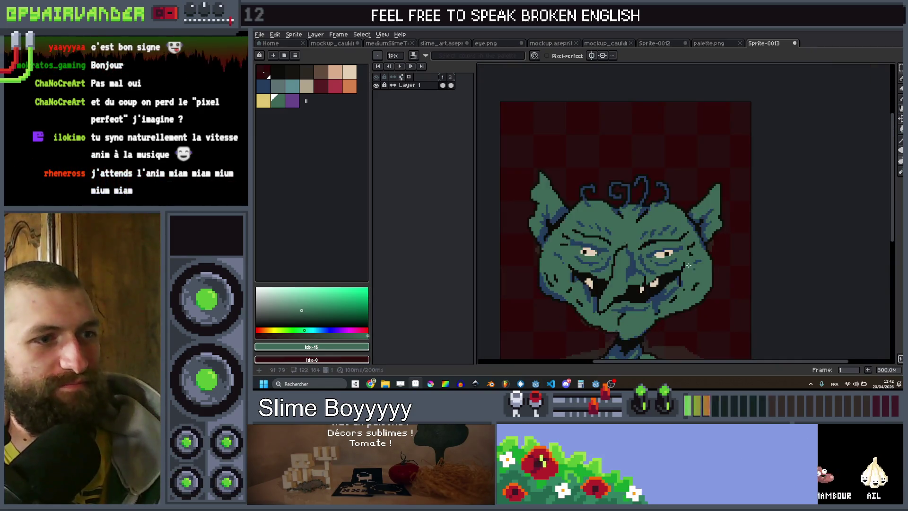
pyautogui.scroll(-4, 716, 220)
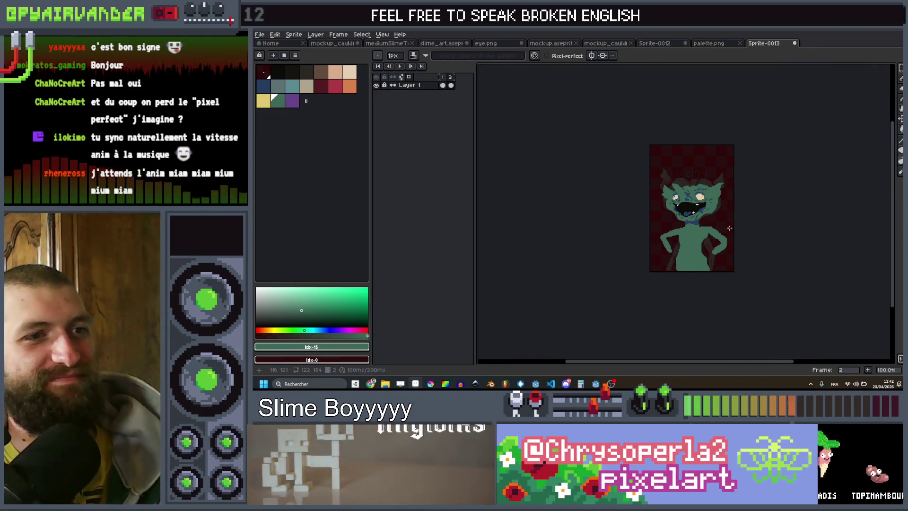
pyautogui.scroll(5, 728, 228)
# Draw two long green fingers down the first hand resting on the hip
pyautogui.moveTo(710, 230); pyautogui.dragTo(660, 268)
pyautogui.scroll(-4, 703, 243)
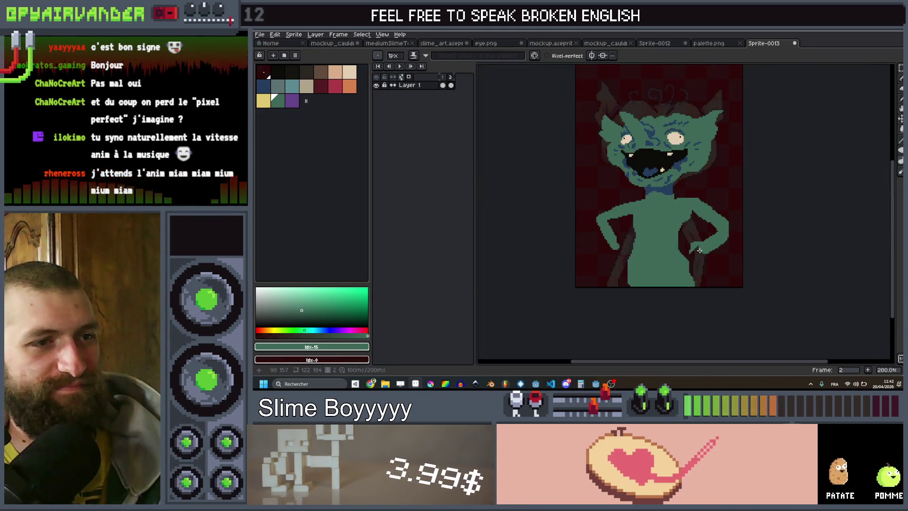
pyautogui.scroll(3, 692, 274)
pyautogui.click(692, 274)
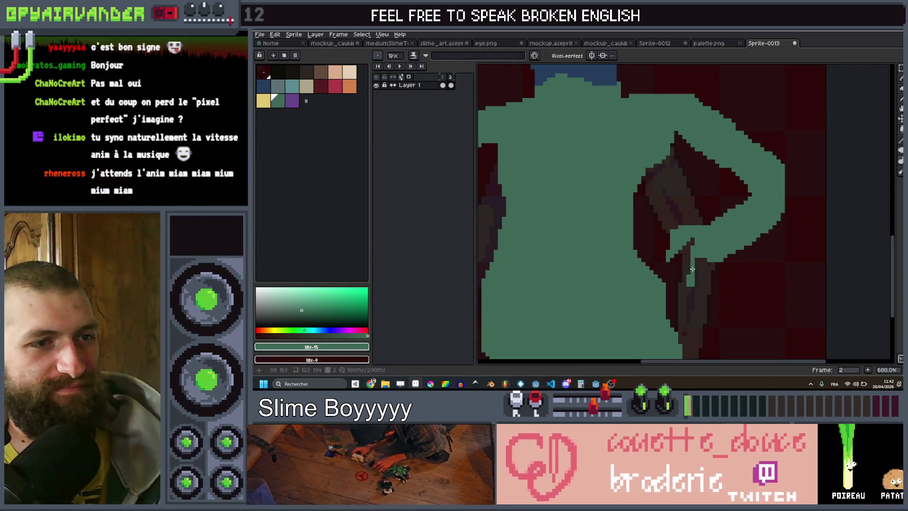
pyautogui.moveTo(686, 261); pyautogui.dragTo(696, 310)
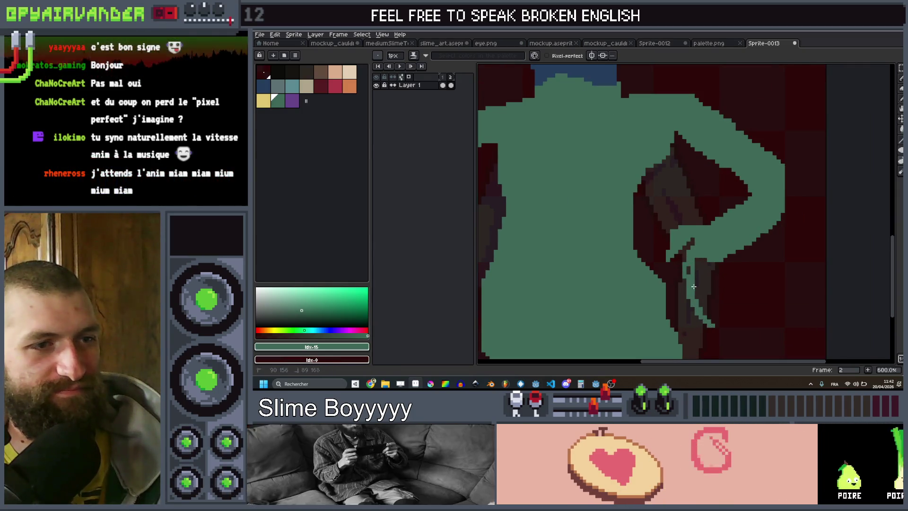
pyautogui.moveTo(706, 259); pyautogui.dragTo(722, 314)
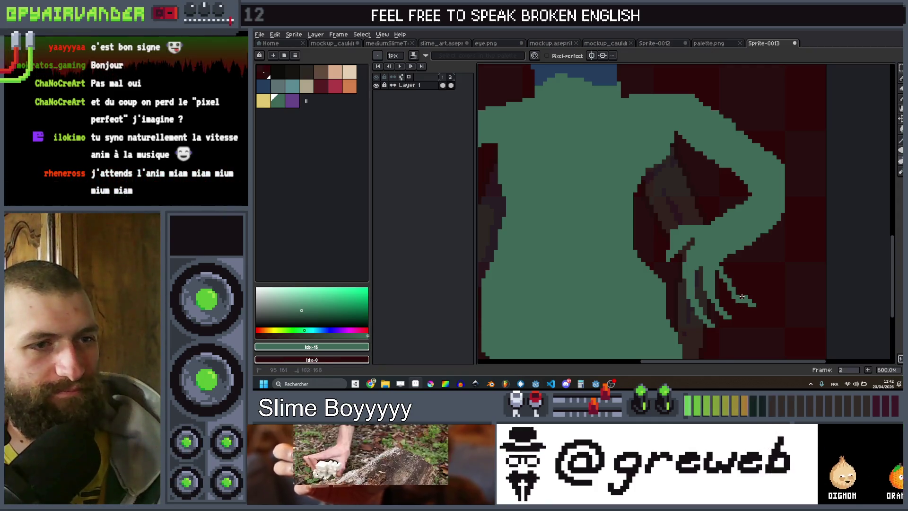
# Add two straight green finger strokes to the other hand
pyautogui.scroll(-4, 699, 275)
pyautogui.scroll(4, 662, 289)
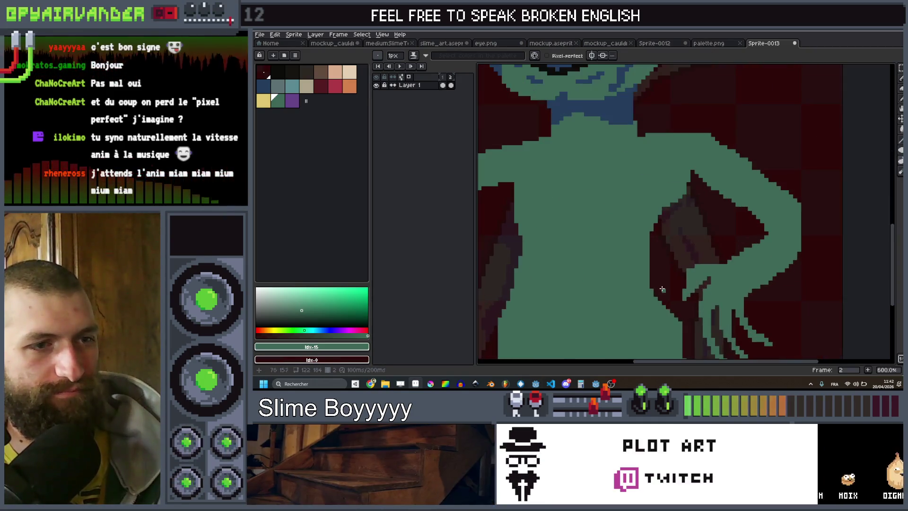
pyautogui.scroll(-3, 714, 257)
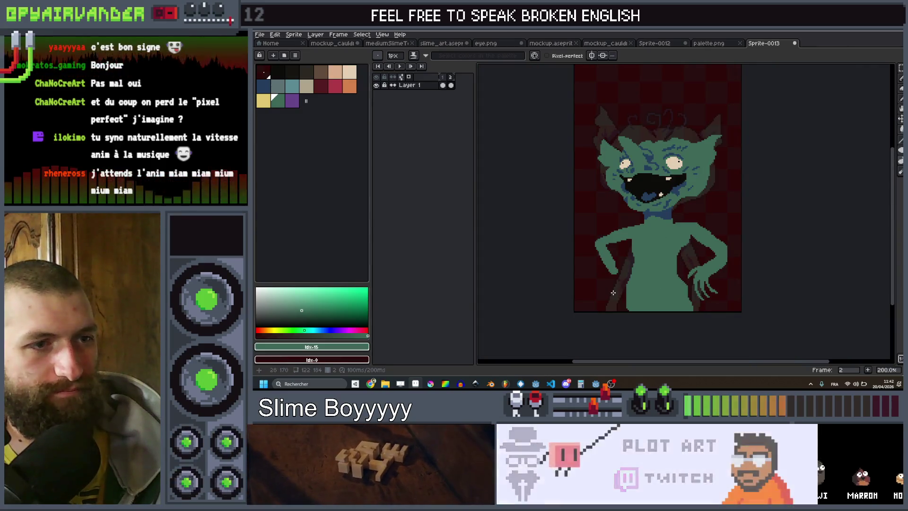
pyautogui.scroll(2, 625, 257)
pyautogui.moveTo(619, 249)
pyautogui.mouseDown()
pyautogui.moveTo(638, 246)
pyautogui.moveTo(645, 270)
pyautogui.mouseUp()
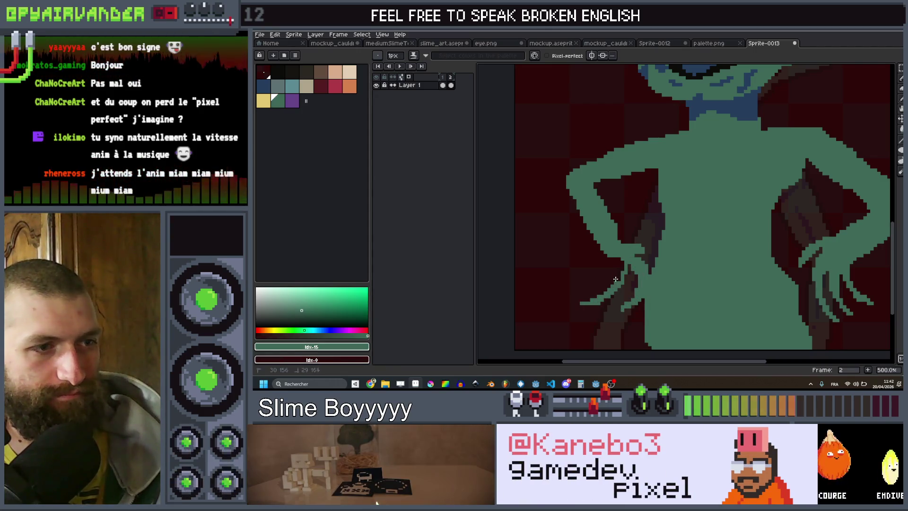
pyautogui.moveTo(612, 258); pyautogui.dragTo(623, 279)
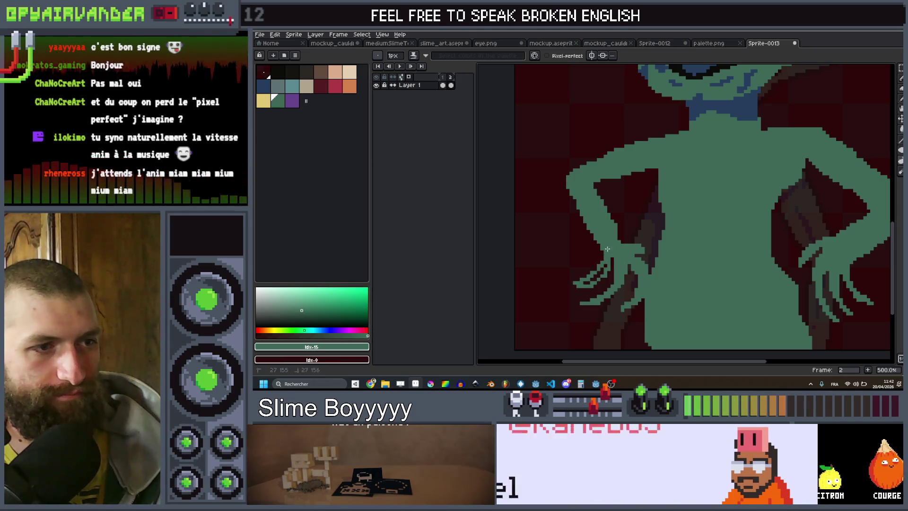
# Play the animation to preview the frames, then select black as the drawing colour
pyautogui.scroll(-3, 683, 241)
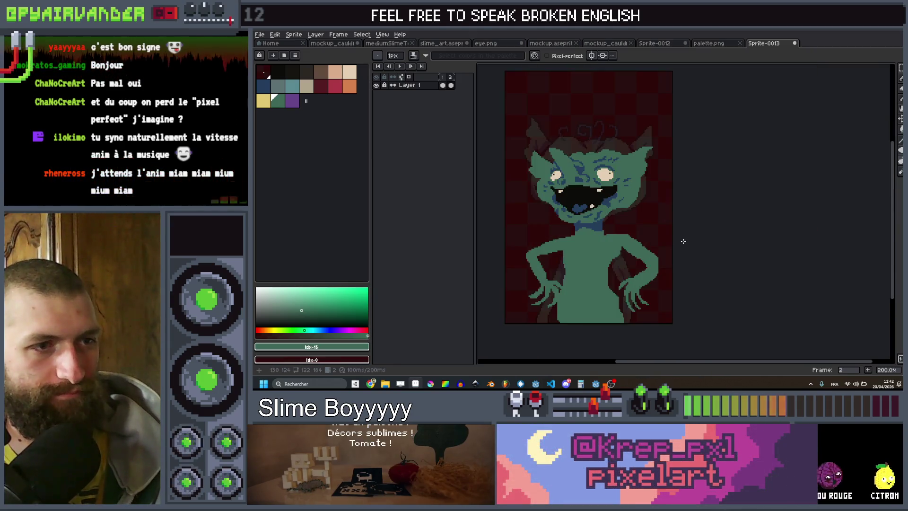
pyautogui.press('Return')
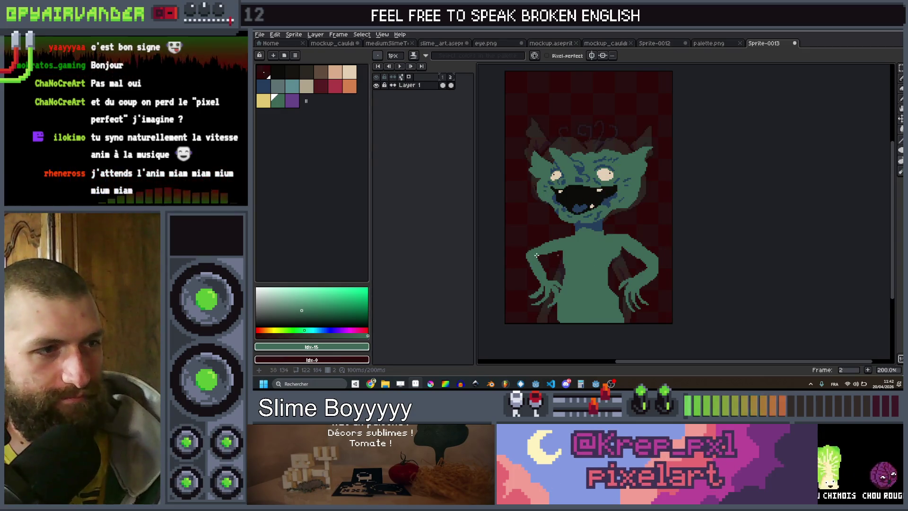
pyautogui.scroll(2, 690, 228)
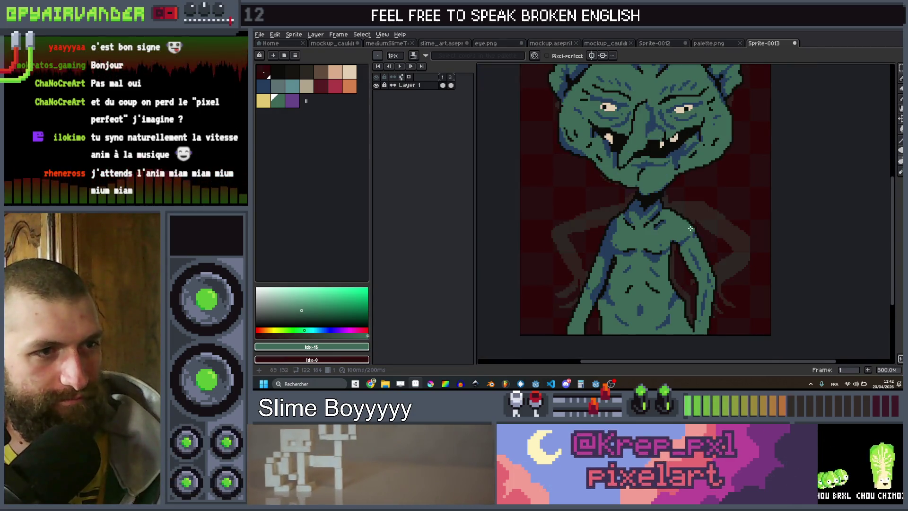
pyautogui.scroll(4, 690, 229)
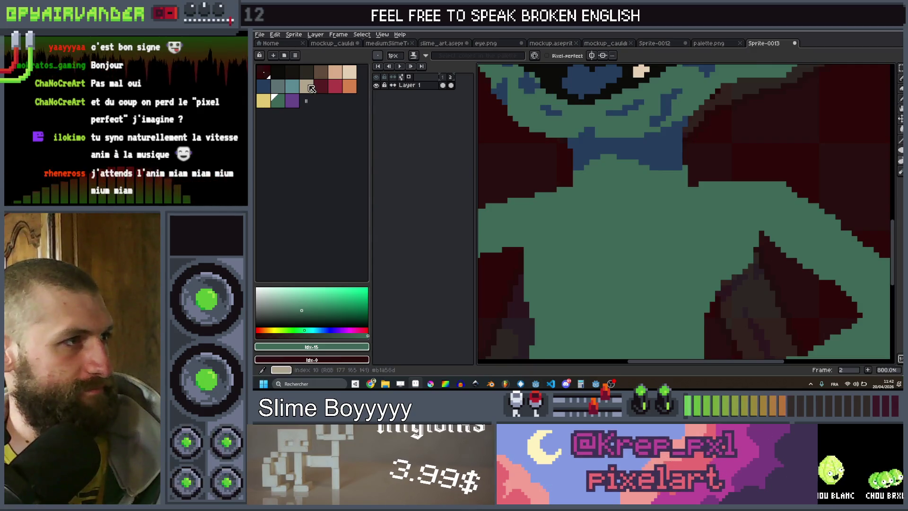
pyautogui.click(274, 71)
# Draw a black rib line and a diagonal black line on the goblin's torso
pyautogui.moveTo(668, 195); pyautogui.dragTo(618, 222)
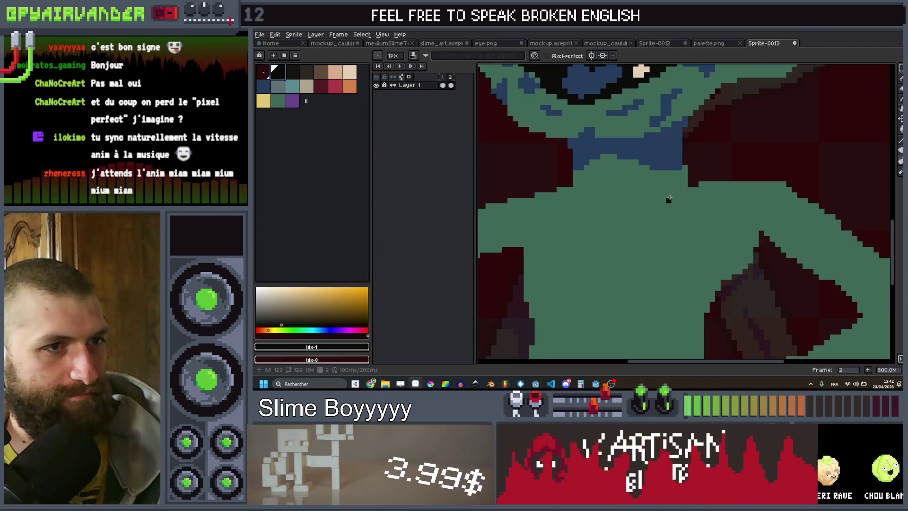
pyautogui.scroll(-5, 575, 199)
pyautogui.scroll(4, 606, 222)
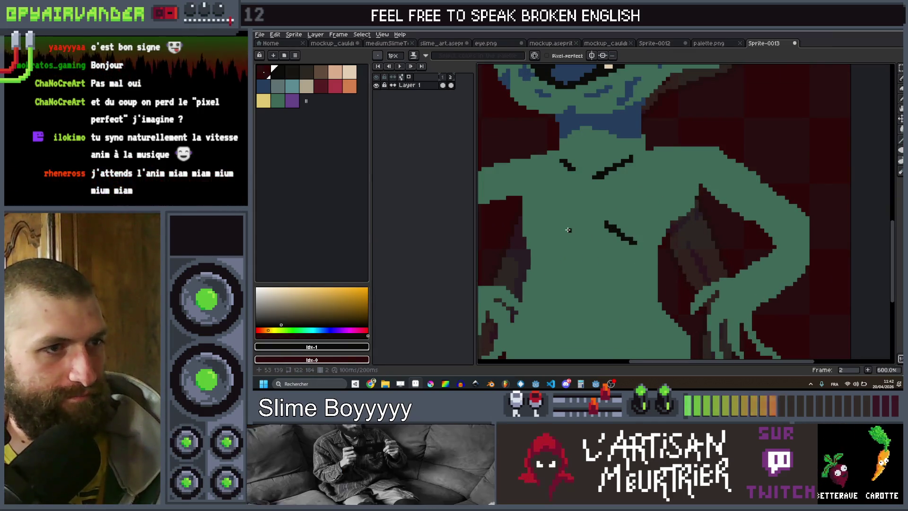
pyautogui.scroll(-4, 555, 238)
pyautogui.scroll(4, 624, 267)
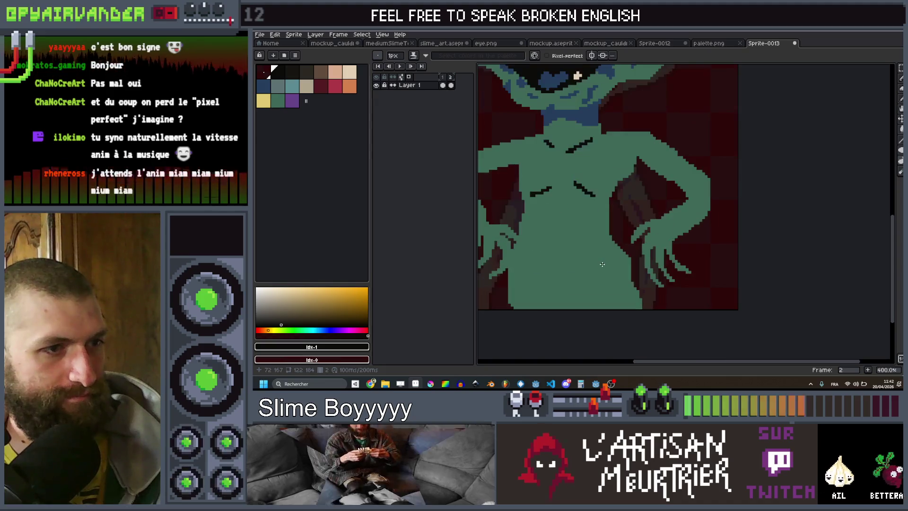
pyautogui.scroll(-4, 624, 267)
pyautogui.scroll(4, 624, 267)
pyautogui.moveTo(563, 230); pyautogui.dragTo(581, 248)
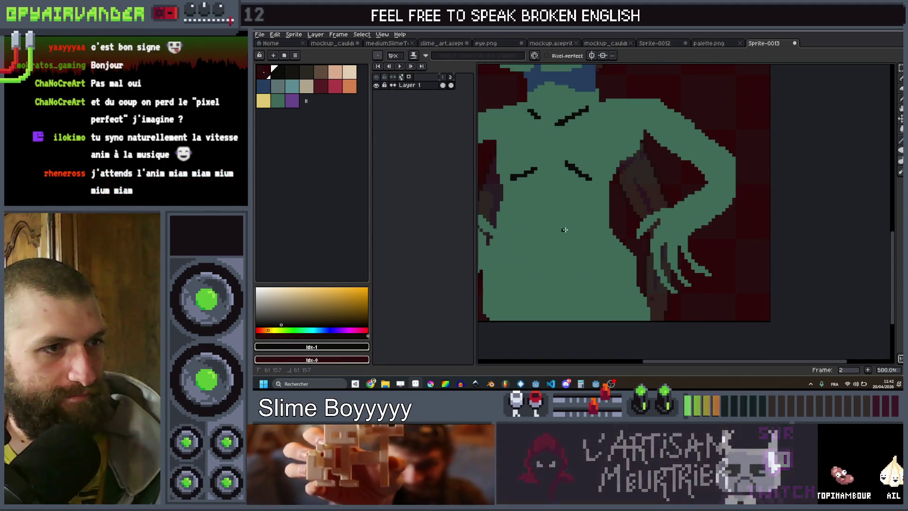
pyautogui.scroll(-4, 530, 243)
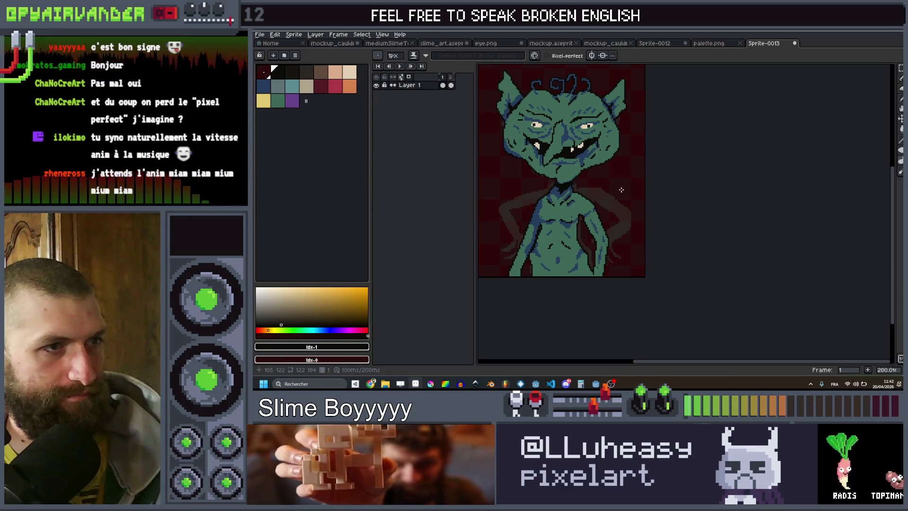
pyautogui.scroll(5, 550, 153)
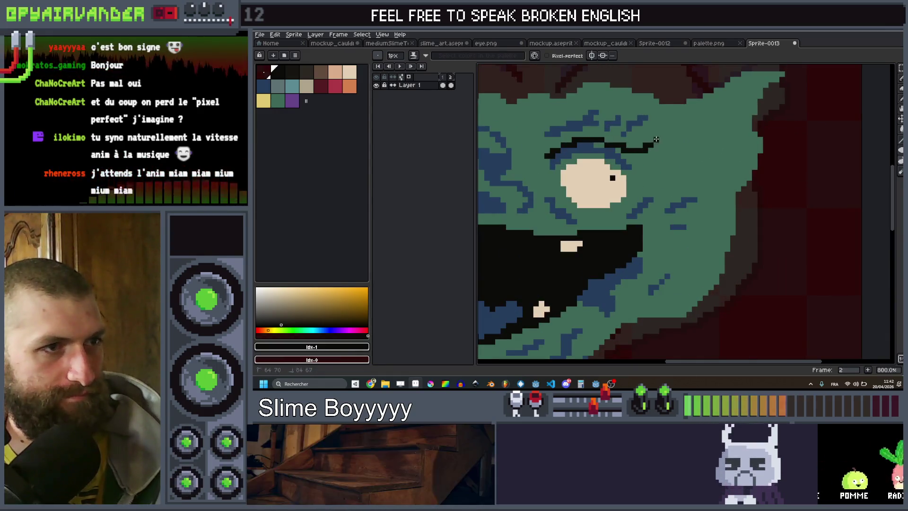
pyautogui.scroll(-4, 672, 133)
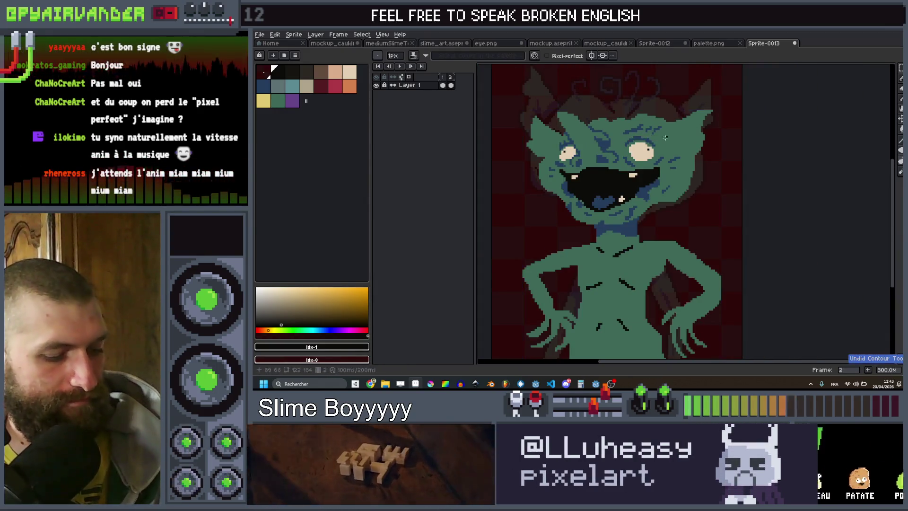
pyautogui.scroll(3, 619, 136)
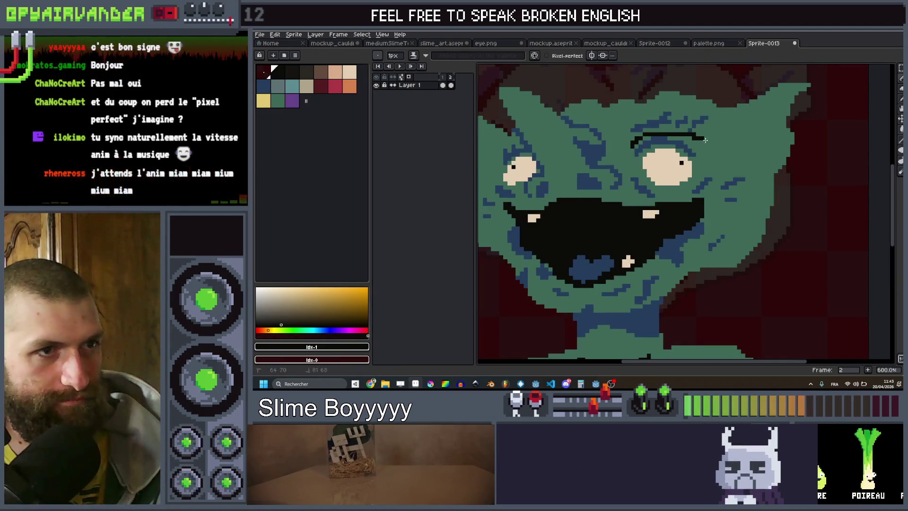
pyautogui.scroll(-4, 704, 140)
pyautogui.scroll(3, 635, 122)
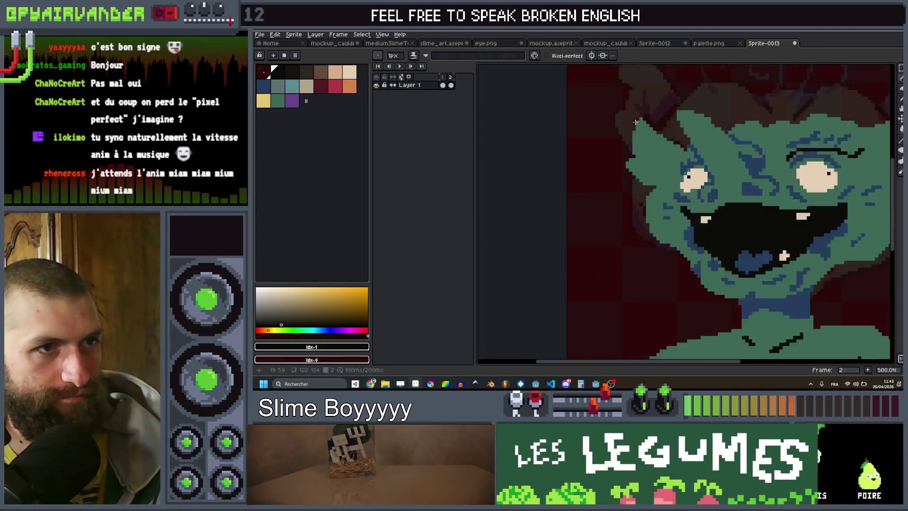
pyautogui.scroll(3, 661, 152)
pyautogui.scroll(-3, 681, 173)
pyautogui.scroll(-3, 681, 173)
pyautogui.scroll(5, 710, 196)
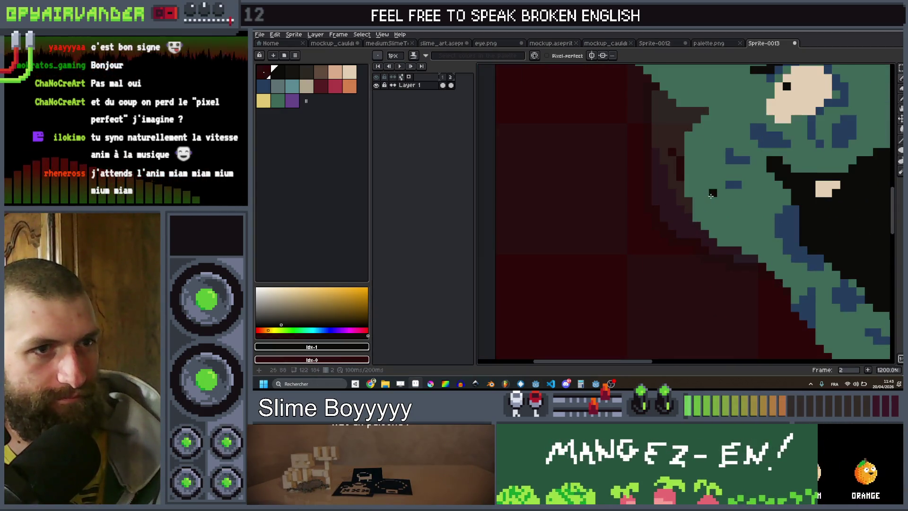
pyautogui.scroll(-5, 710, 195)
pyautogui.scroll(4, 723, 220)
pyautogui.scroll(-6, 757, 231)
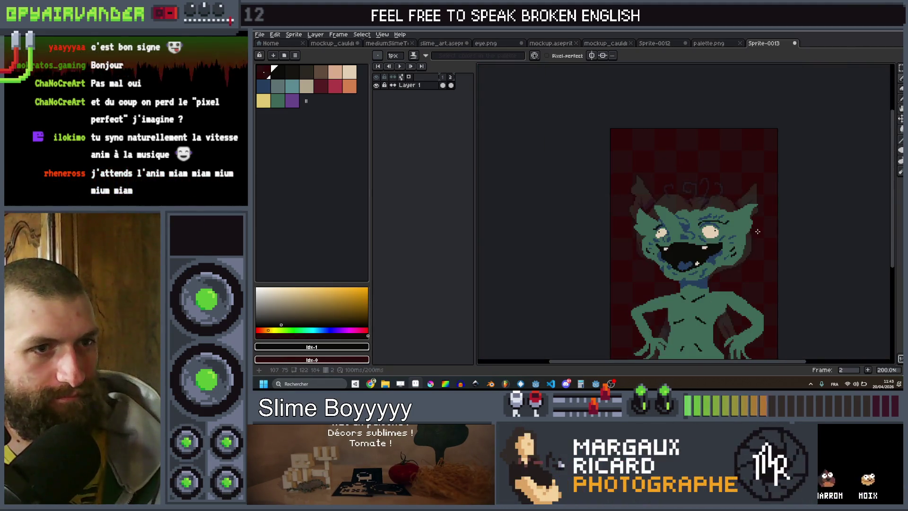
pyautogui.scroll(5, 671, 276)
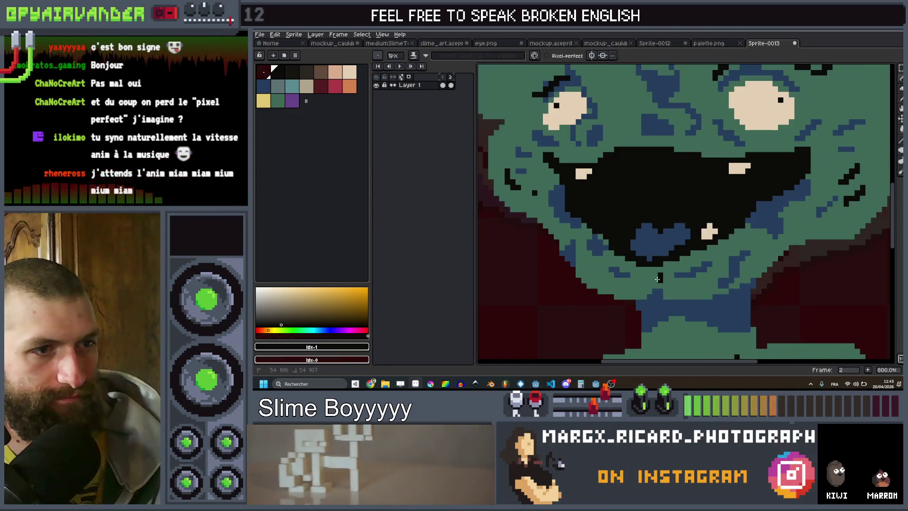
# Compare against frame 1, then outline the goblin's chin in black on frame 2
pyautogui.press(',')
pyautogui.scroll(-3, 659, 293)
pyautogui.scroll(-4, 695, 265)
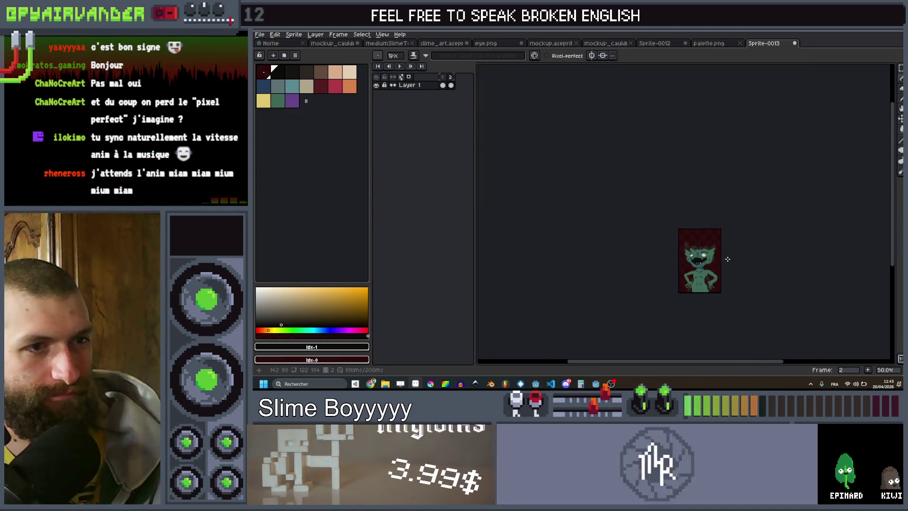
pyautogui.scroll(5, 699, 268)
pyautogui.press('.')
pyautogui.scroll(3, 690, 265)
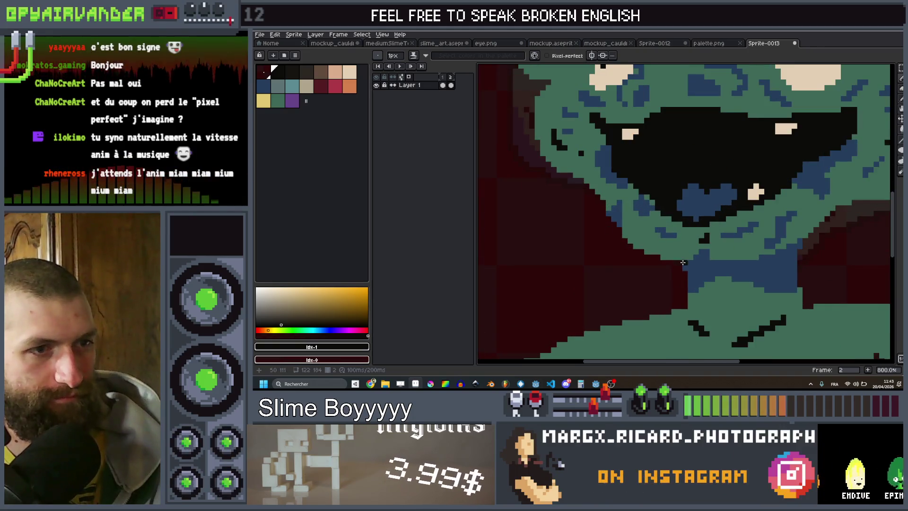
pyautogui.moveTo(709, 263); pyautogui.dragTo(785, 255)
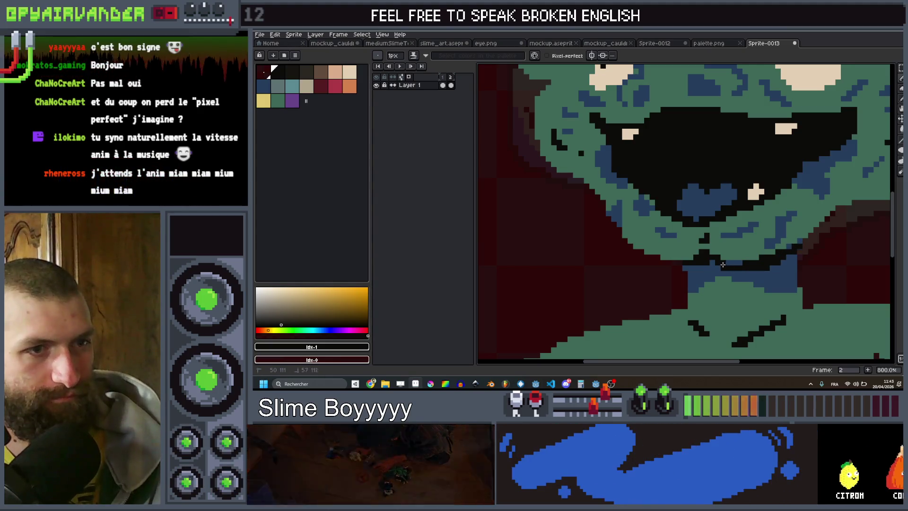
pyautogui.scroll(-4, 742, 264)
pyautogui.scroll(3, 782, 221)
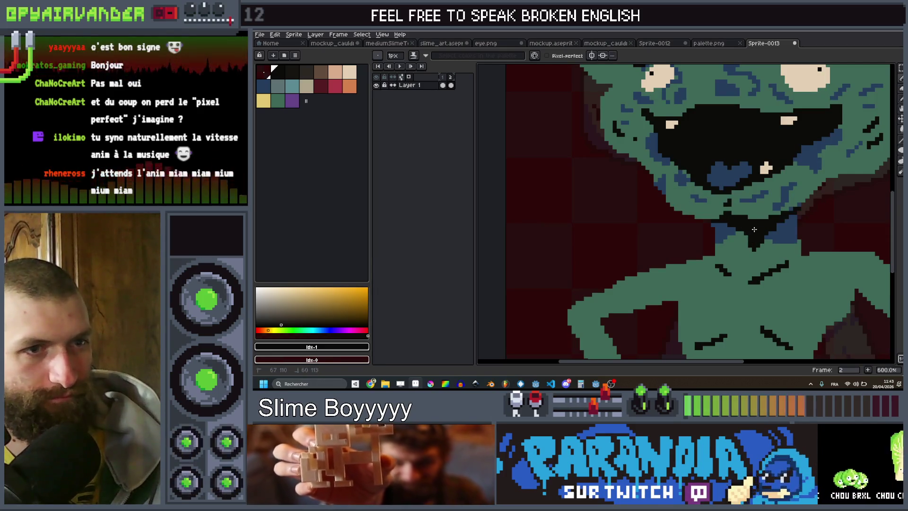
pyautogui.scroll(-5, 754, 229)
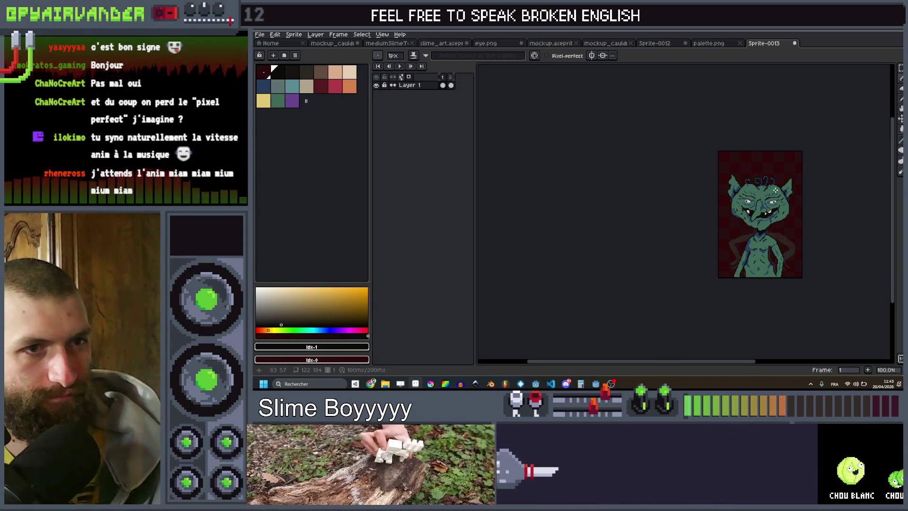
# Flip between frames 1 and 2, then draw a dark line along the goblin's brow
pyautogui.press('.')
pyautogui.scroll(5, 732, 220)
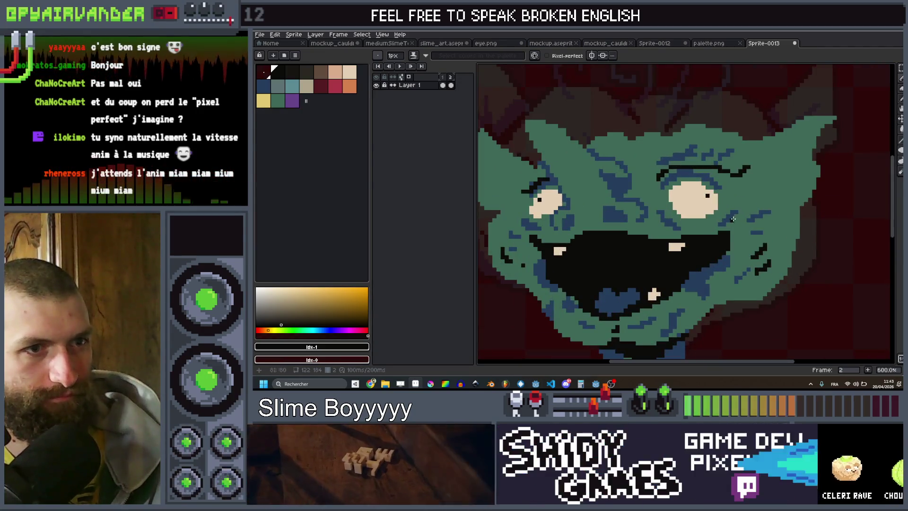
pyautogui.scroll(-3, 637, 275)
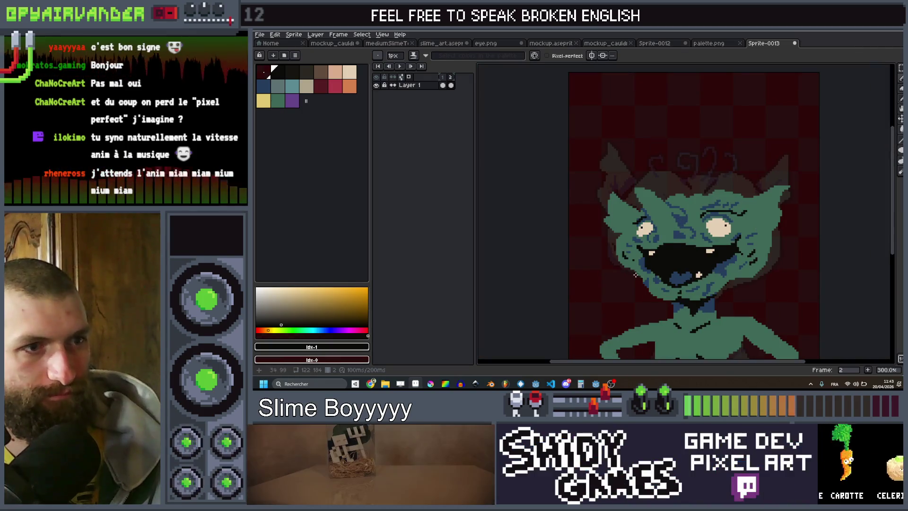
pyautogui.scroll(3, 637, 275)
pyautogui.scroll(-4, 735, 221)
pyautogui.press(',')
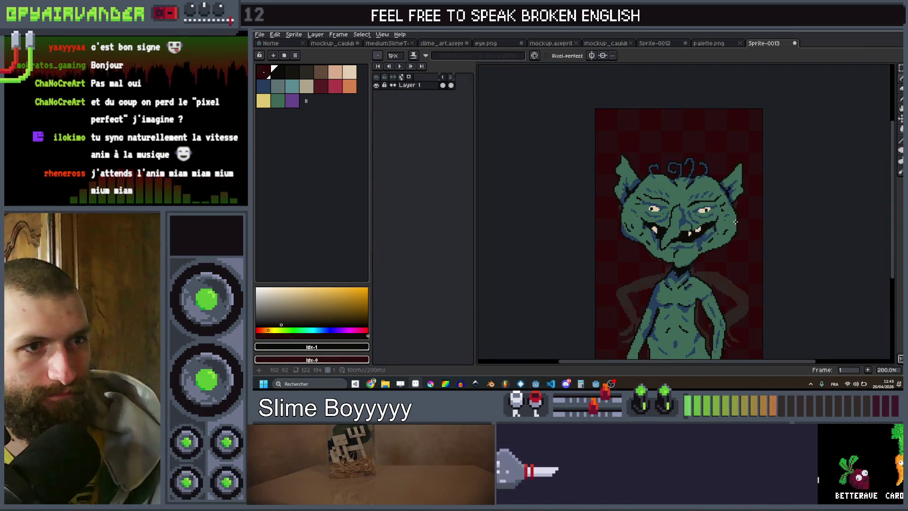
pyautogui.press('.')
pyautogui.press(',')
pyautogui.press('.')
pyautogui.scroll(5, 645, 187)
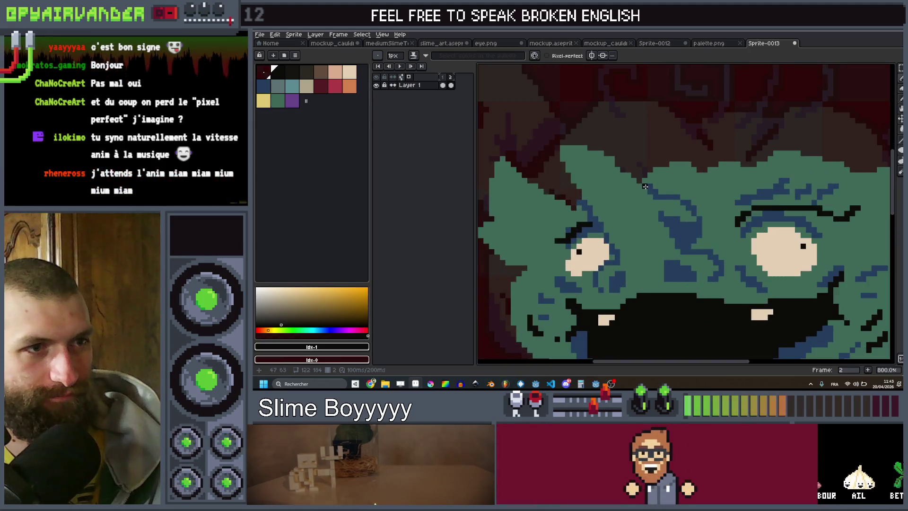
pyautogui.moveTo(646, 182); pyautogui.dragTo(678, 195)
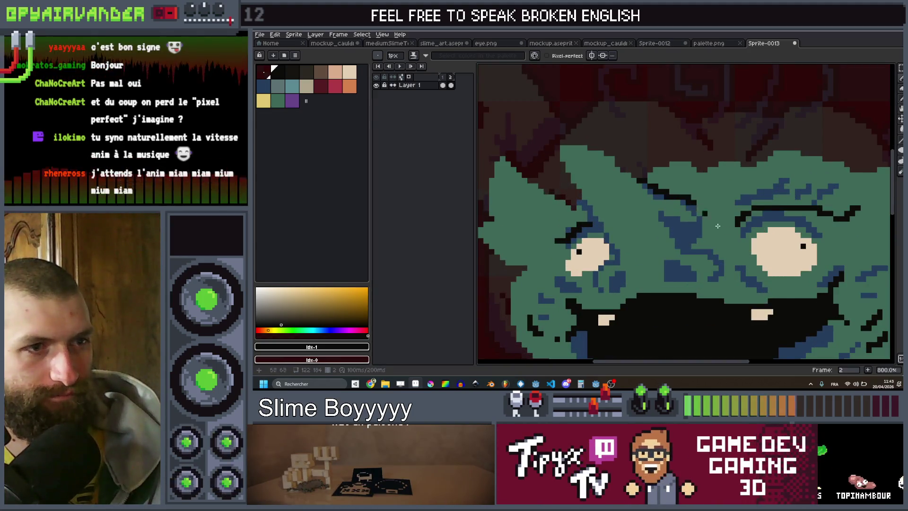
pyautogui.scroll(-4, 708, 218)
pyautogui.scroll(4, 660, 237)
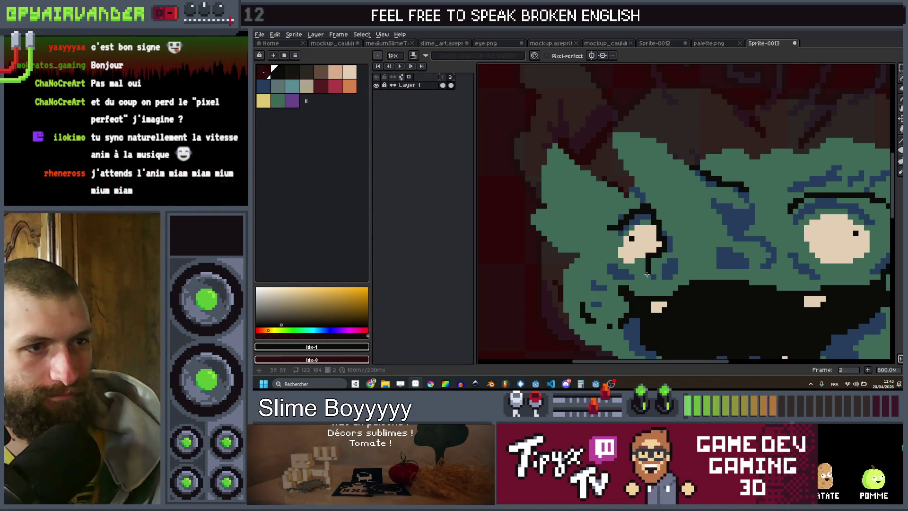
pyautogui.scroll(-6, 653, 277)
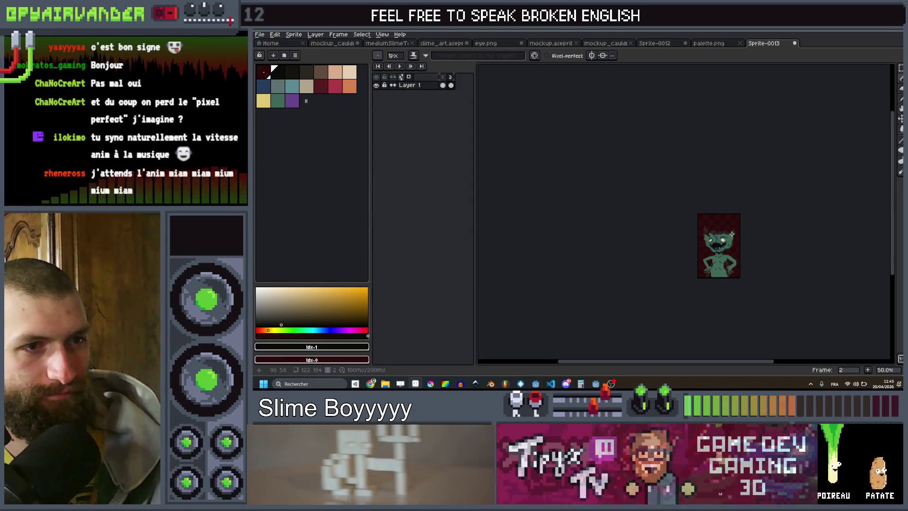
pyautogui.scroll(5, 691, 241)
# Compare the two frames again and place two black detail pixels on the face
pyautogui.press('Right')
pyautogui.scroll(-2, 616, 187)
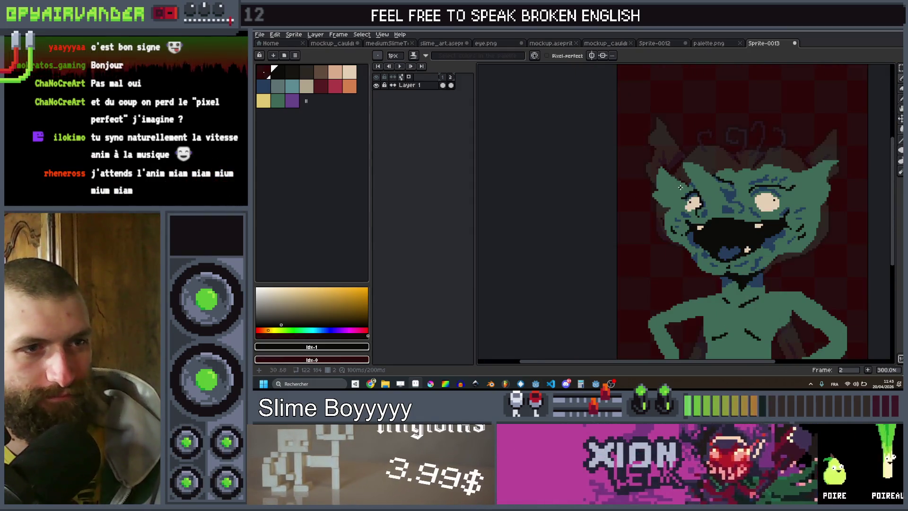
pyautogui.press('Left')
pyautogui.press('Right')
pyautogui.scroll(4, 701, 202)
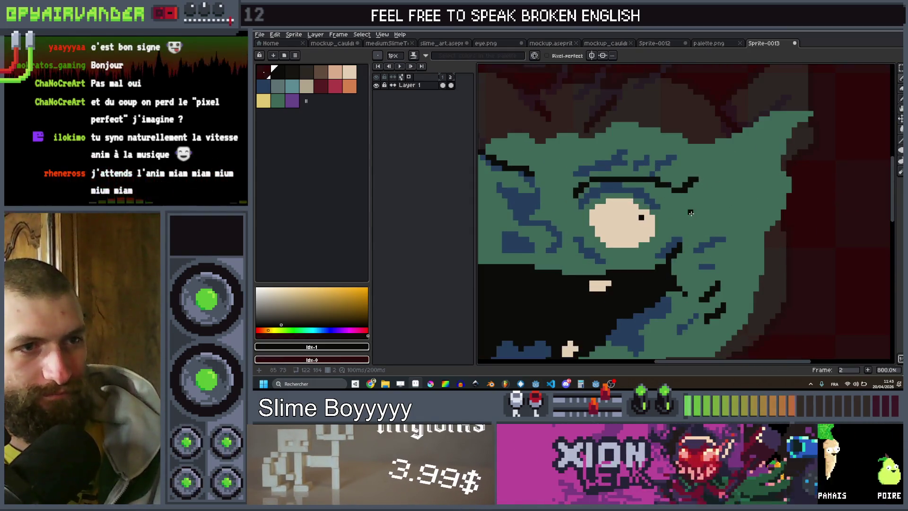
pyautogui.scroll(-6, 706, 222)
pyautogui.press('Left')
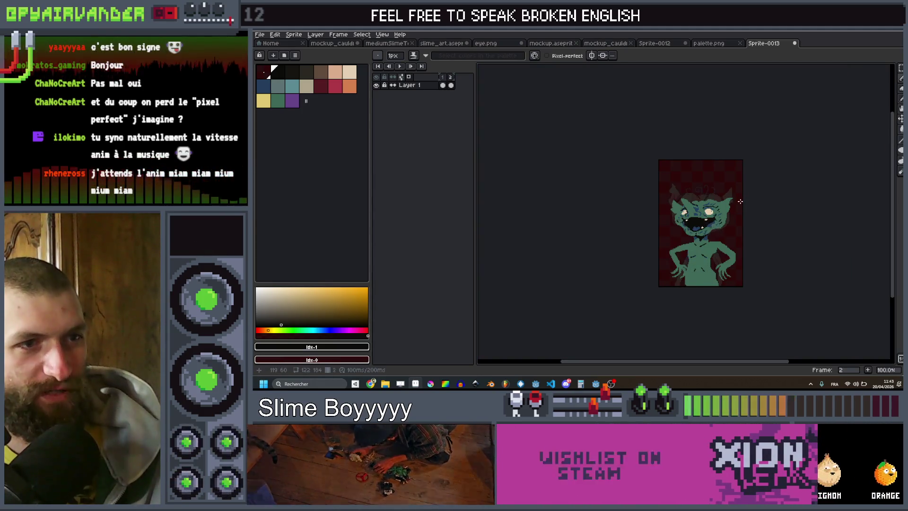
pyautogui.scroll(5, 703, 209)
pyautogui.scroll(6, 702, 210)
pyautogui.click(706, 257)
pyautogui.scroll(-5, 735, 270)
pyautogui.scroll(5, 705, 273)
pyautogui.click(704, 273)
pyautogui.scroll(-10, 704, 287)
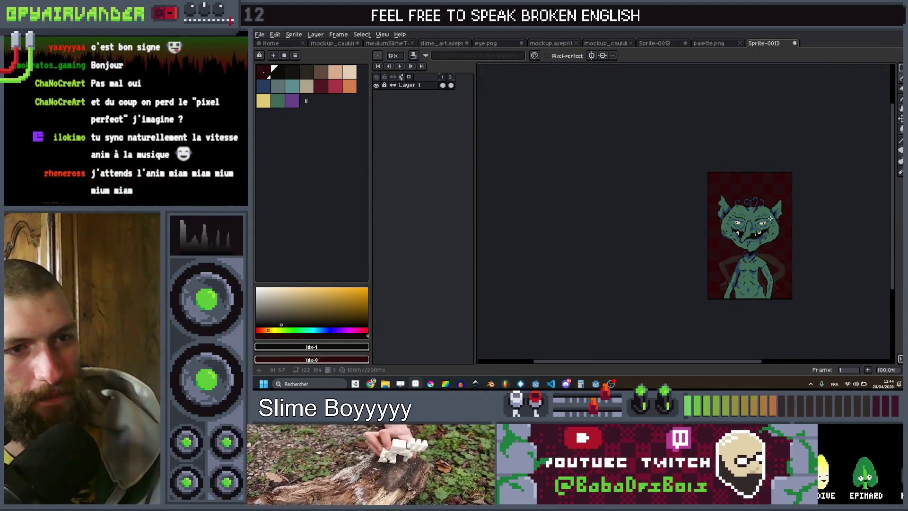
pyautogui.scroll(5, 751, 240)
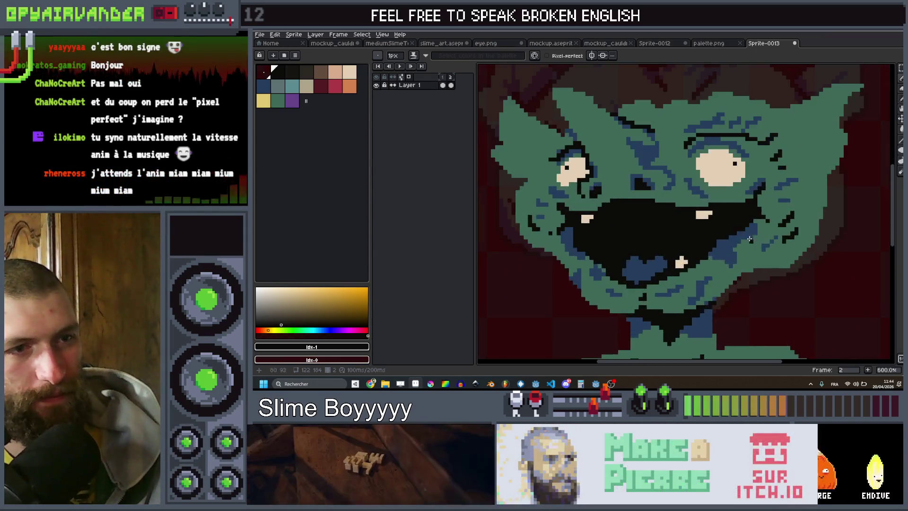
pyautogui.scroll(3, 710, 231)
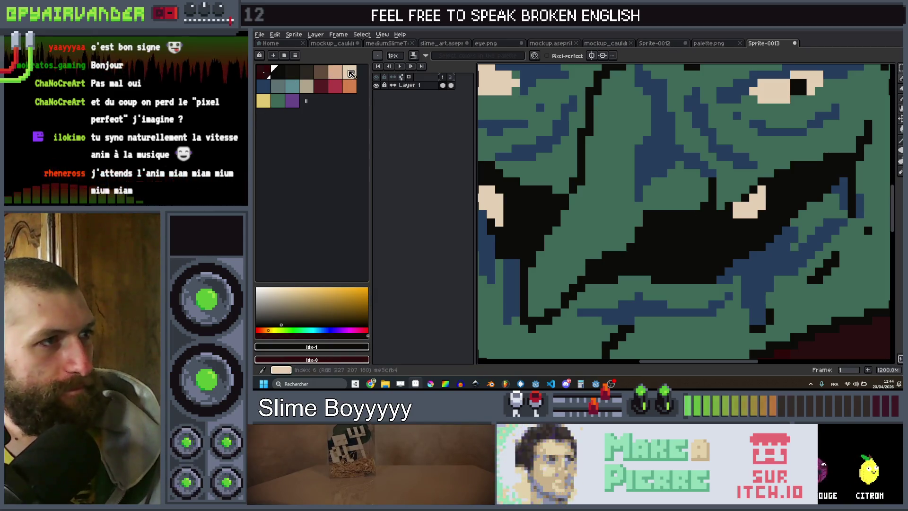
pyautogui.click(351, 73)
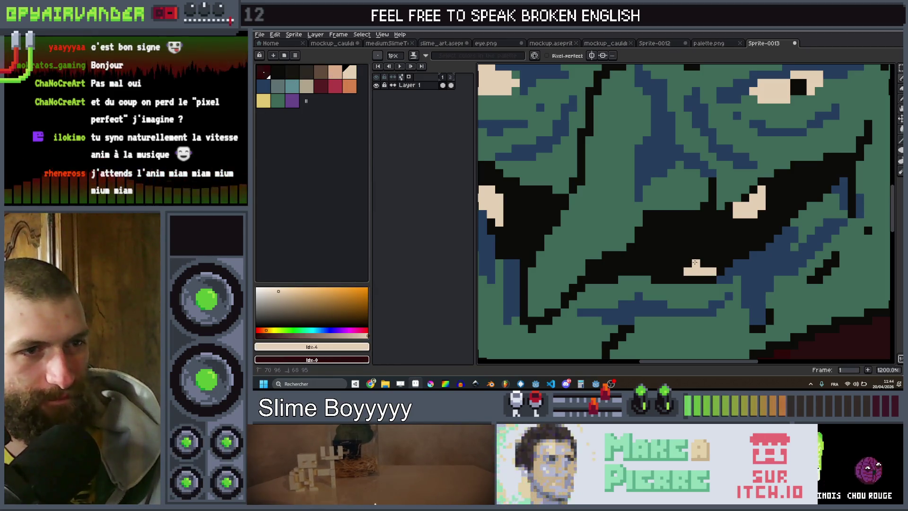
pyautogui.moveTo(694, 263); pyautogui.dragTo(705, 263)
pyautogui.scroll(-8, 710, 262)
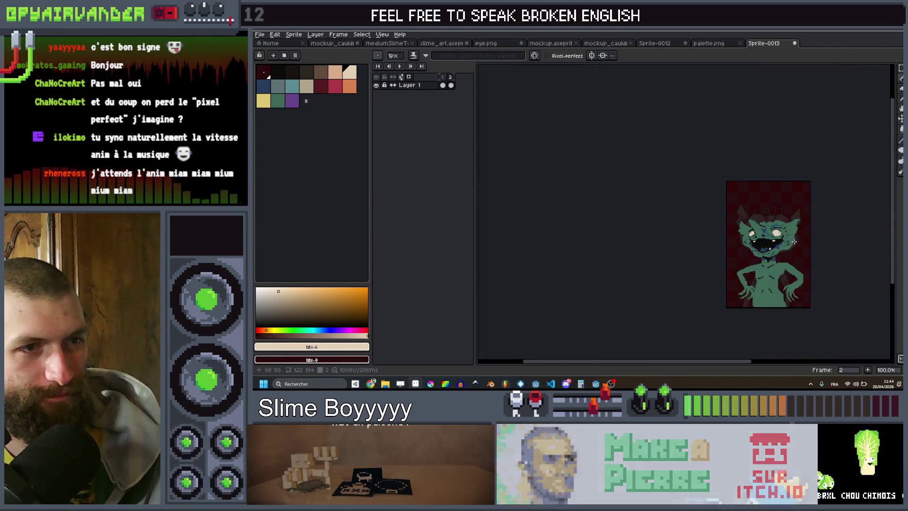
pyautogui.press('Left')
pyautogui.press('Return')
pyautogui.scroll(2, 802, 241)
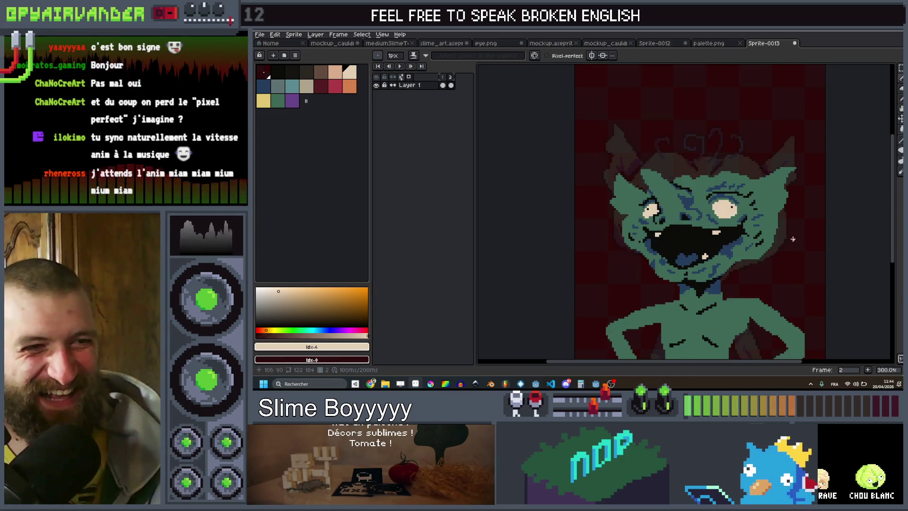
pyautogui.scroll(-1, 793, 242)
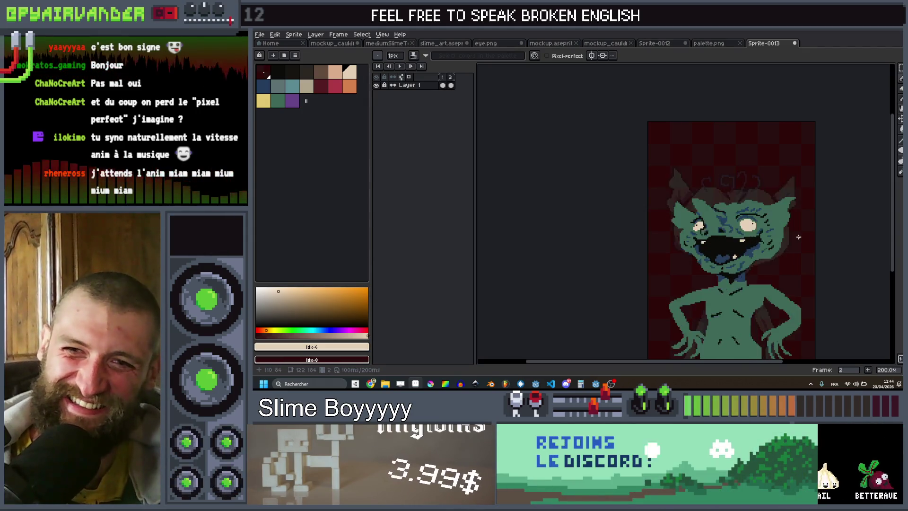
pyautogui.scroll(1, 728, 201)
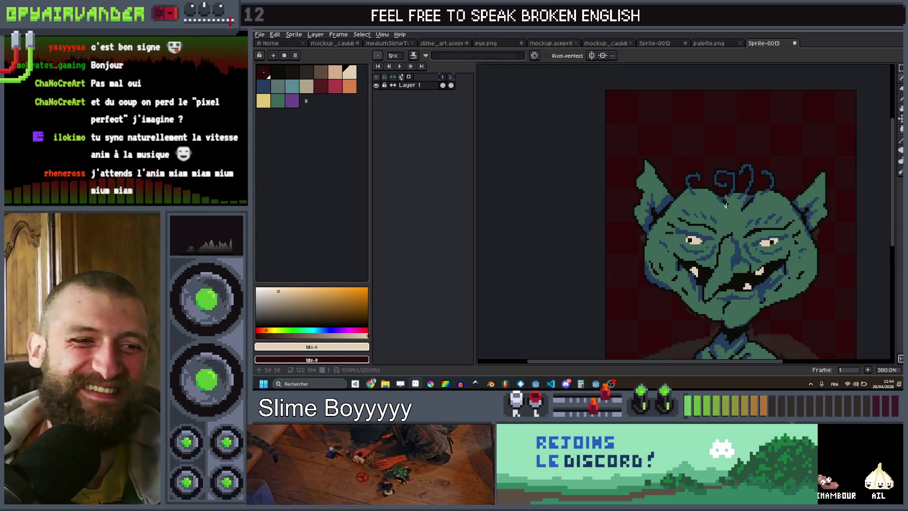
pyautogui.scroll(-2, 755, 191)
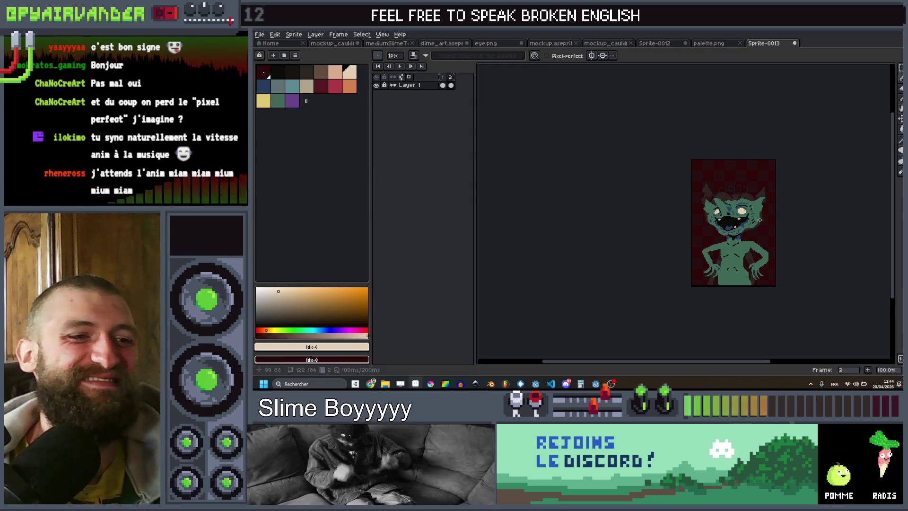
pyautogui.scroll(1, 757, 213)
pyautogui.scroll(1, 754, 209)
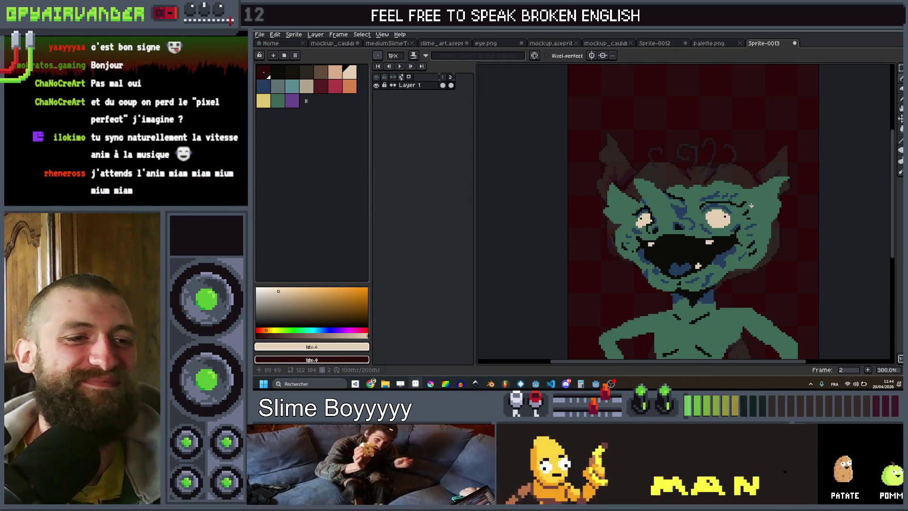
pyautogui.scroll(-1, 751, 206)
pyautogui.scroll(-1, 750, 206)
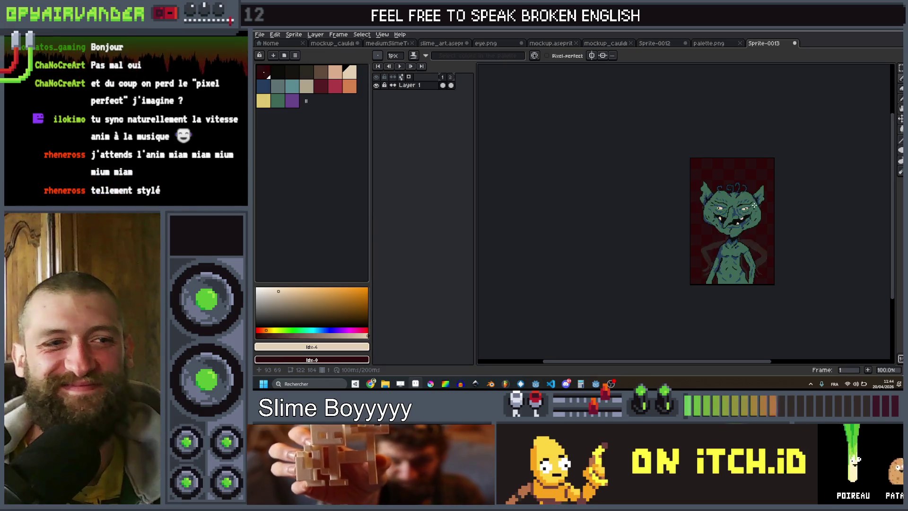
pyautogui.scroll(5, 754, 205)
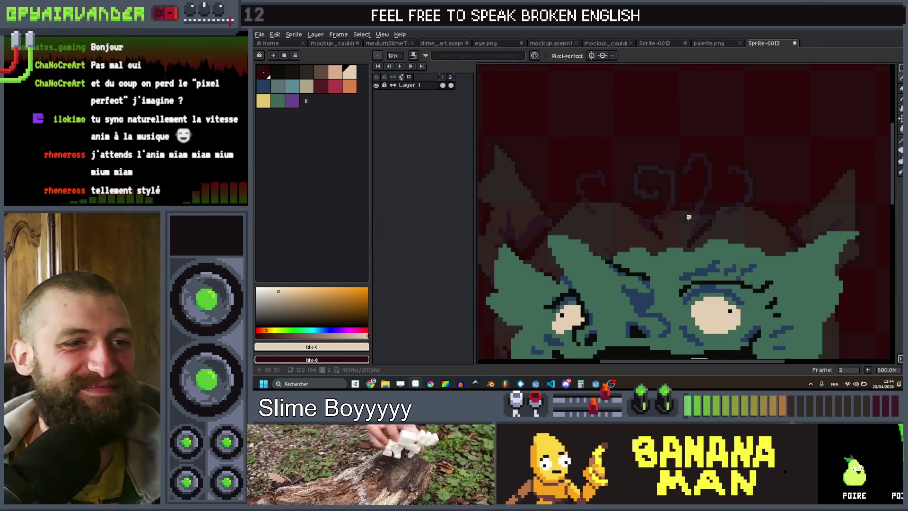
pyautogui.scroll(4, 688, 216)
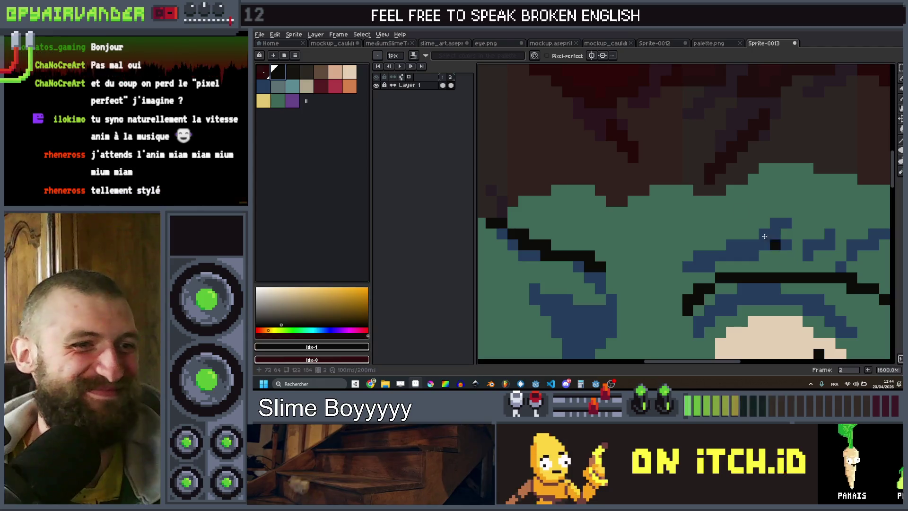
# Draw two angled black eyebrow strokes above the eyes and play the animation
pyautogui.moveTo(720, 201); pyautogui.dragTo(677, 233)
pyautogui.moveTo(601, 212); pyautogui.dragTo(622, 233)
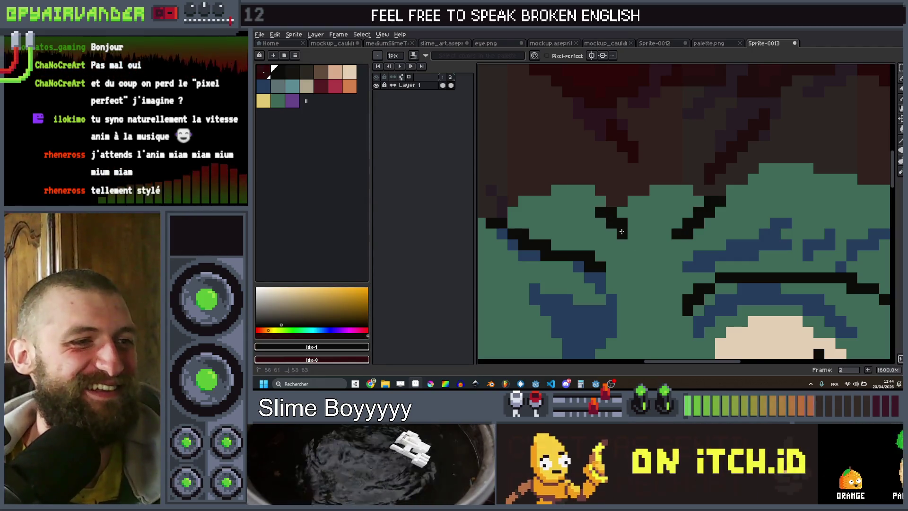
pyautogui.scroll(-4, 621, 231)
pyautogui.scroll(-2, 662, 185)
pyautogui.press('Return')
pyautogui.scroll(3, 690, 190)
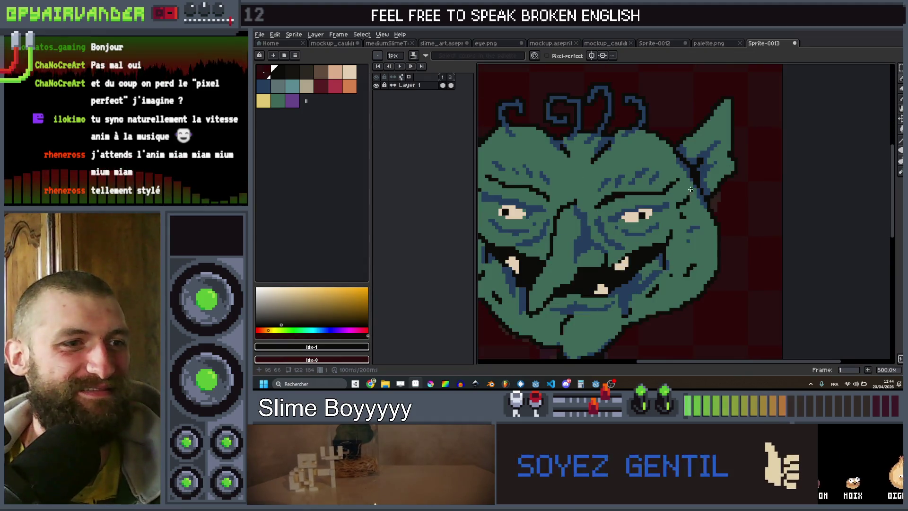
# Compare frames 1 and 2, then fill the gap in the dark eyebrow line
pyautogui.press('Right')
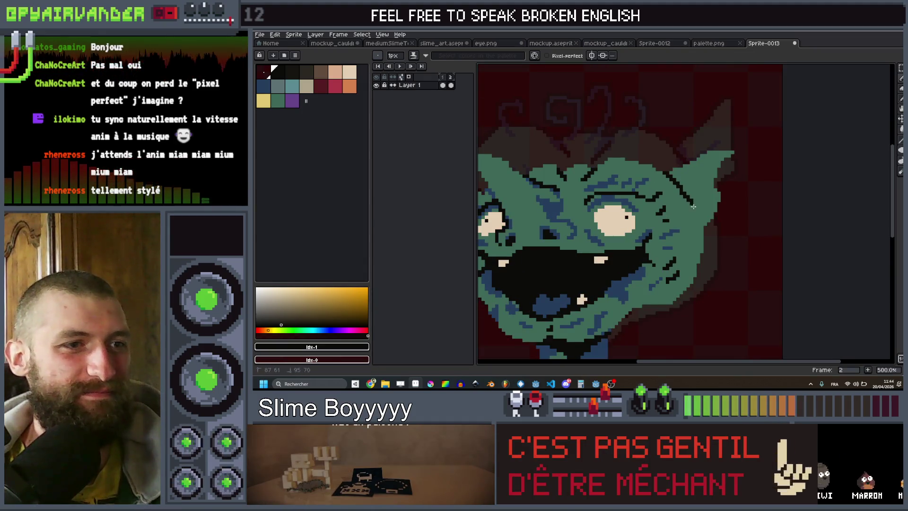
pyautogui.scroll(-2, 692, 205)
pyautogui.scroll(3, 602, 223)
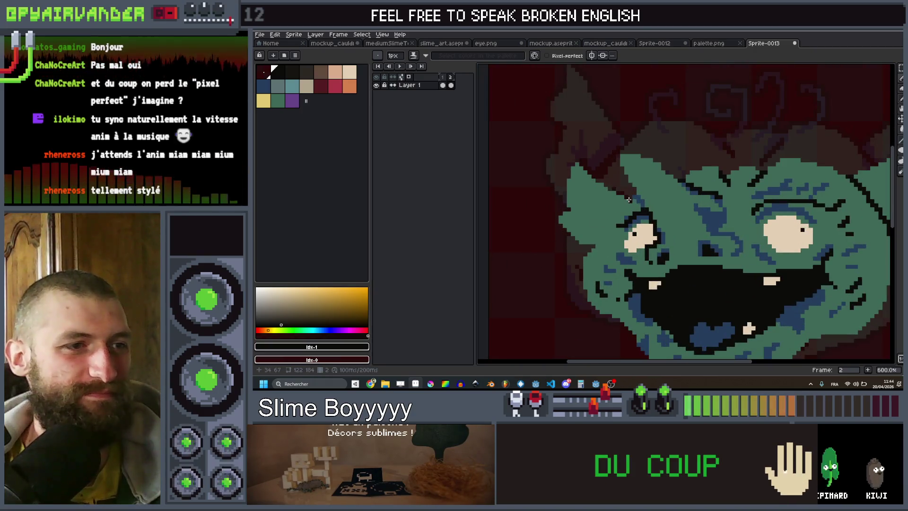
pyautogui.scroll(-4, 732, 183)
pyautogui.press('Left')
pyautogui.press('Right')
pyautogui.scroll(8, 709, 189)
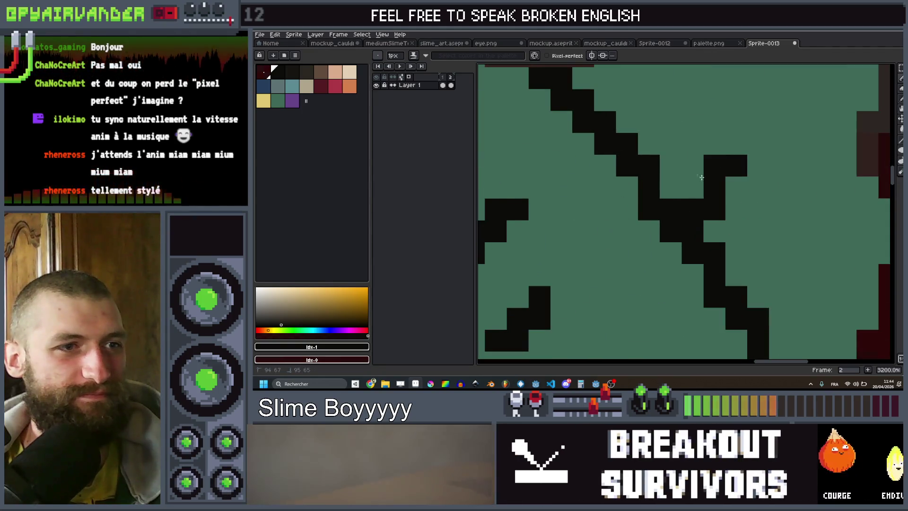
pyautogui.moveTo(710, 171); pyautogui.dragTo(708, 162)
# Fit the whole goblin sprite in view and play the animation to compare poses
pyautogui.press('1')
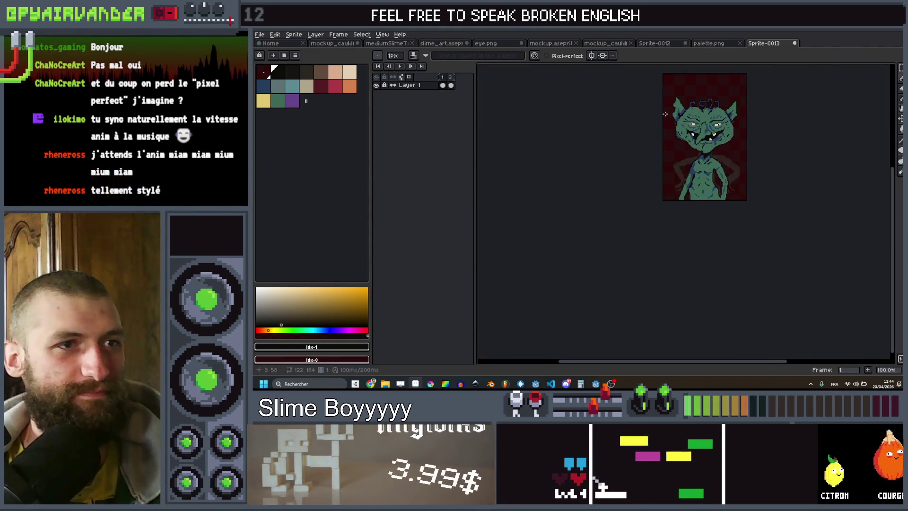
pyautogui.scroll(10, 668, 114)
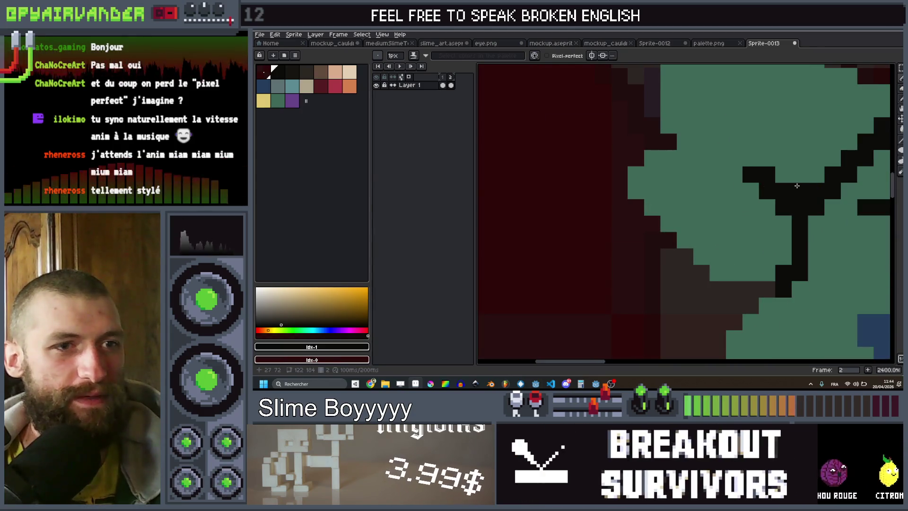
pyautogui.scroll(-6, 798, 178)
pyautogui.scroll(-5, 799, 177)
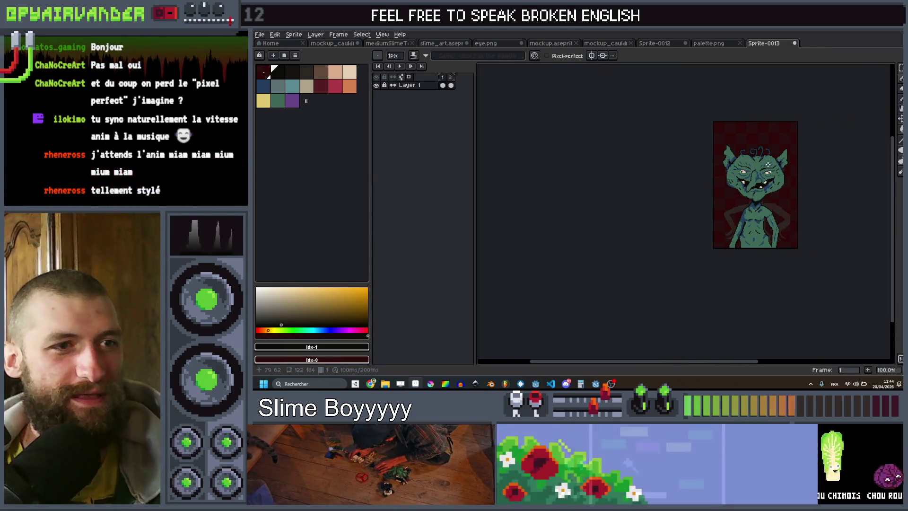
pyautogui.press('Return')
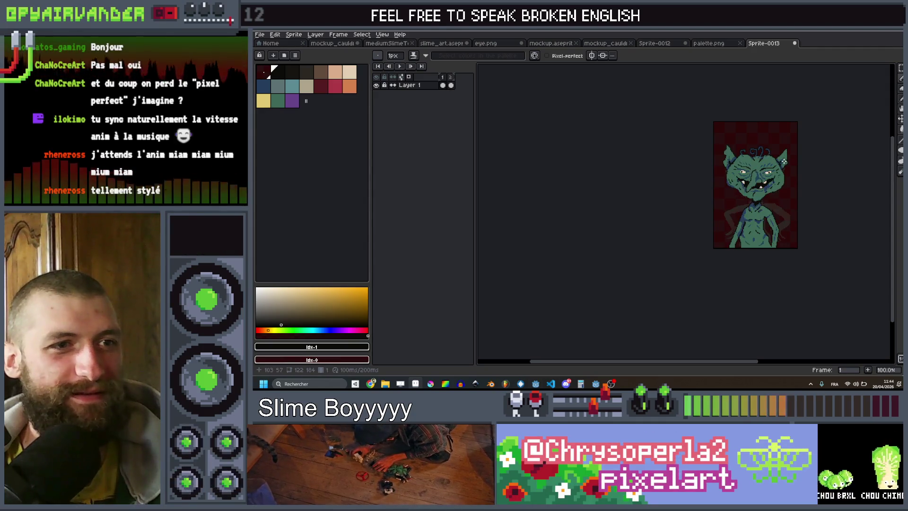
pyautogui.press('Right')
pyautogui.scroll(4, 747, 186)
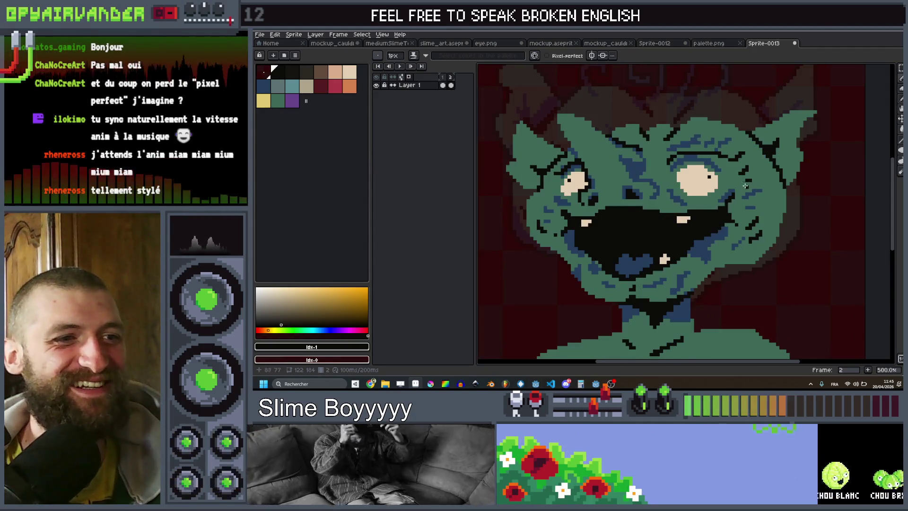
pyautogui.scroll(-4, 748, 186)
# Flip between frames 1 and 2 and re-centre the view on the whole goblin
pyautogui.press('Left')
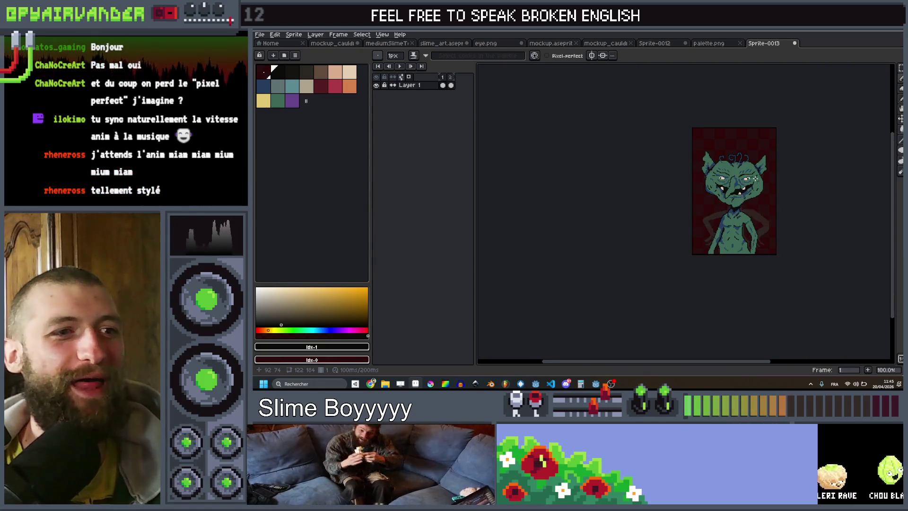
pyautogui.press('Right')
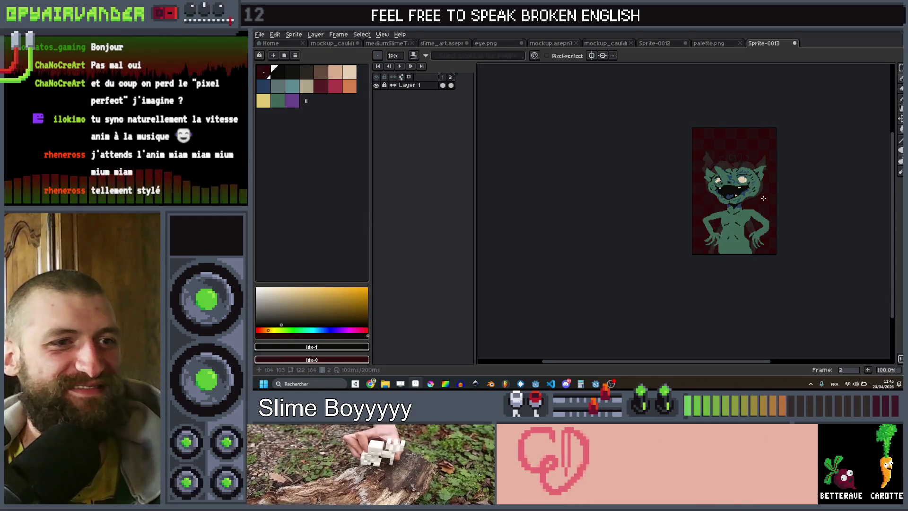
pyautogui.press('Right')
pyautogui.press('Right')
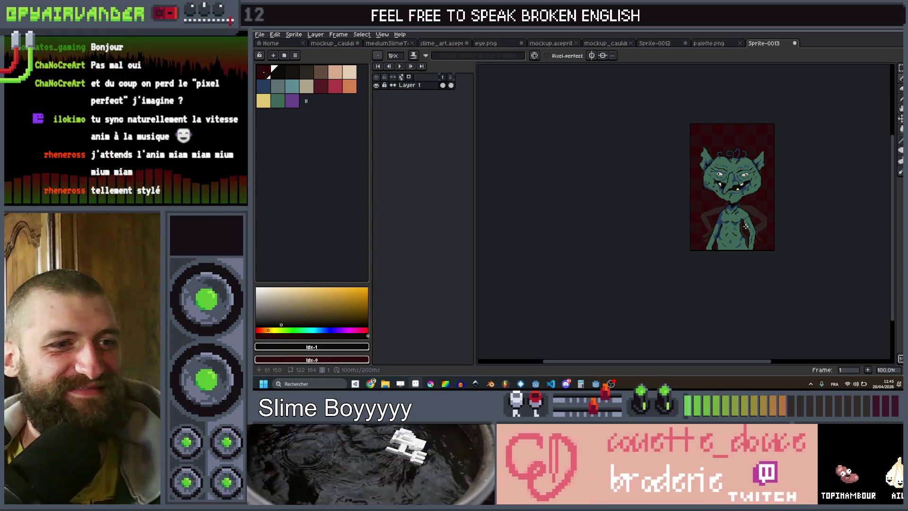
pyautogui.press('Right')
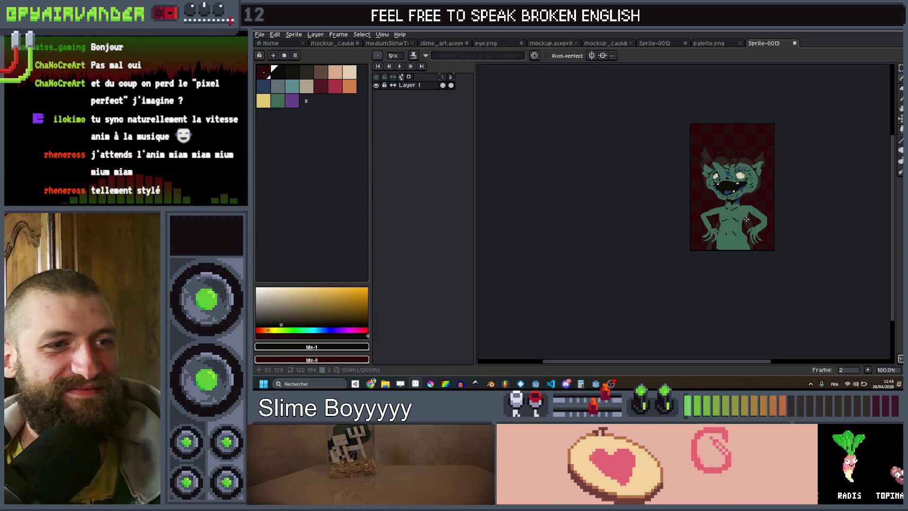
pyautogui.scroll(2, 736, 230)
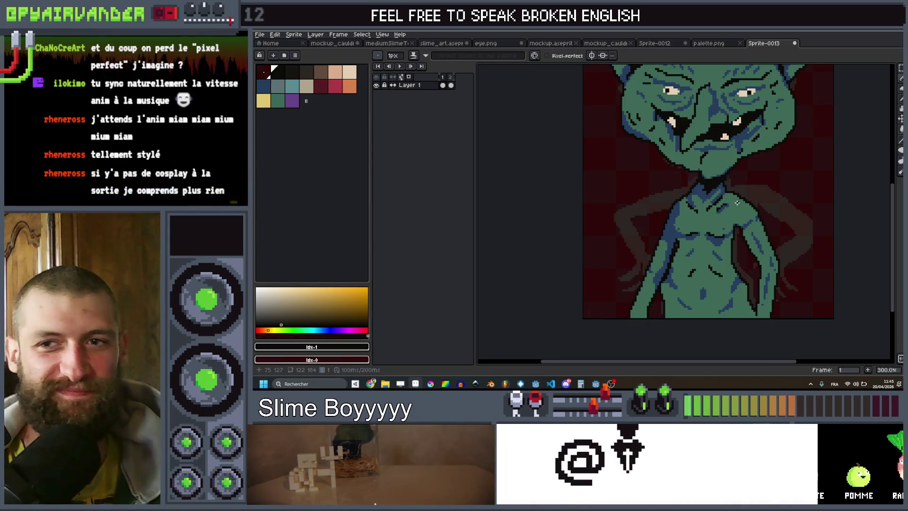
pyautogui.moveTo(737, 203); pyautogui.dragTo(739, 217)
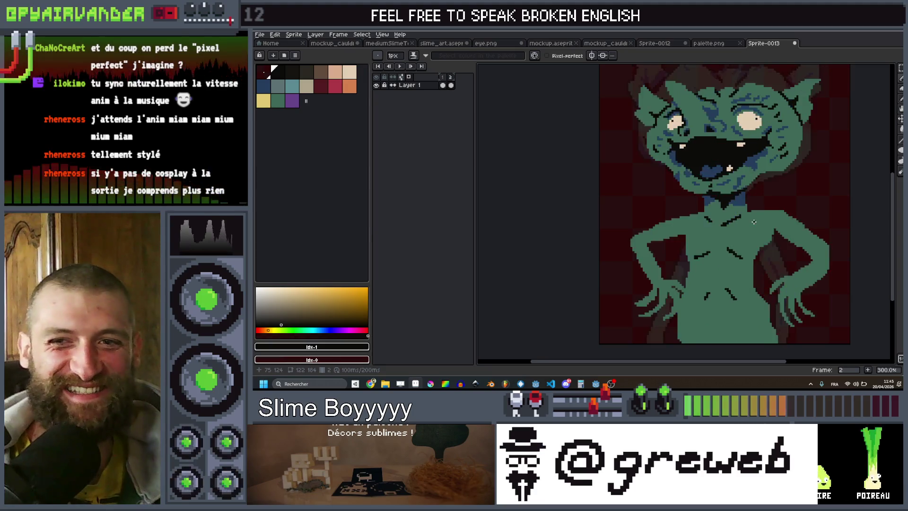
pyautogui.scroll(-1, 747, 216)
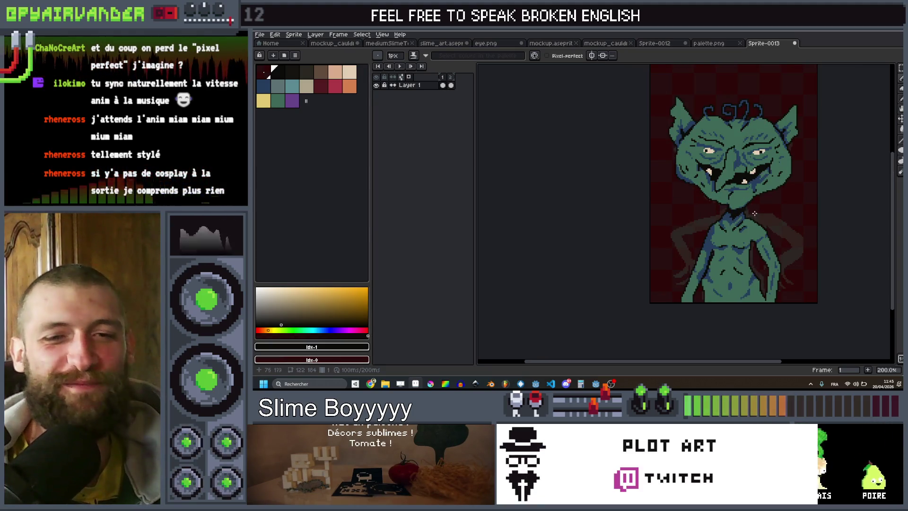
pyautogui.moveTo(729, 137); pyautogui.dragTo(688, 187)
pyautogui.scroll(4, 688, 187)
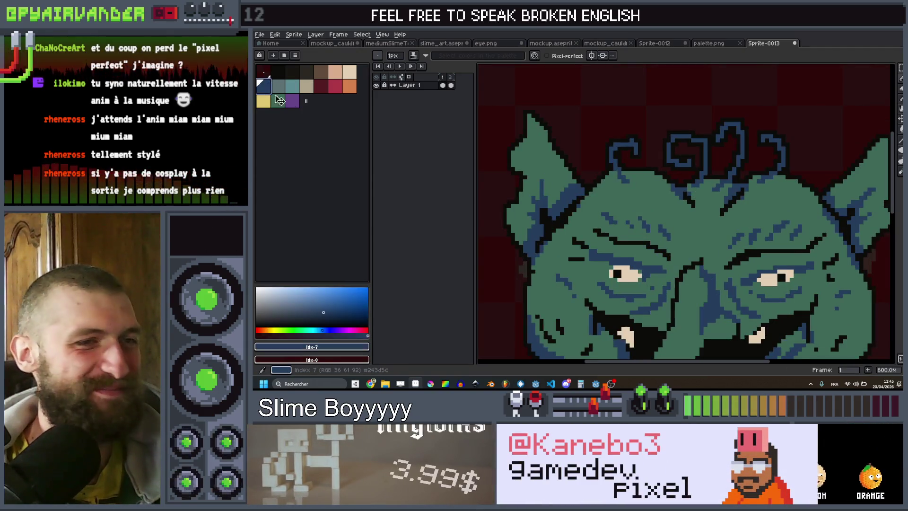
# Draw two dark blue hair curls sprouting from the top of the goblin's head
pyautogui.scroll(3, 696, 234)
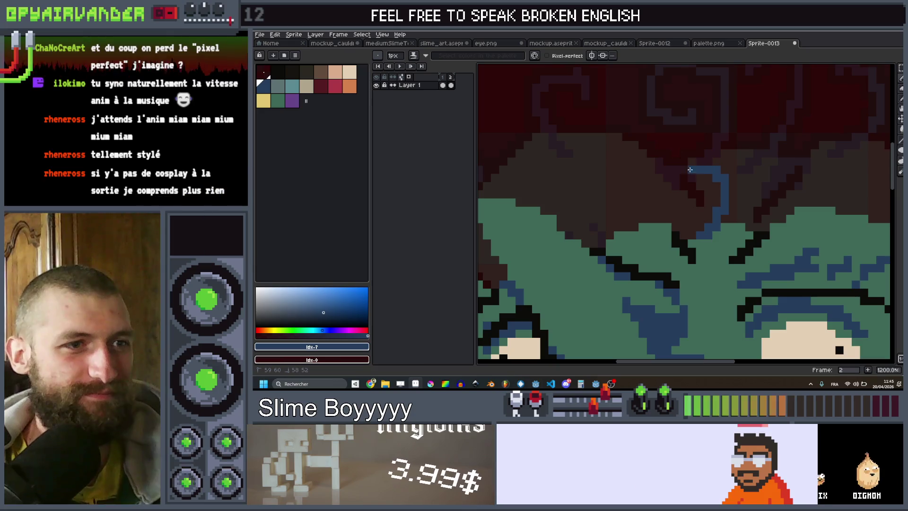
pyautogui.scroll(-4, 691, 202)
pyautogui.scroll(3, 671, 209)
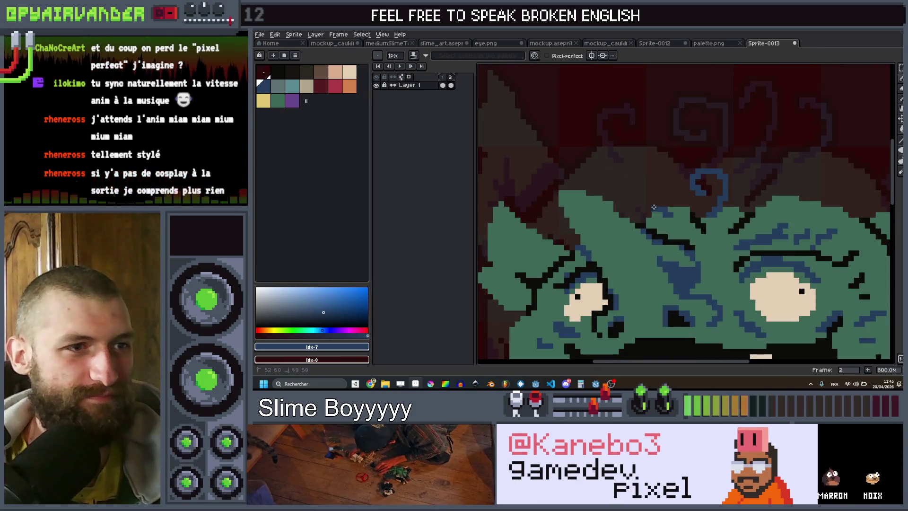
pyautogui.moveTo(655, 208); pyautogui.dragTo(660, 178)
pyautogui.moveTo(742, 213)
pyautogui.mouseDown()
pyautogui.moveTo(761, 152)
pyautogui.moveTo(731, 162)
pyautogui.mouseUp()
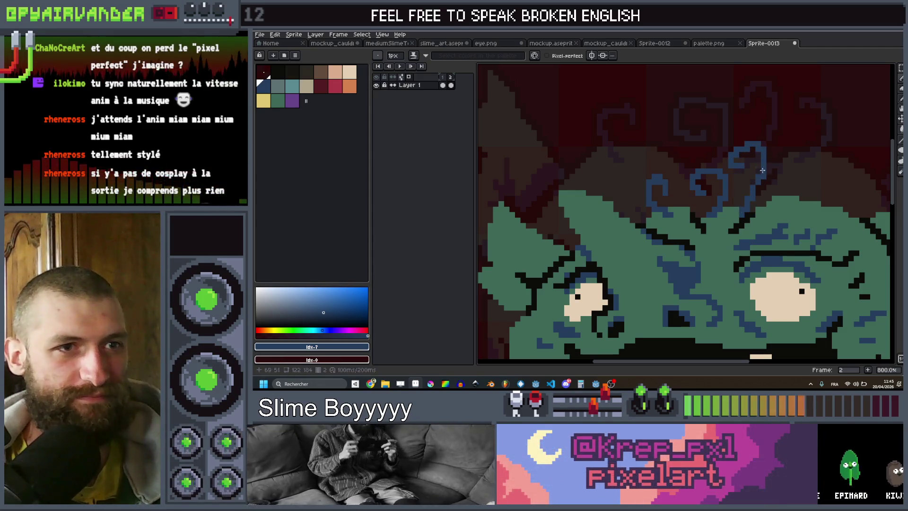
# Flip back and forth between frames 1 and 2 to preview the animation, ending on frame 2
pyautogui.scroll(-4, 819, 167)
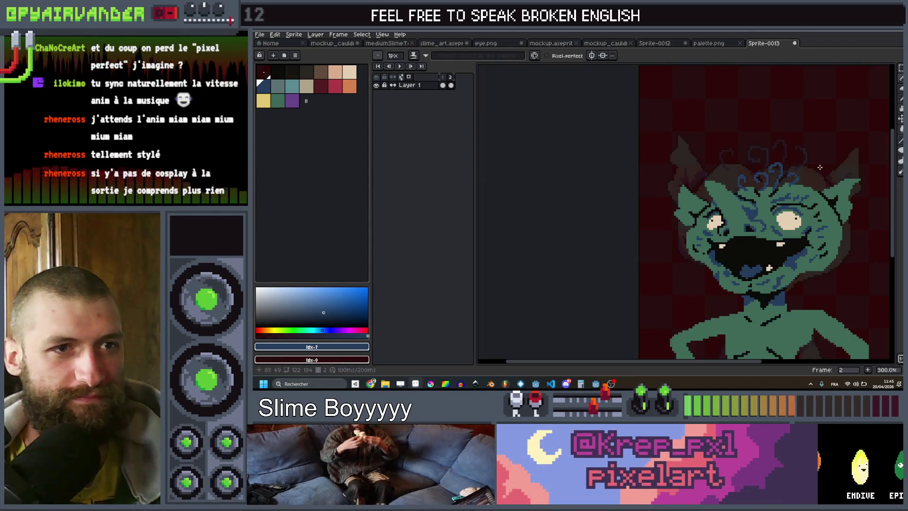
pyautogui.scroll(-2, 822, 166)
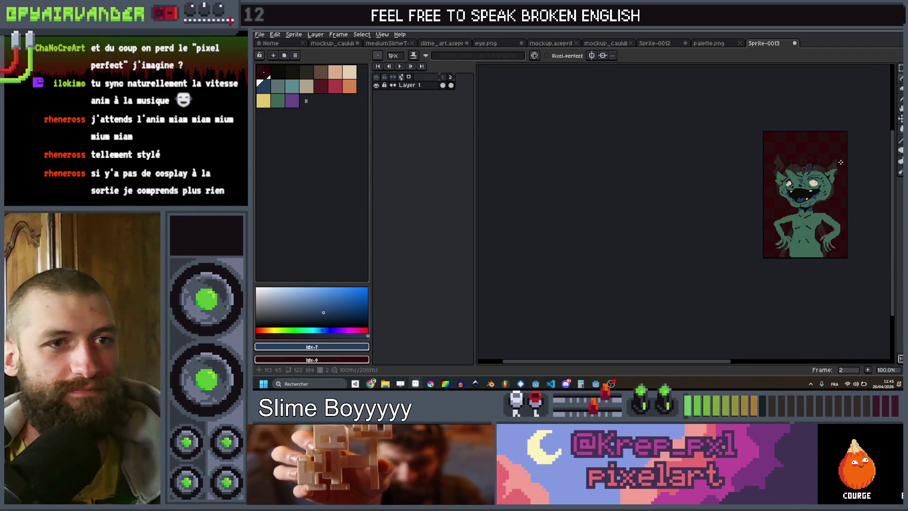
pyautogui.scroll(3, 837, 160)
pyautogui.scroll(-3, 832, 157)
pyautogui.press('Left')
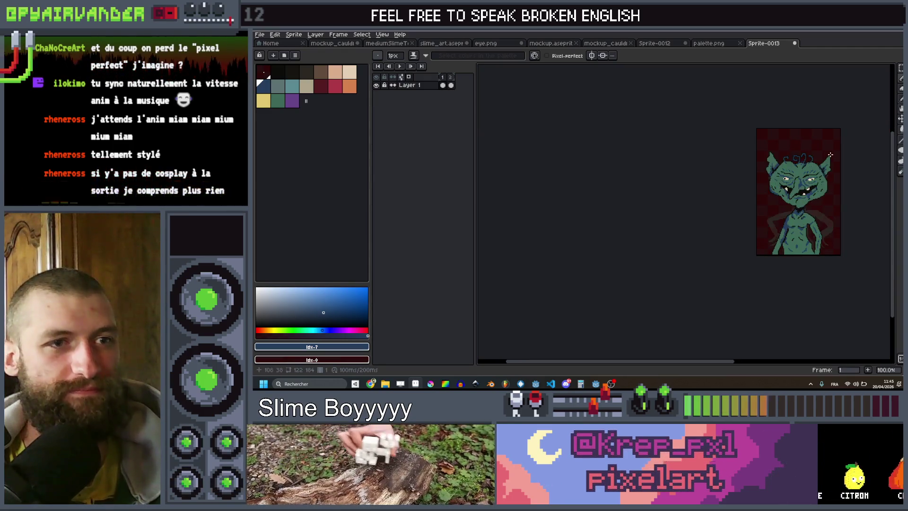
pyautogui.press('Right')
pyautogui.press('Left')
pyautogui.press('Right')
pyautogui.press('Left')
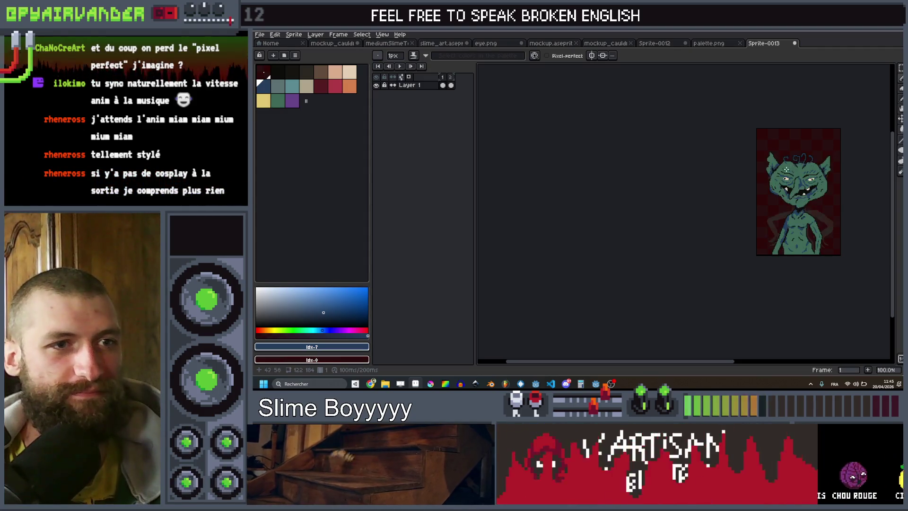
pyautogui.scroll(3, 787, 169)
pyautogui.press('Right')
pyautogui.hscroll(3, 711, 172)
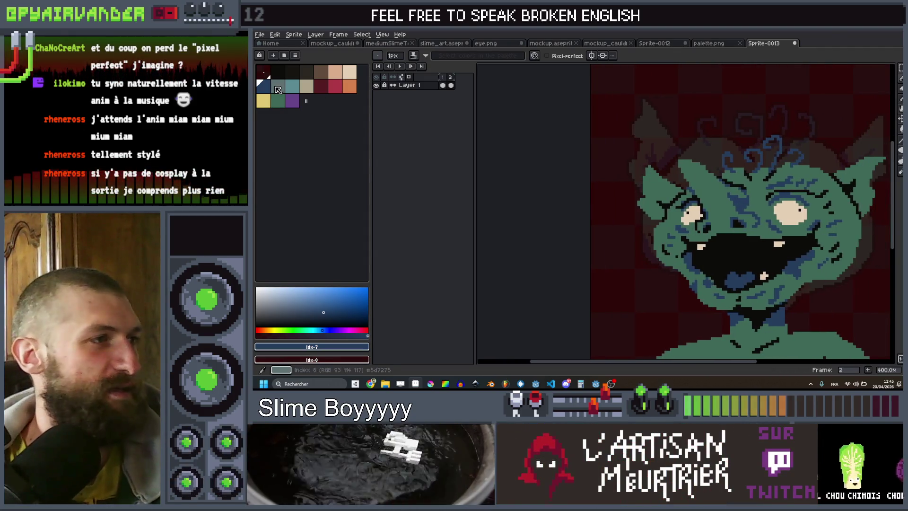
# Paint a teal outline stroke along the goblin's right cheek
pyautogui.click(279, 101)
pyautogui.scroll(5, 670, 220)
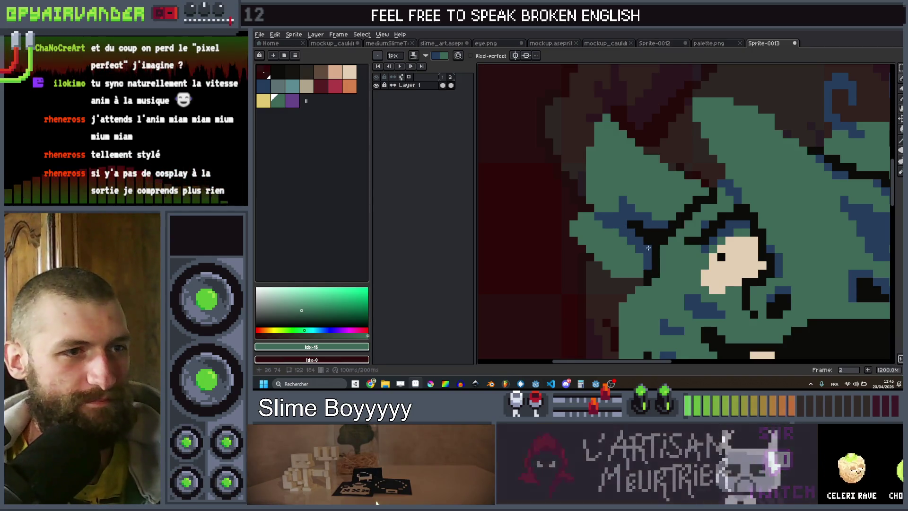
pyautogui.scroll(-6, 680, 206)
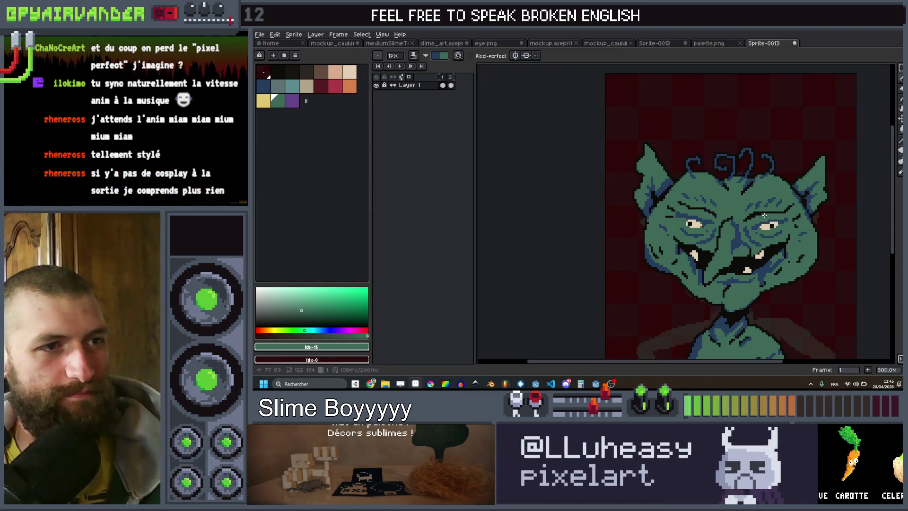
pyautogui.scroll(2, 804, 210)
pyautogui.scroll(2, 754, 191)
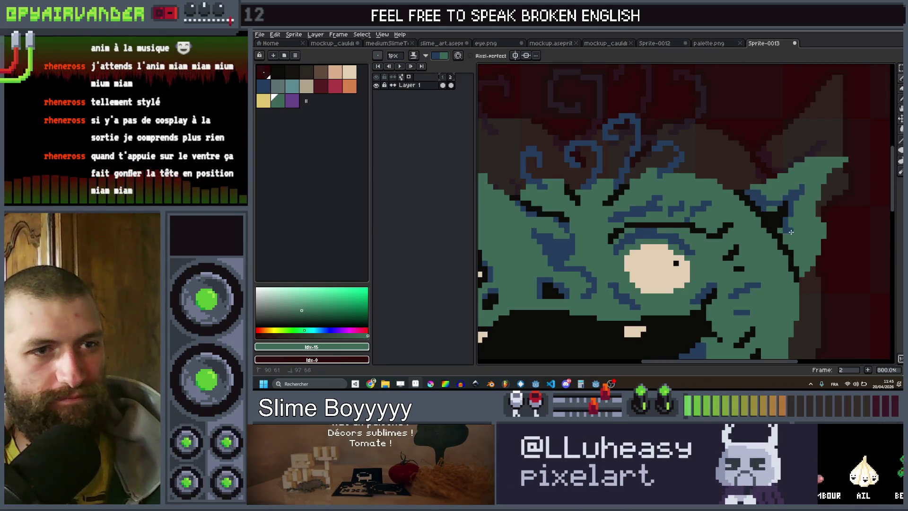
pyautogui.moveTo(790, 232); pyautogui.dragTo(798, 264)
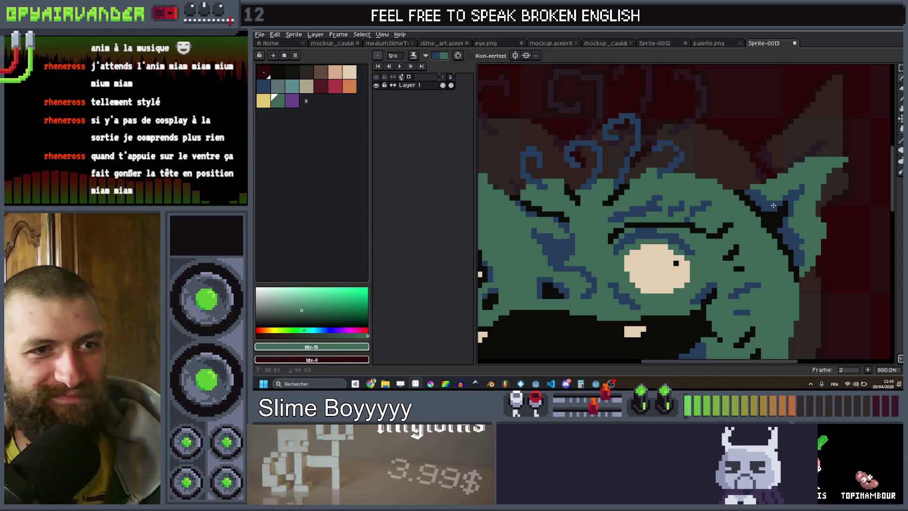
# Enlarge the brush to 3 px and paint a thick dark stroke down the goblin's right ear
pyautogui.moveTo(773, 216); pyautogui.dragTo(763, 196)
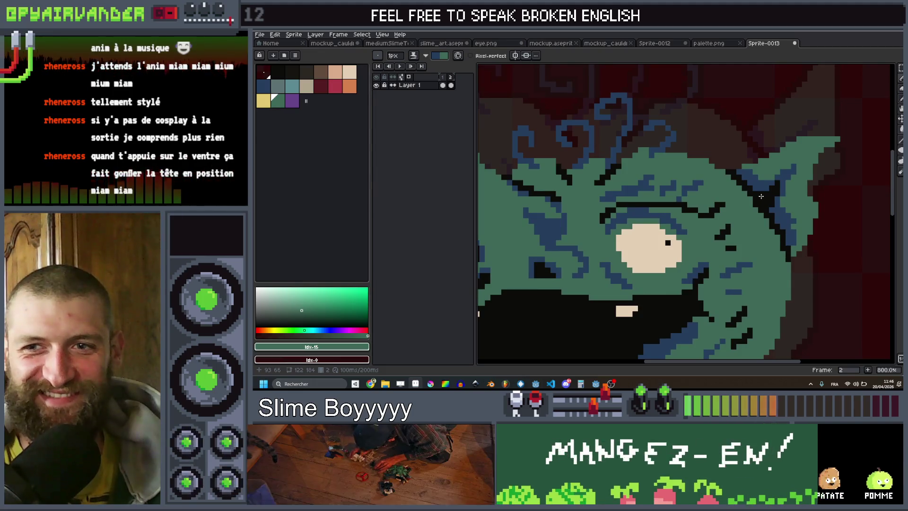
pyautogui.scroll(2, 742, 184)
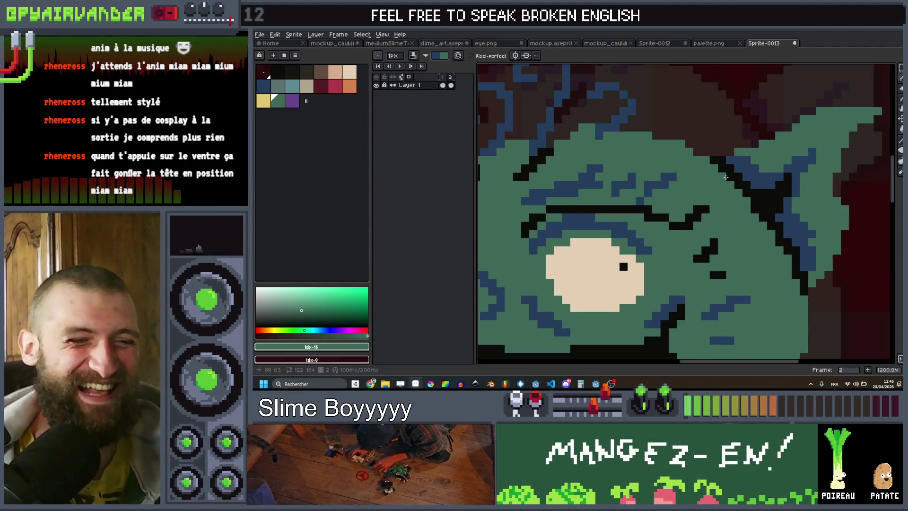
pyautogui.press('+')
pyautogui.press('+')
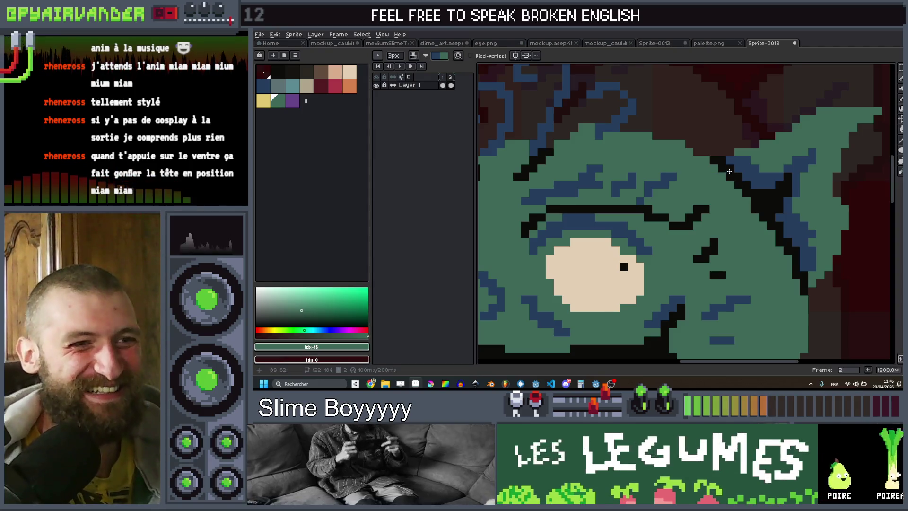
pyautogui.moveTo(728, 171); pyautogui.dragTo(788, 252)
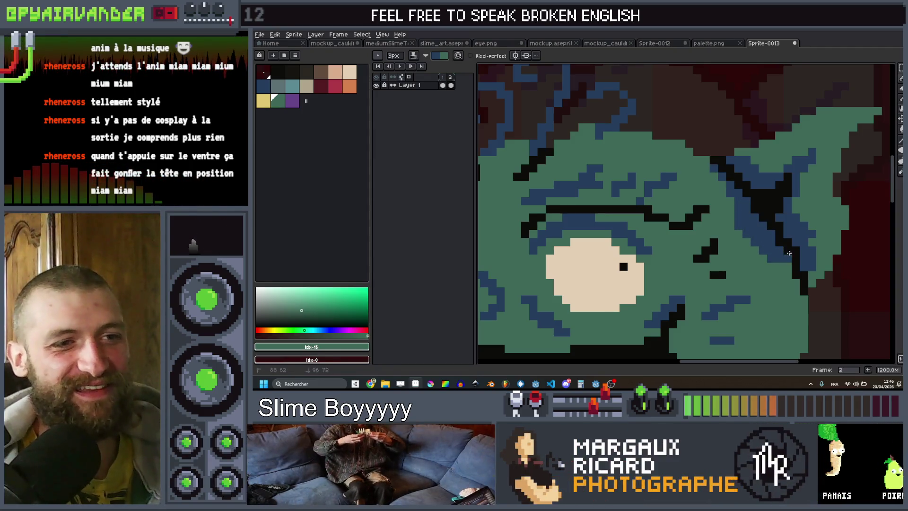
# Play the animation to check the edits, then switch to the YouTube Music browser window
pyautogui.scroll(-6, 788, 252)
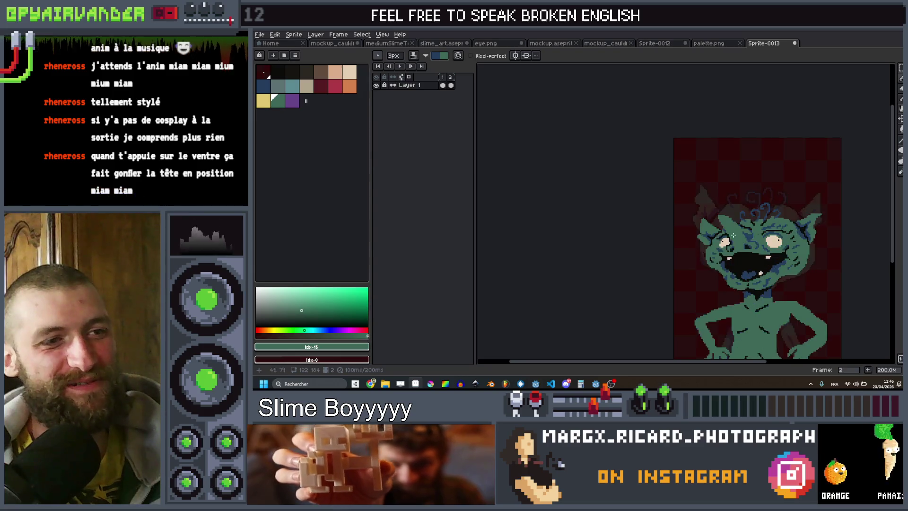
pyautogui.press('Return')
pyautogui.scroll(2, 740, 235)
pyautogui.scroll(-1, 827, 222)
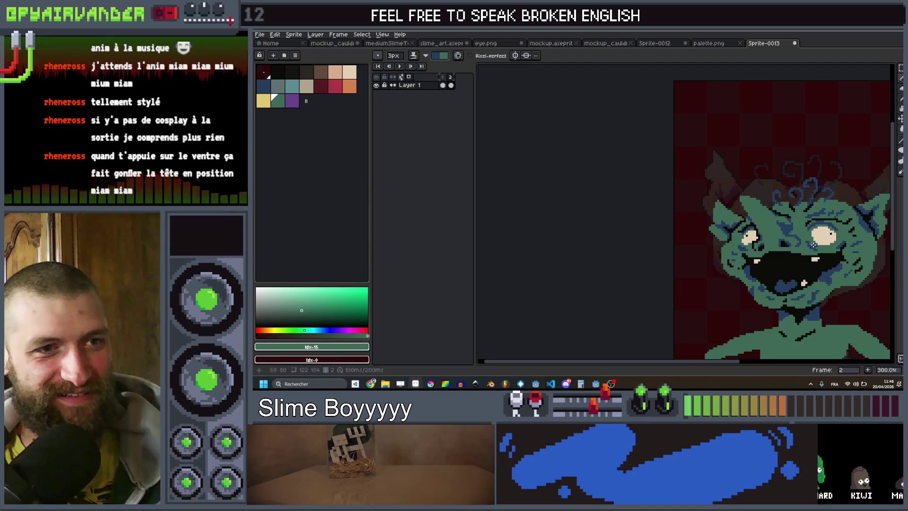
pyautogui.hotkey('alt', 'Tab')
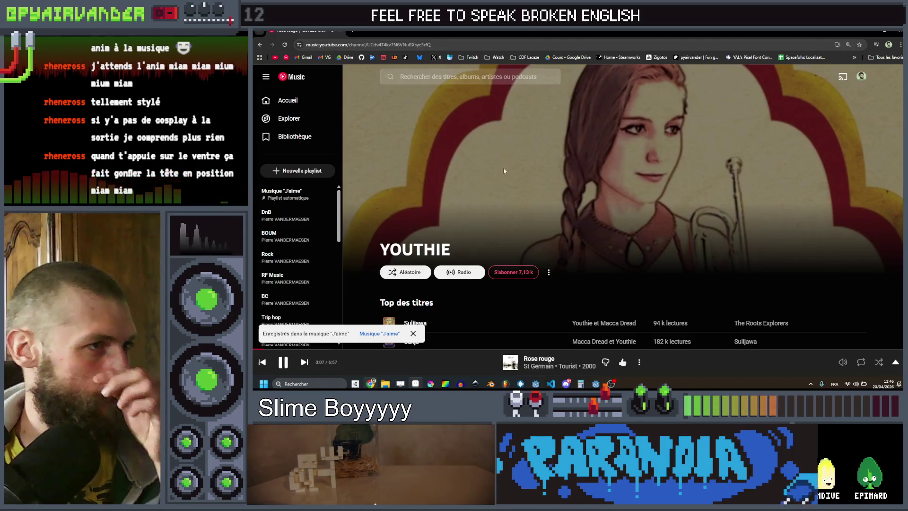
# In a new tab, search DuckDuckGo for 'steress ball guy eyes'
pyautogui.click(353, 31)
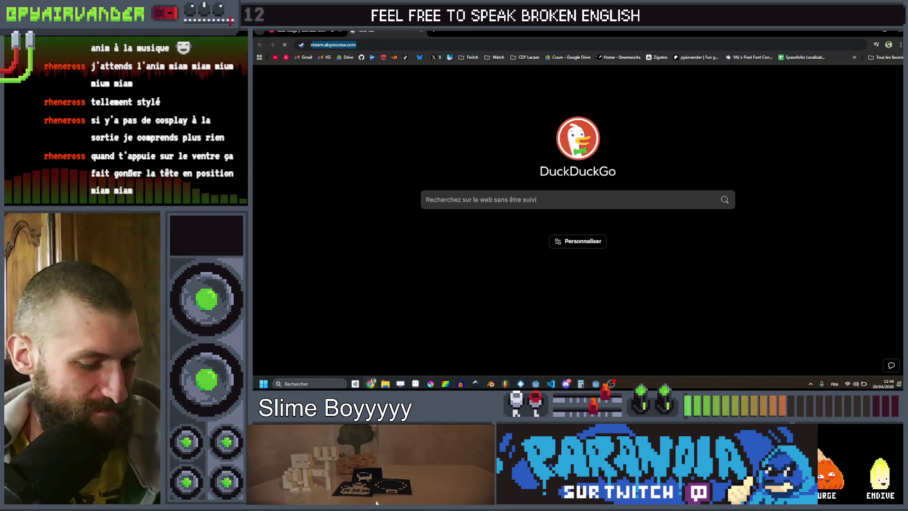
pyautogui.write('steress ball')
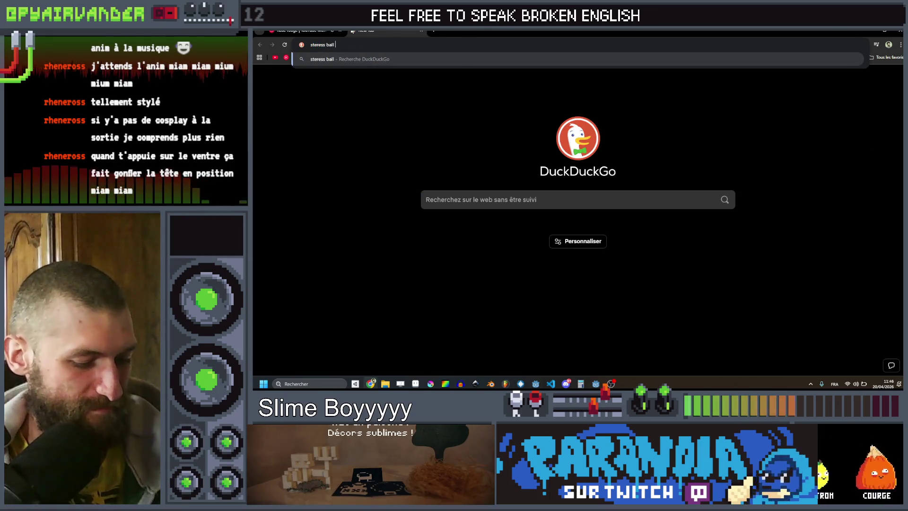
pyautogui.write('by eyes')
pyautogui.press('Return')
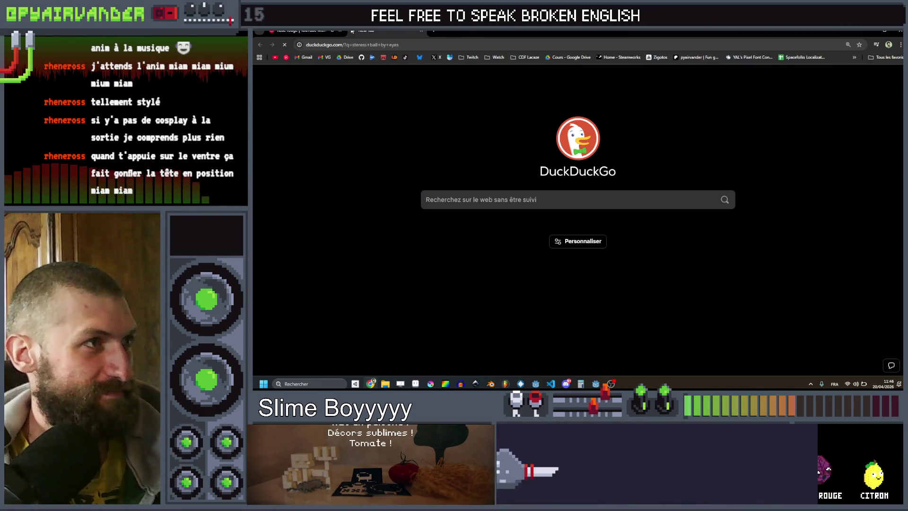
pyautogui.click(365, 83)
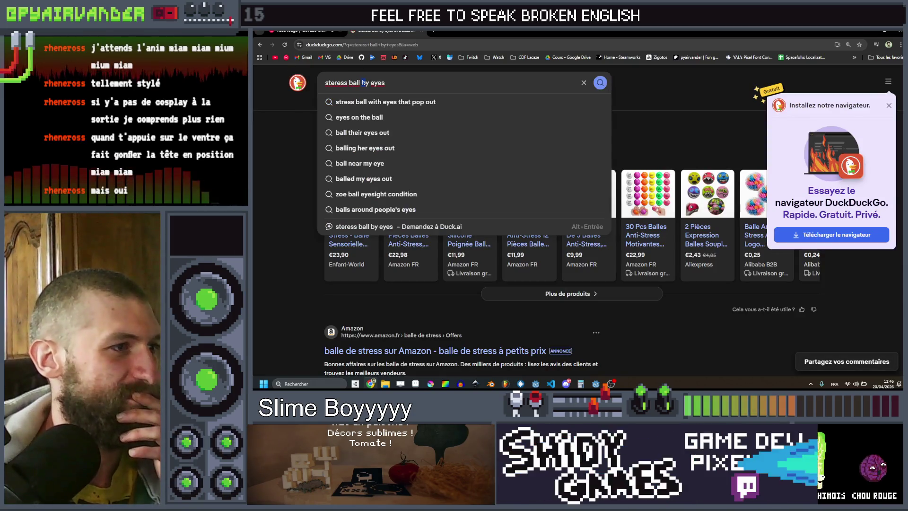
pyautogui.write('guy')
pyautogui.press('Return')
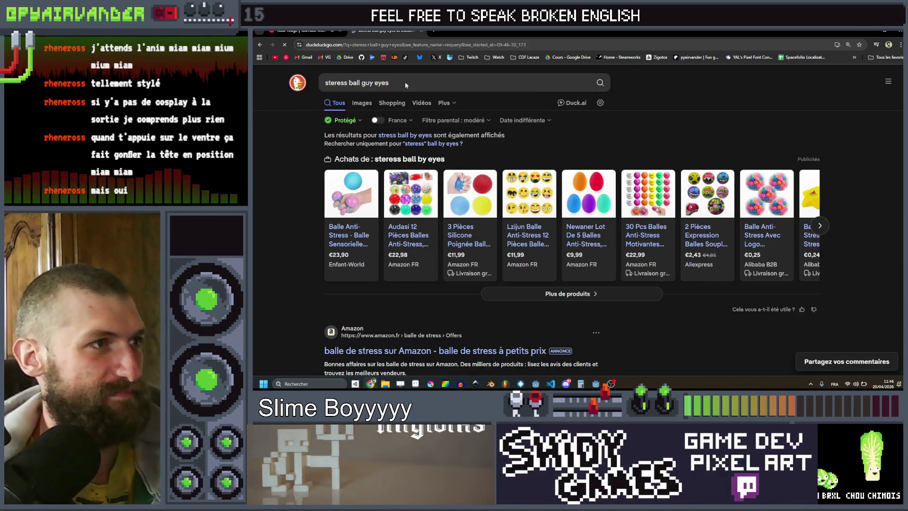
# Scroll through the image results for reference, then minimize the browser back to Aseprite
pyautogui.click(372, 105)
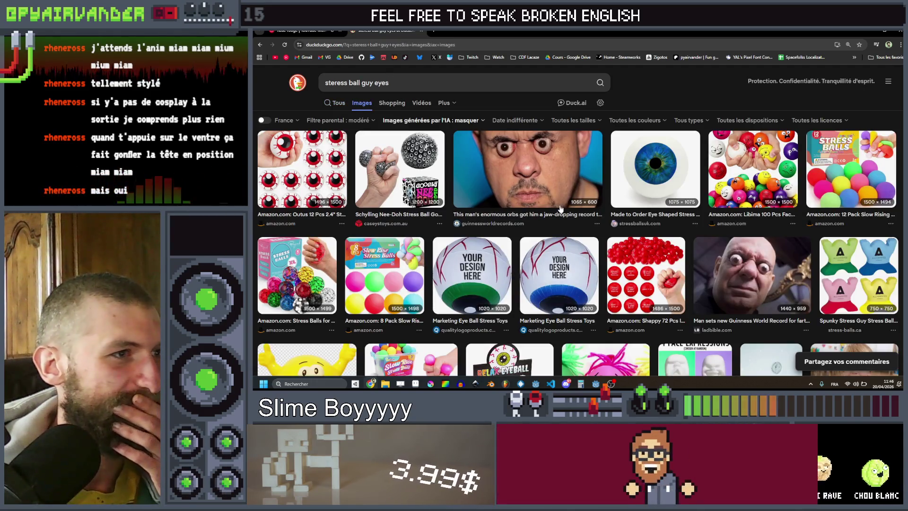
pyautogui.scroll(-3, 560, 208)
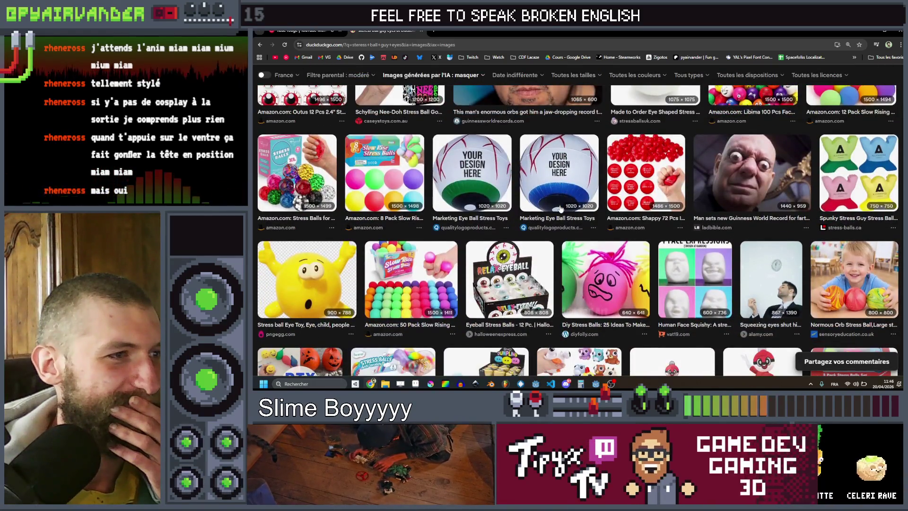
pyautogui.scroll(-3, 560, 208)
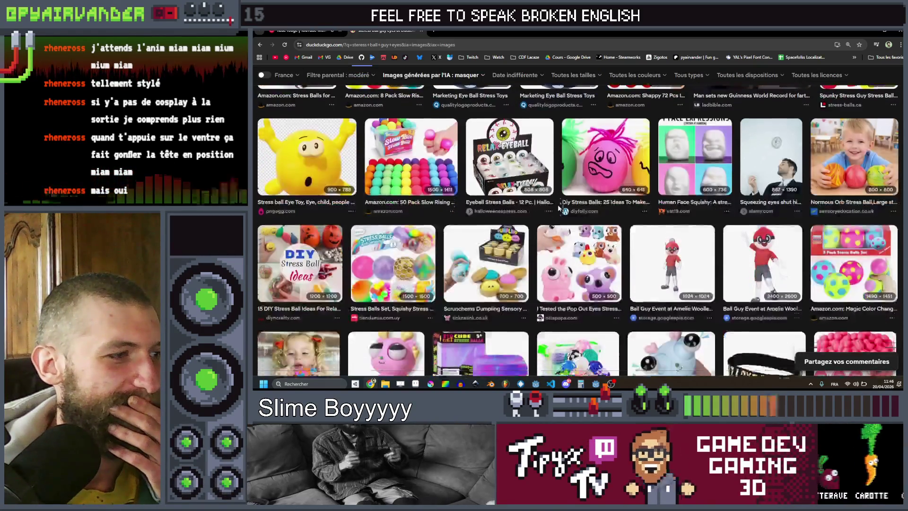
pyautogui.scroll(-1, 403, 287)
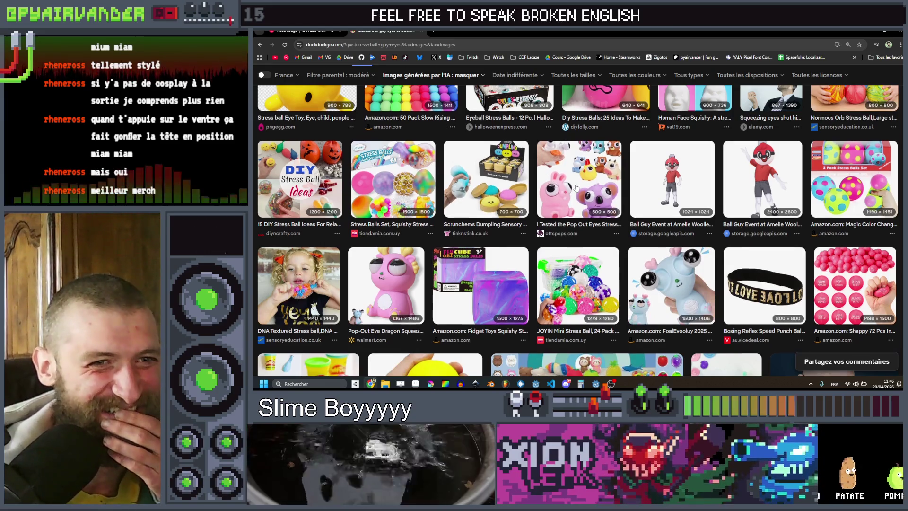
pyautogui.scroll(-3, 553, 183)
pyautogui.scroll(-4, 577, 188)
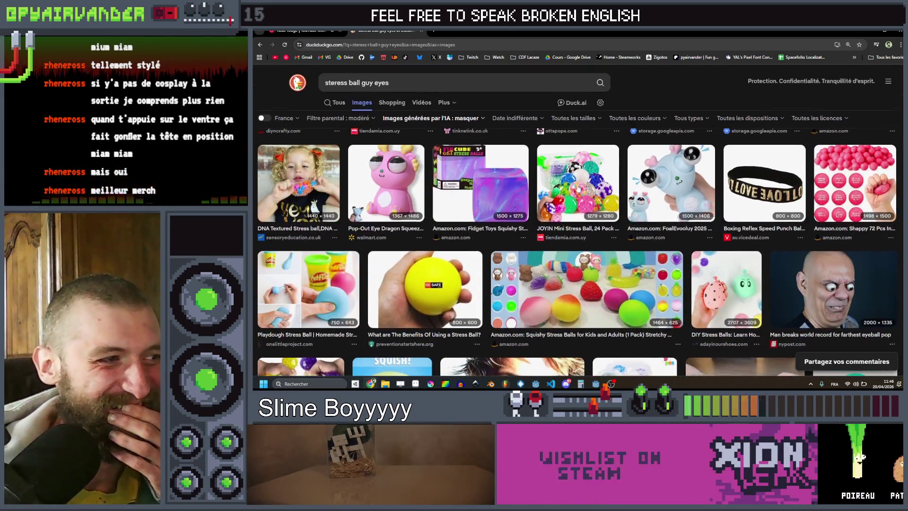
pyautogui.scroll(1, 577, 188)
pyautogui.scroll(-4, 577, 188)
pyautogui.scroll(-7, 577, 188)
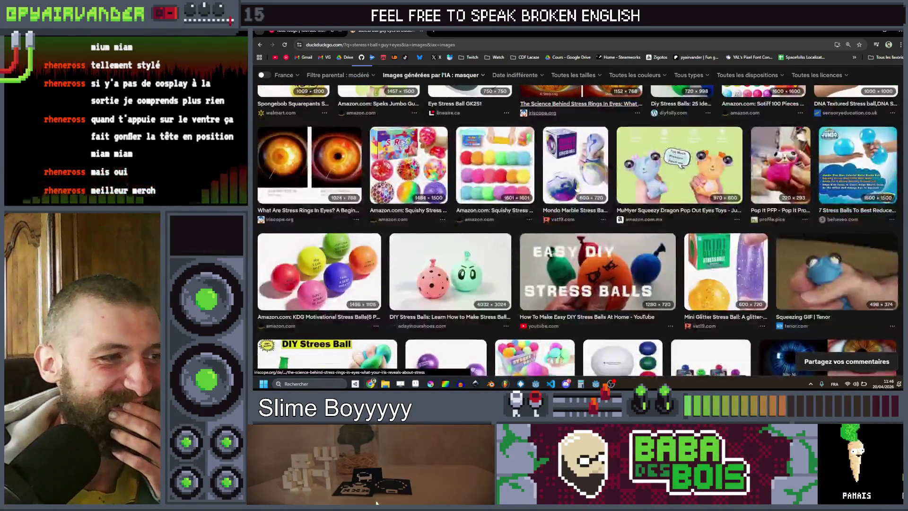
pyautogui.scroll(10, 536, 190)
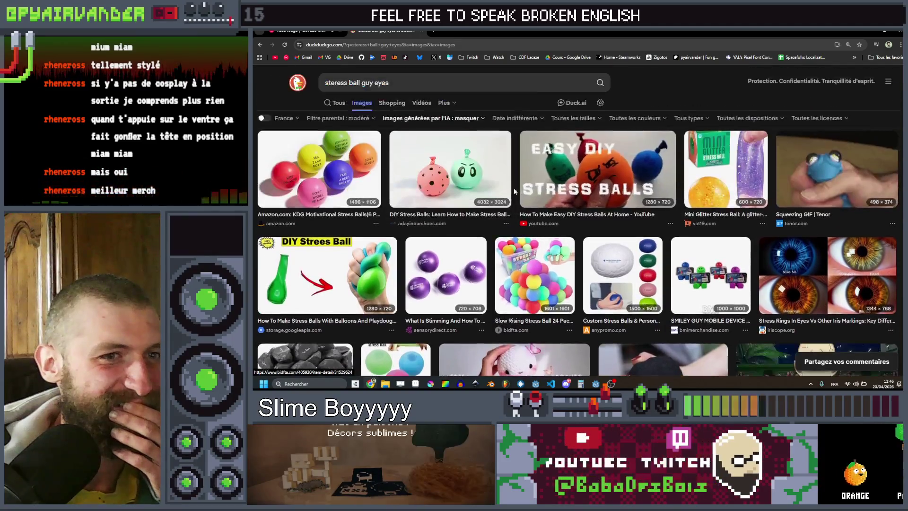
pyautogui.scroll(5, 665, 213)
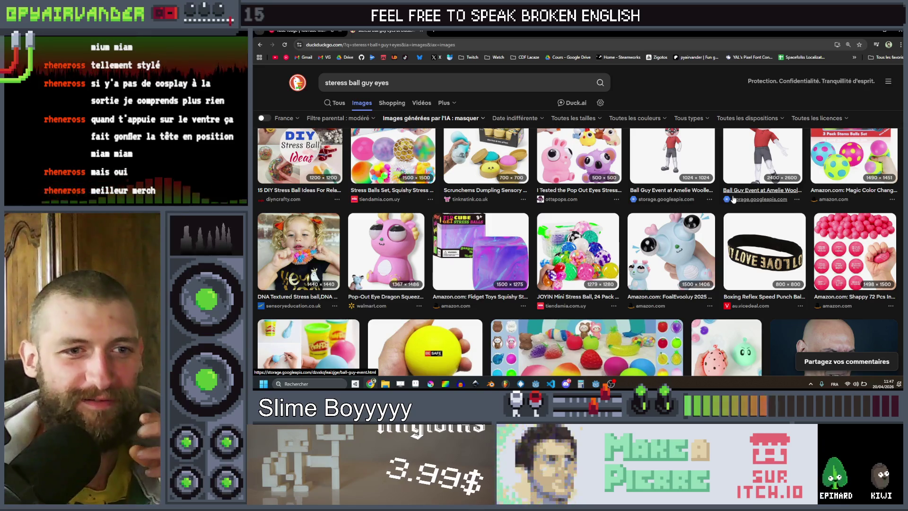
pyautogui.scroll(2, 595, 233)
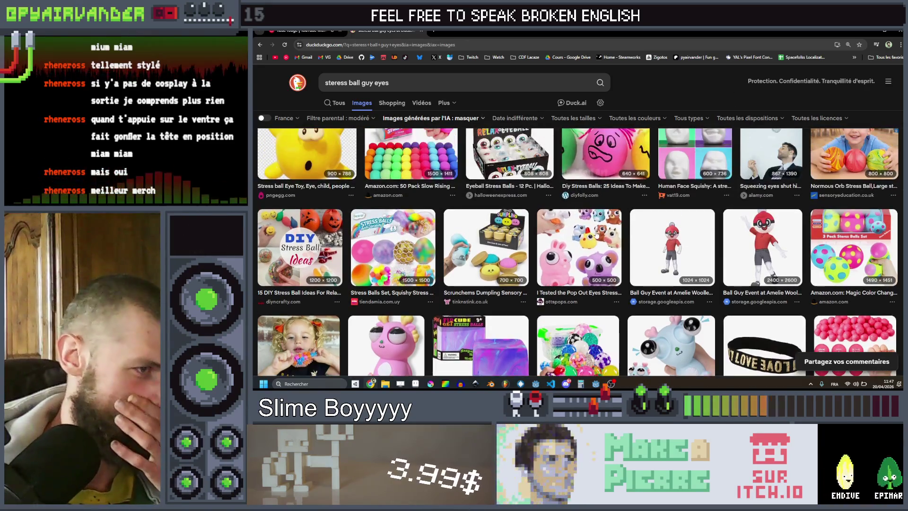
pyautogui.scroll(2, 605, 228)
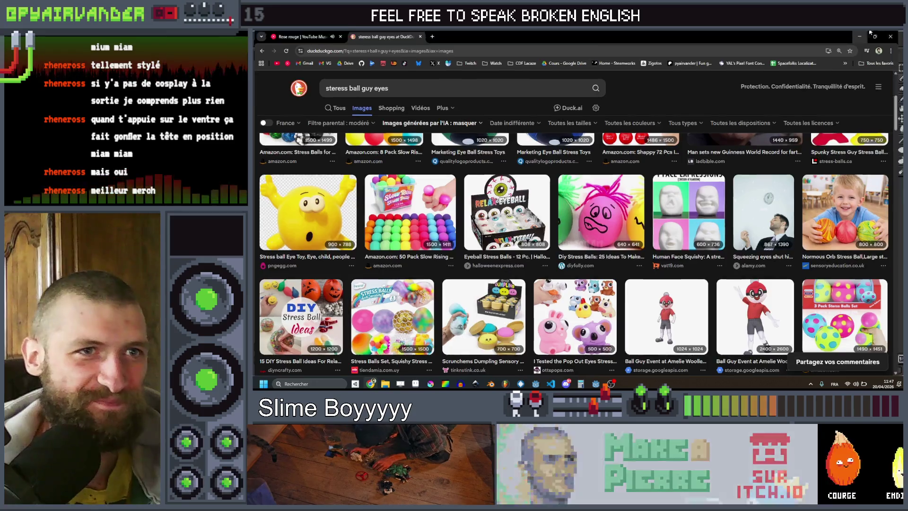
pyautogui.click(870, 31)
pyautogui.scroll(-2, 695, 143)
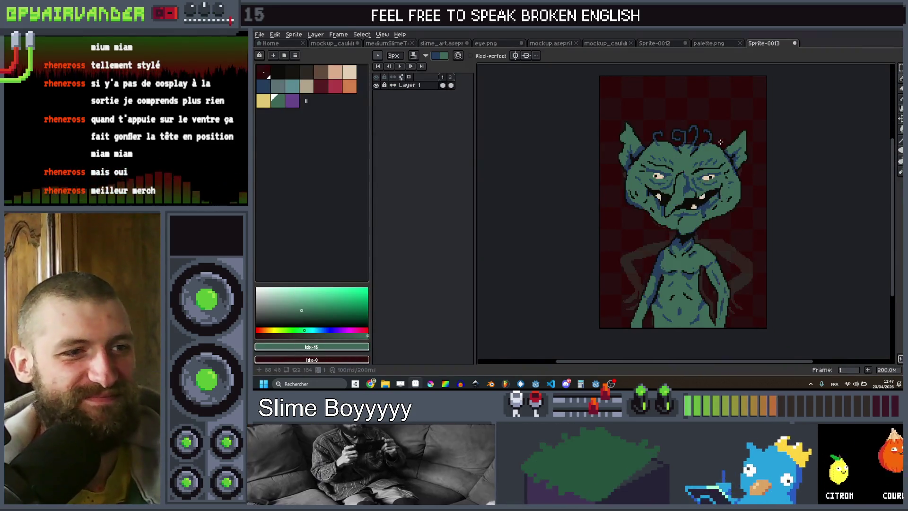
# Shade beneath the goblin's left and right chest lines in blue
pyautogui.scroll(5, 695, 142)
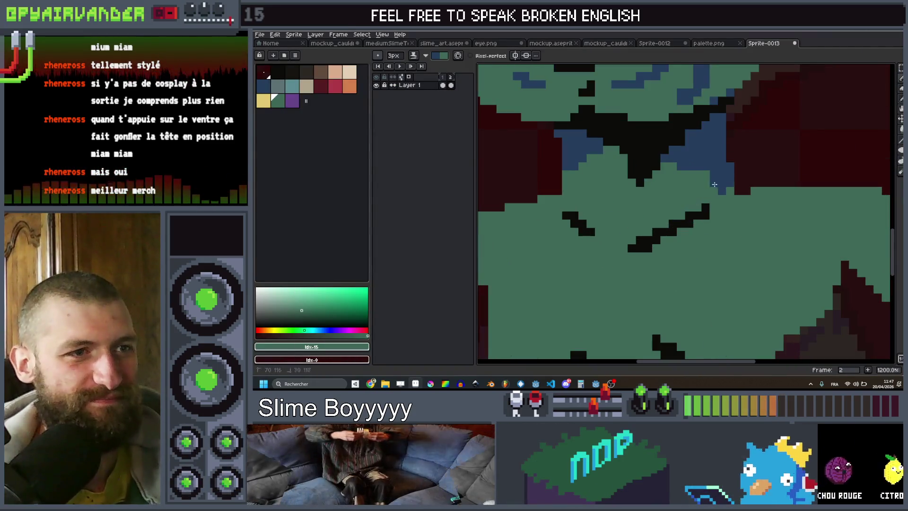
pyautogui.scroll(-4, 568, 205)
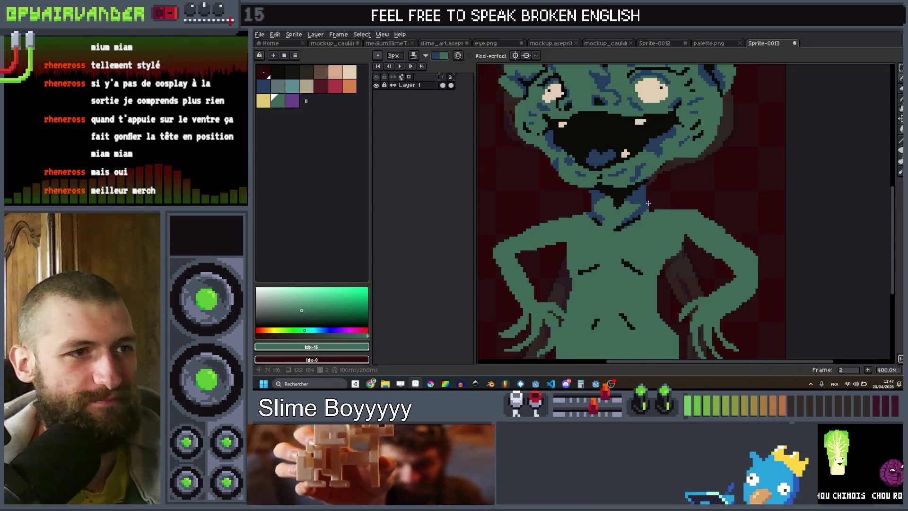
pyautogui.scroll(3, 614, 189)
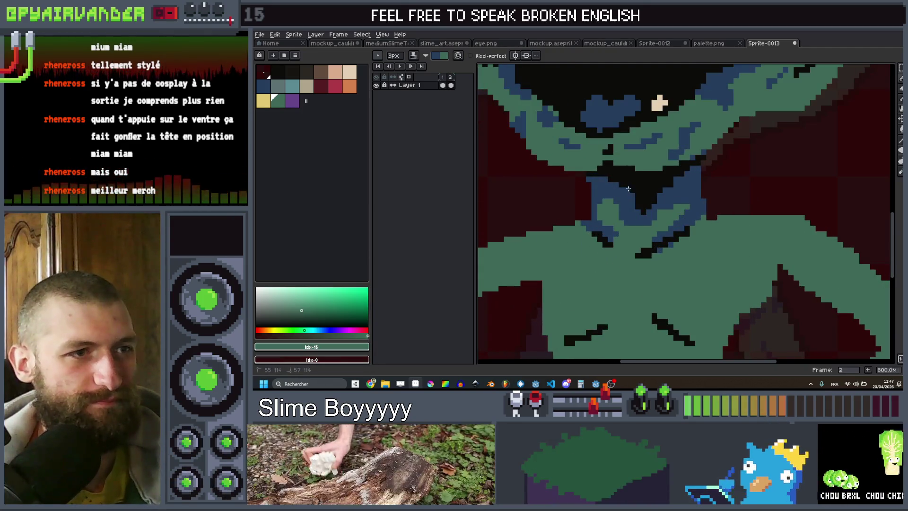
pyautogui.scroll(-4, 628, 189)
pyautogui.scroll(3, 612, 236)
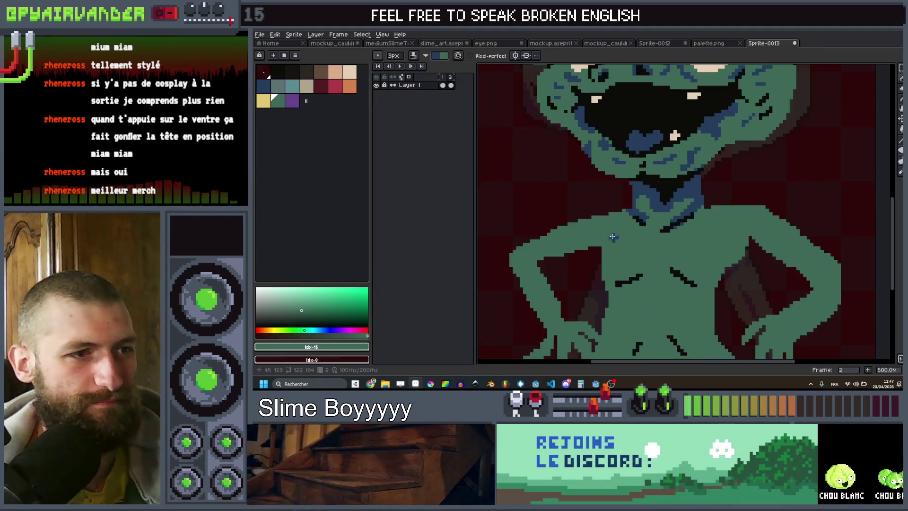
pyautogui.scroll(-3, 595, 239)
pyautogui.scroll(4, 618, 249)
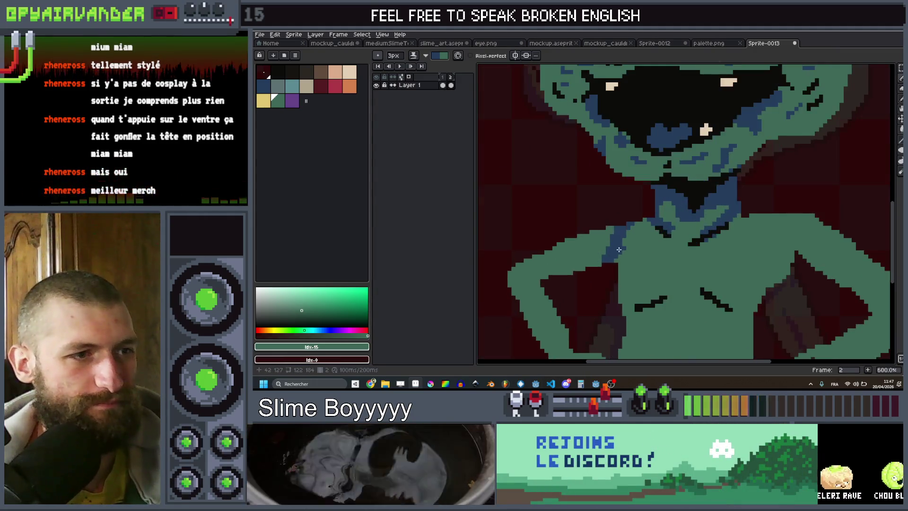
pyautogui.scroll(-3, 591, 259)
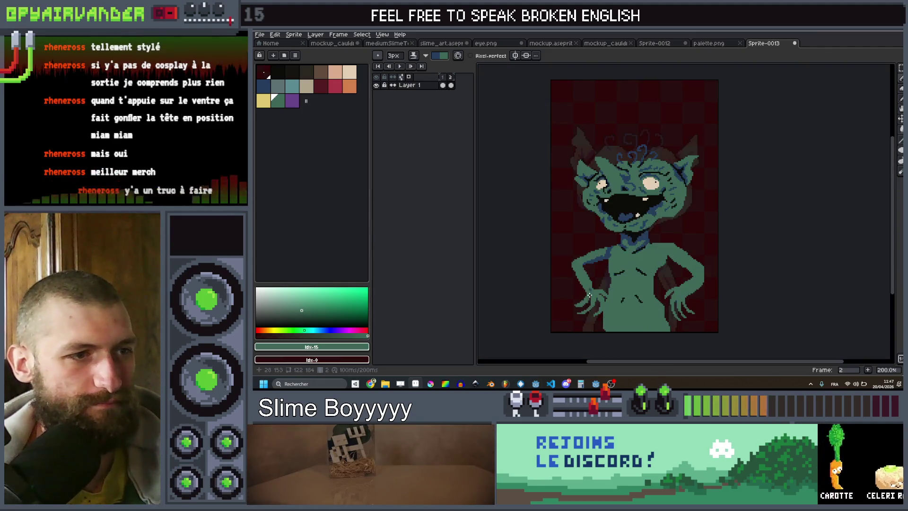
pyautogui.scroll(3, 560, 244)
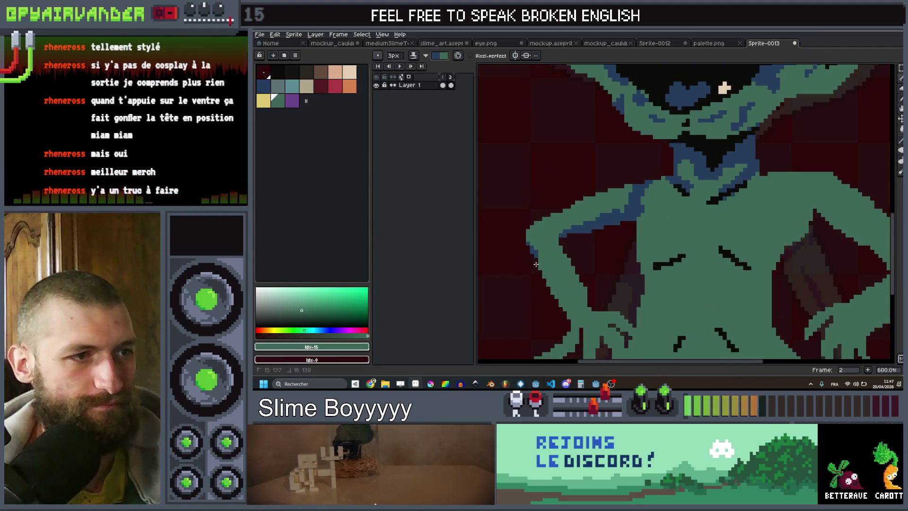
pyautogui.scroll(-4, 554, 301)
pyautogui.scroll(1, 648, 217)
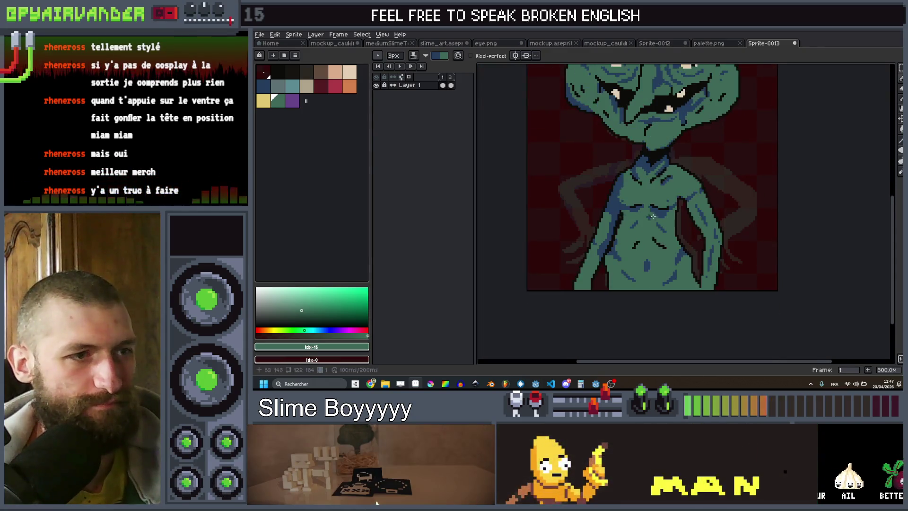
pyautogui.scroll(4, 597, 189)
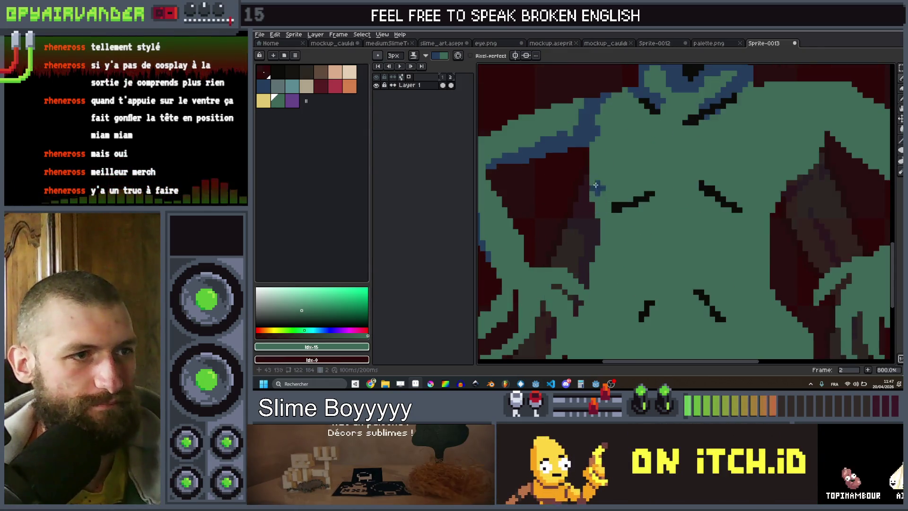
pyautogui.moveTo(587, 158); pyautogui.dragTo(592, 215)
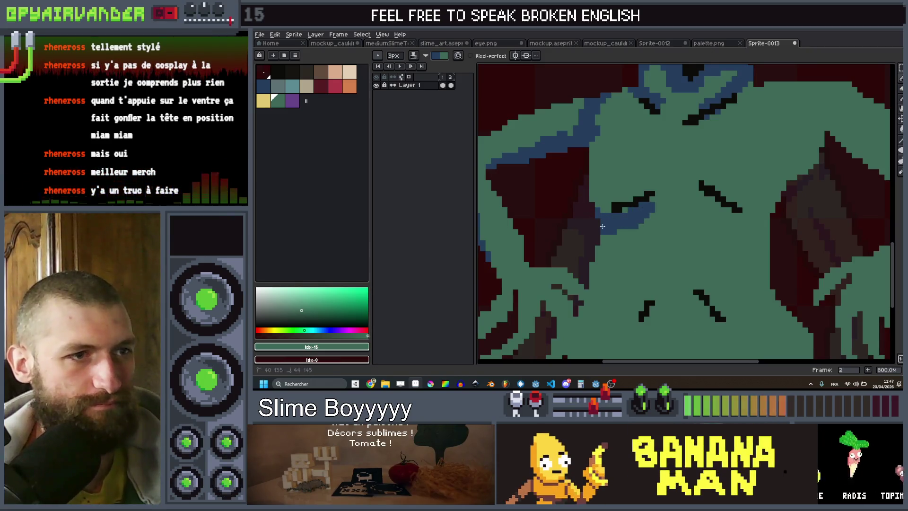
pyautogui.moveTo(697, 190); pyautogui.dragTo(730, 211)
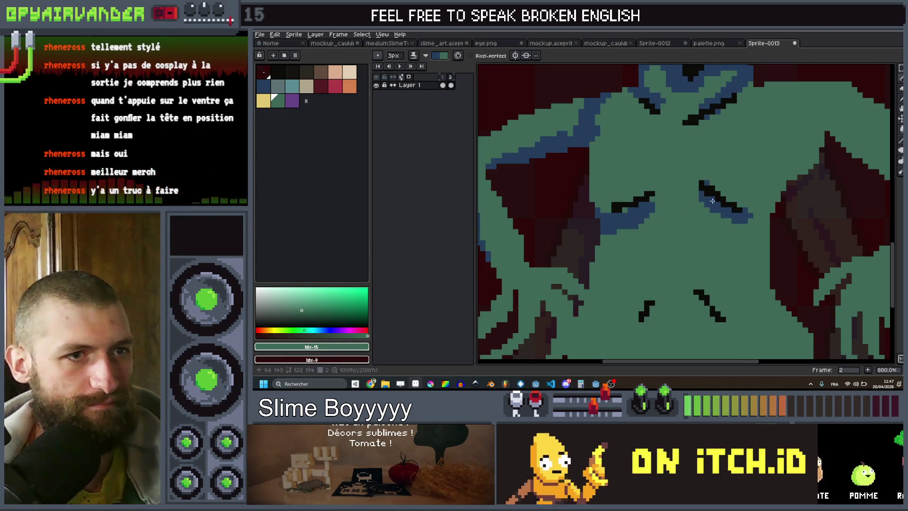
# With a 1 px brush on frame 2, draw a blue rib line and belly stroke on the torso
pyautogui.scroll(-3, 711, 200)
pyautogui.scroll(3, 643, 214)
pyautogui.scroll(-3, 644, 214)
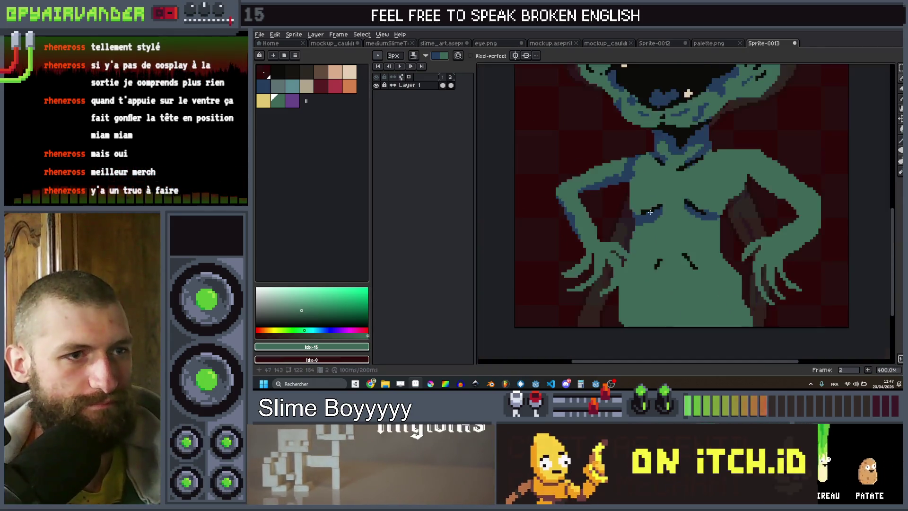
pyautogui.press('-')
pyautogui.press('-')
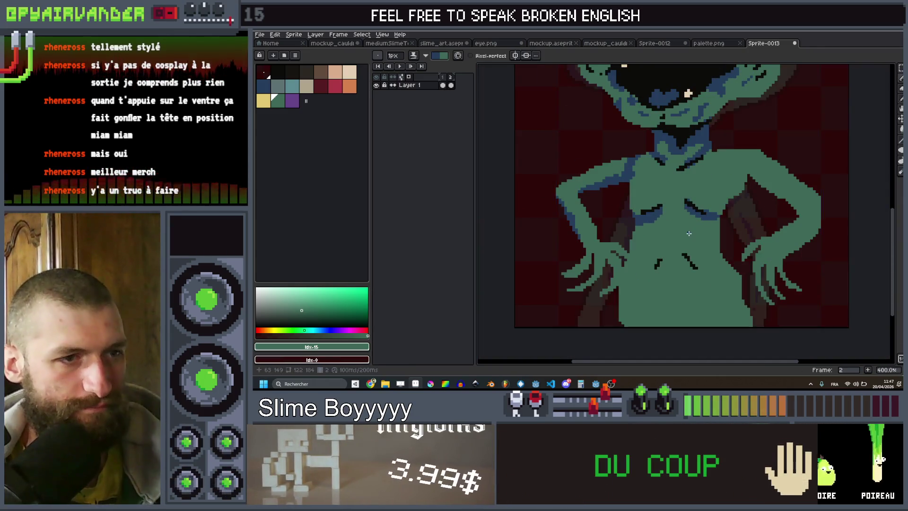
pyautogui.scroll(3, 690, 229)
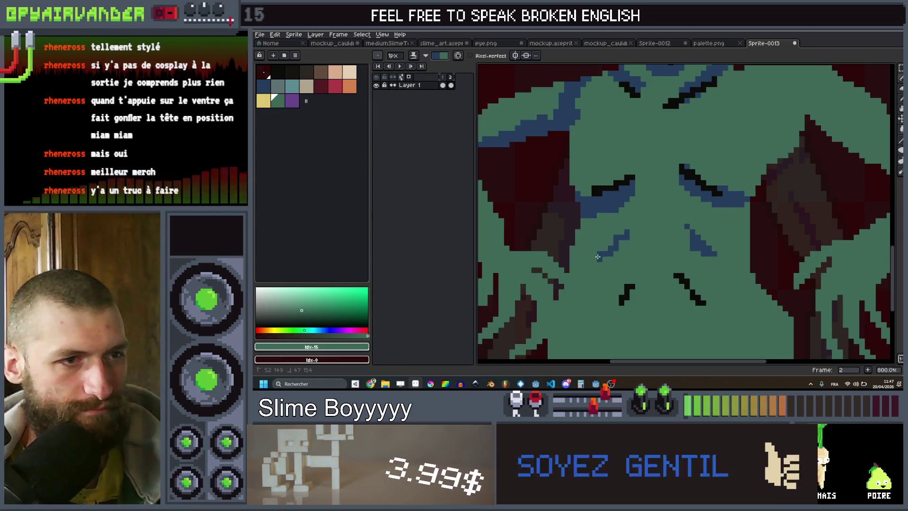
pyautogui.scroll(-5, 597, 257)
pyautogui.scroll(3, 687, 250)
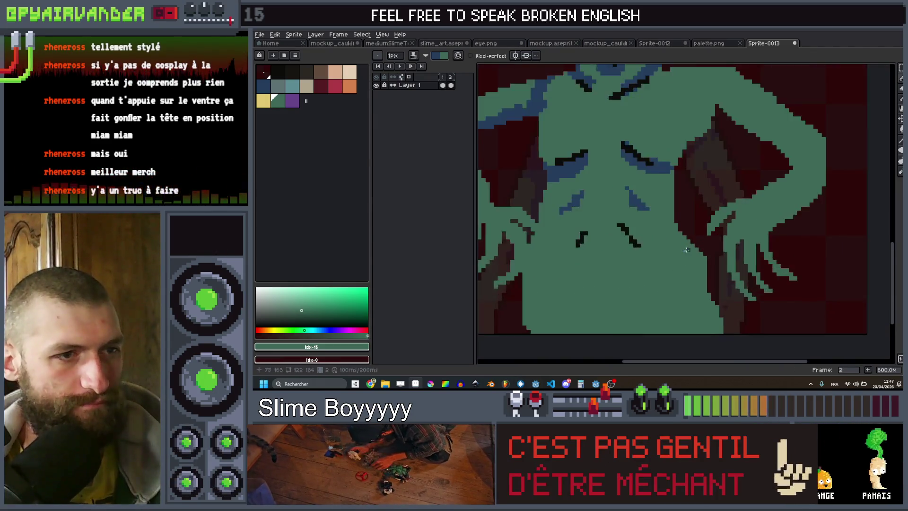
pyautogui.scroll(1, 687, 249)
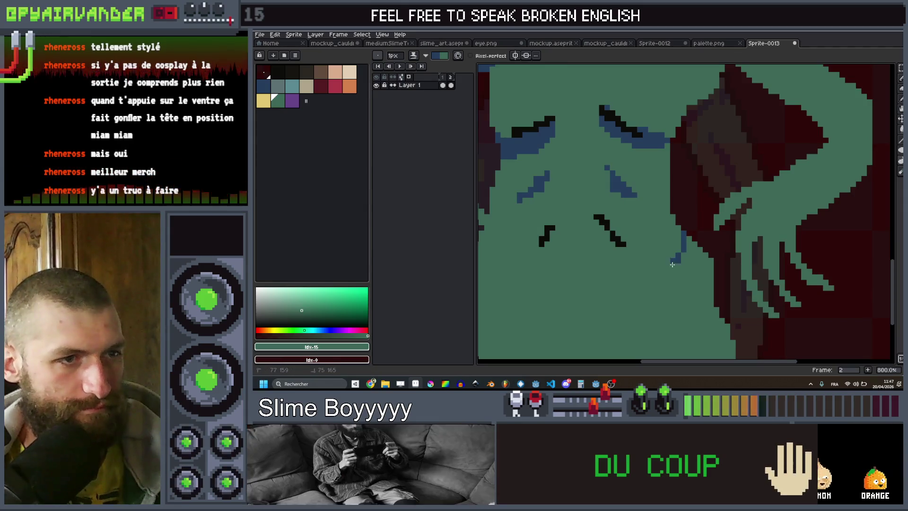
pyautogui.scroll(-4, 700, 263)
pyautogui.scroll(2, 665, 226)
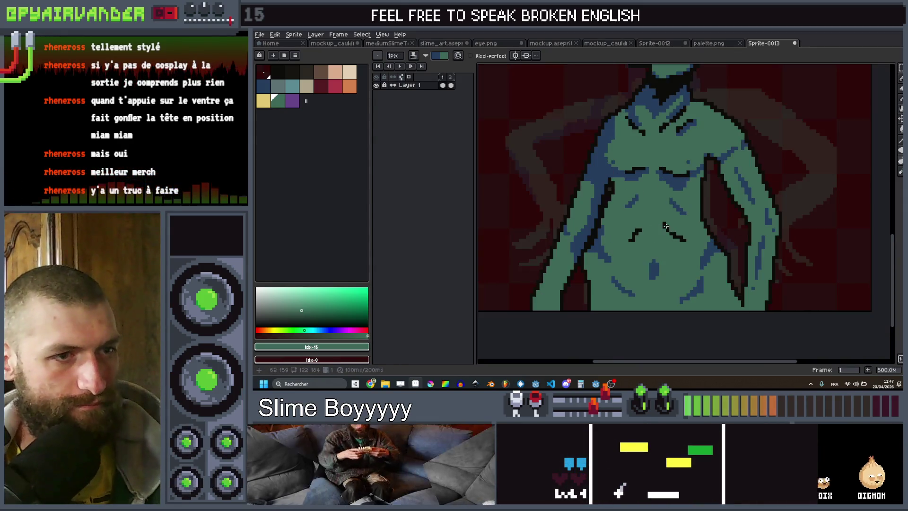
pyautogui.scroll(2, 616, 246)
pyautogui.press('Right')
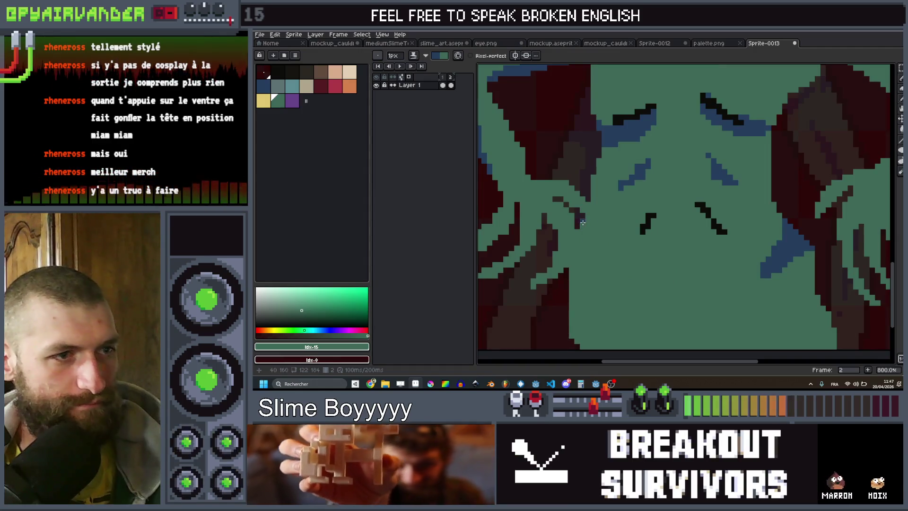
pyautogui.moveTo(582, 222); pyautogui.dragTo(614, 271)
pyautogui.scroll(-4, 574, 241)
pyautogui.scroll(3, 676, 270)
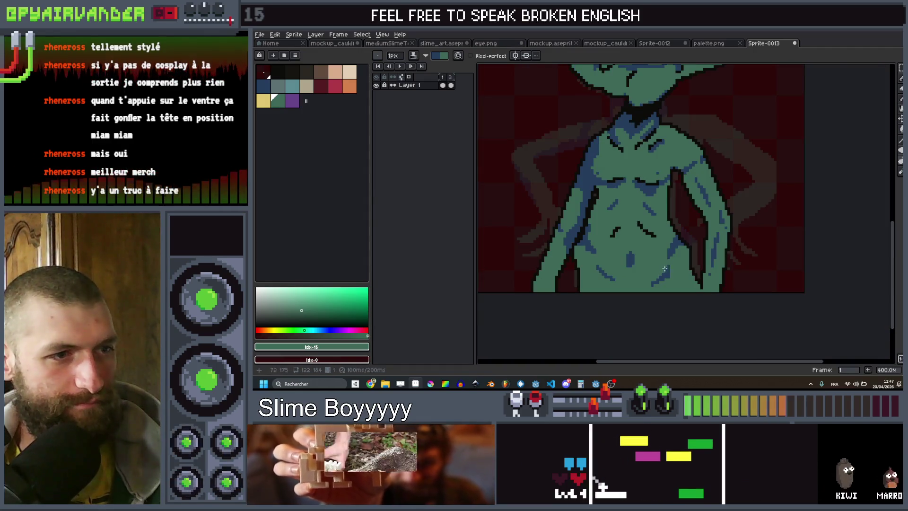
pyautogui.moveTo(658, 273); pyautogui.dragTo(640, 283)
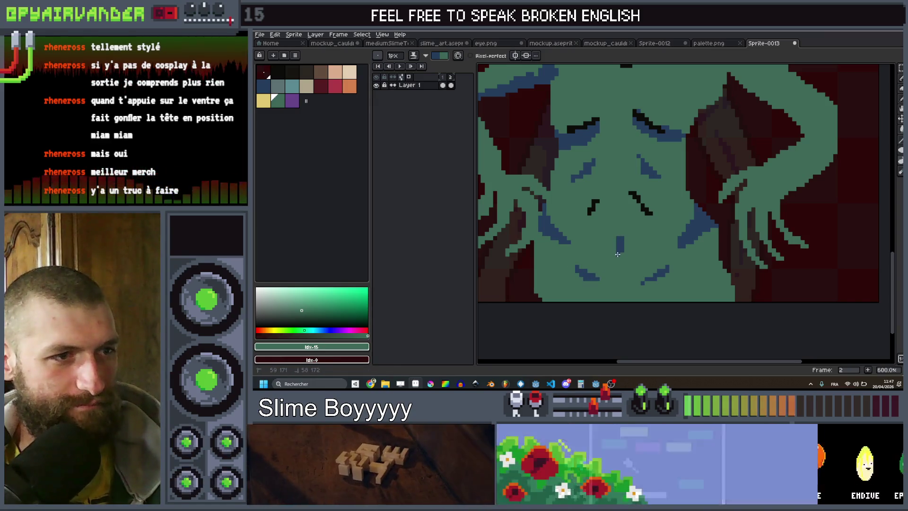
# Add another blue shading stroke on the goblin's body
pyautogui.scroll(-4, 654, 238)
pyautogui.scroll(2, 659, 238)
pyautogui.scroll(-2, 666, 238)
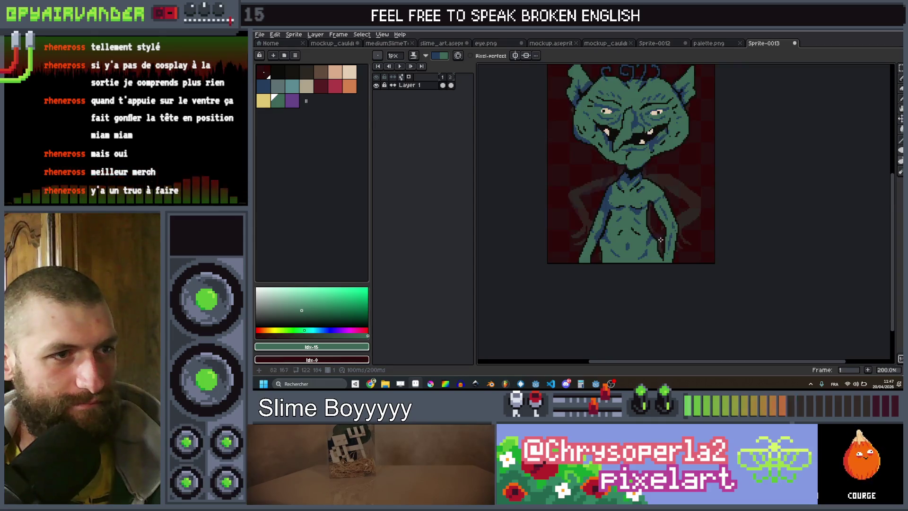
pyautogui.scroll(2, 667, 237)
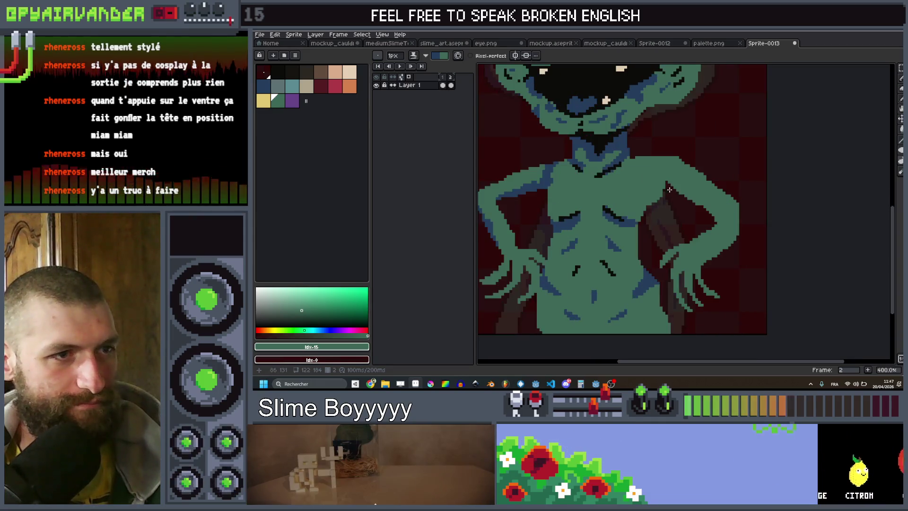
pyautogui.scroll(-3, 665, 191)
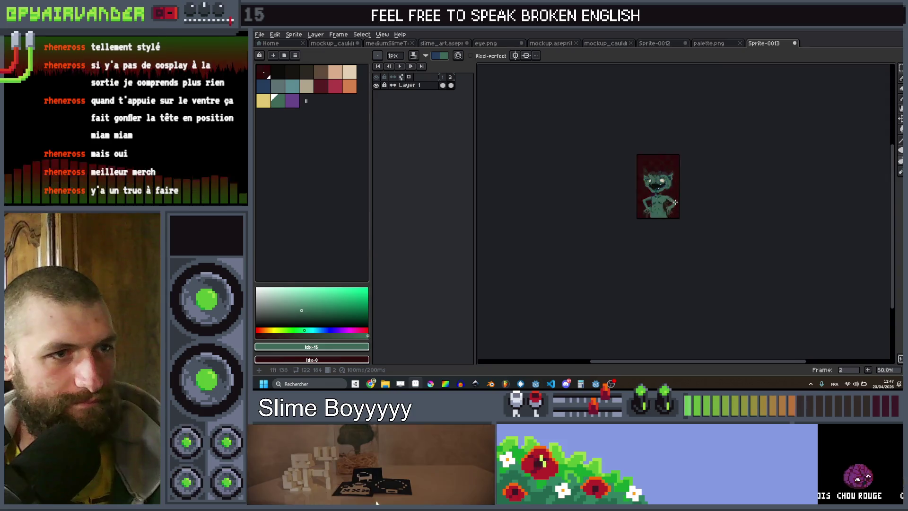
pyautogui.scroll(5, 664, 213)
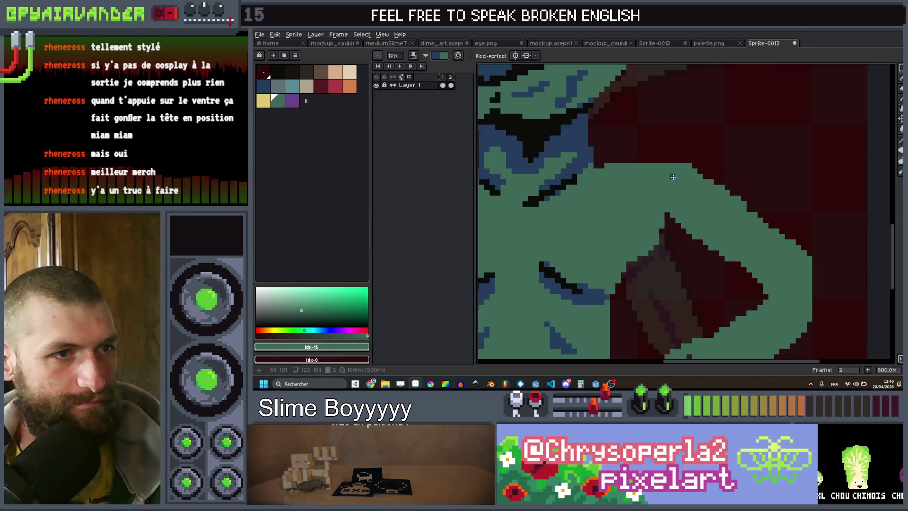
pyautogui.scroll(-3, 666, 202)
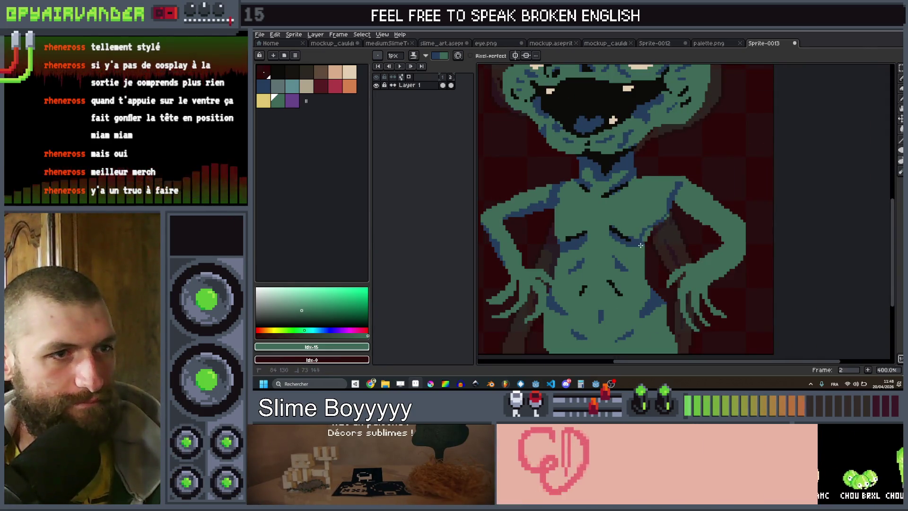
pyautogui.scroll(-3, 666, 202)
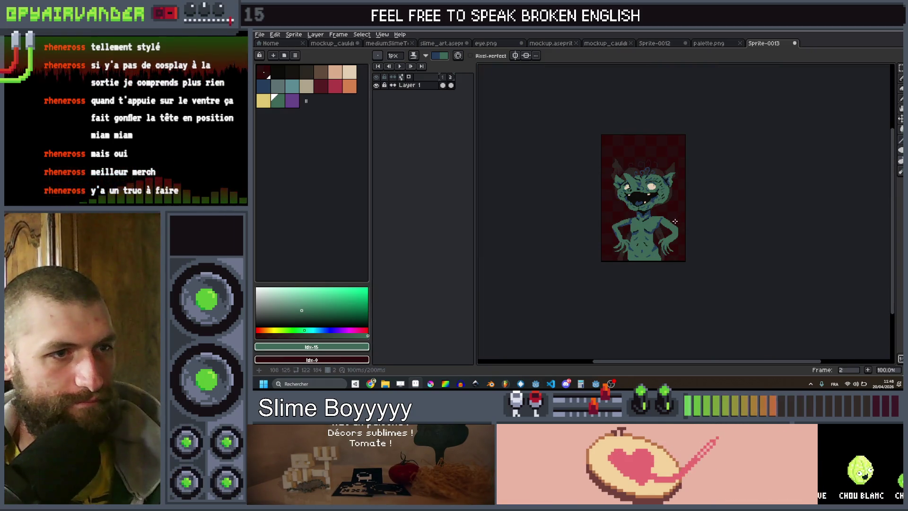
pyautogui.scroll(1, 671, 222)
pyautogui.scroll(3, 671, 222)
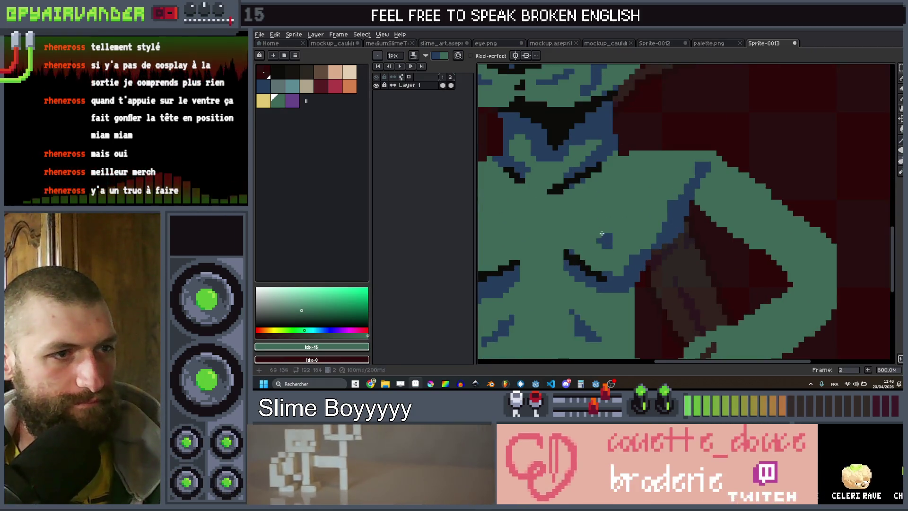
pyautogui.scroll(-2, 601, 182)
pyautogui.scroll(1, 589, 175)
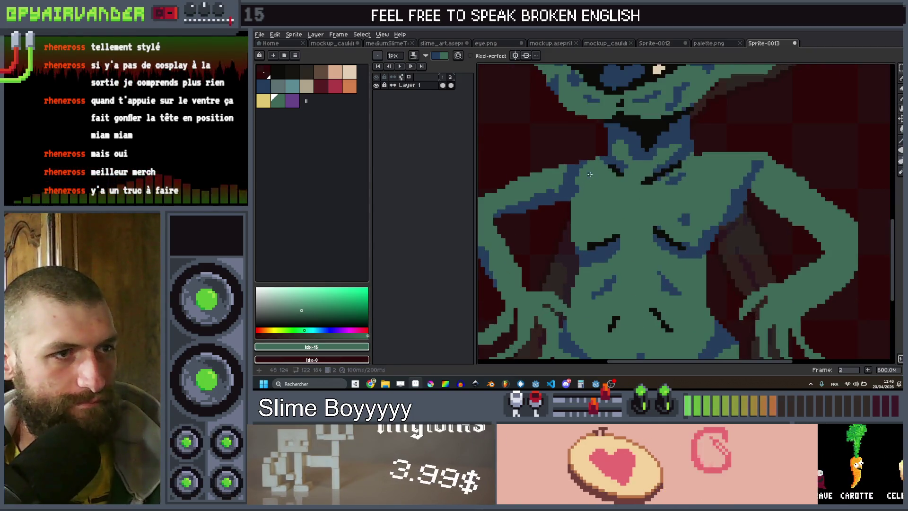
pyautogui.scroll(-4, 613, 185)
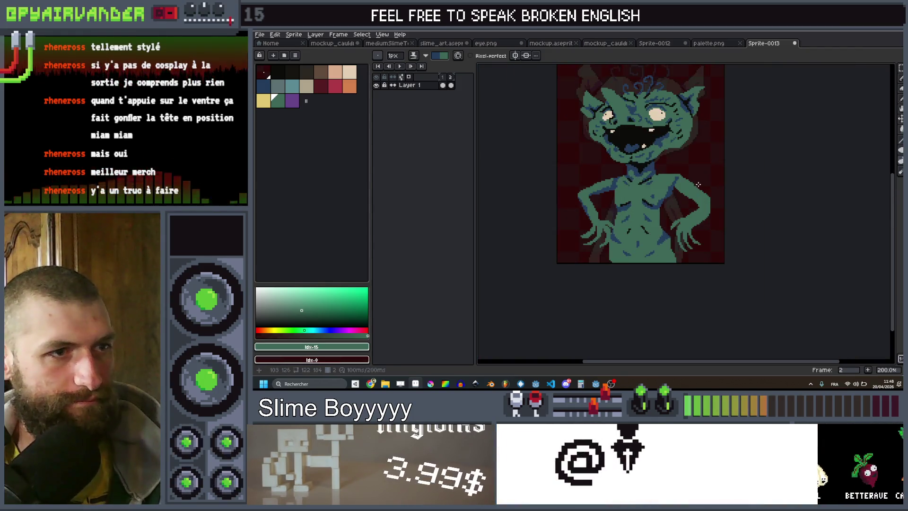
pyautogui.scroll(3, 702, 191)
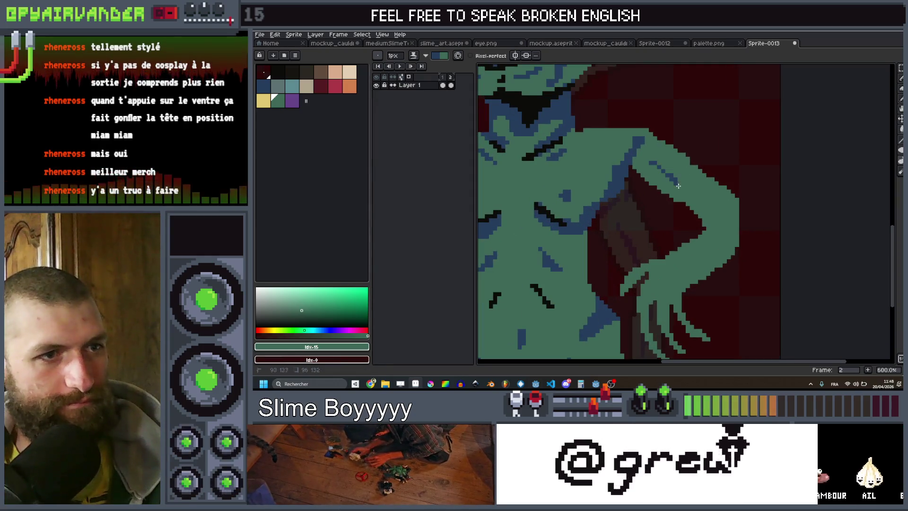
pyautogui.scroll(-4, 678, 186)
pyautogui.scroll(4, 648, 182)
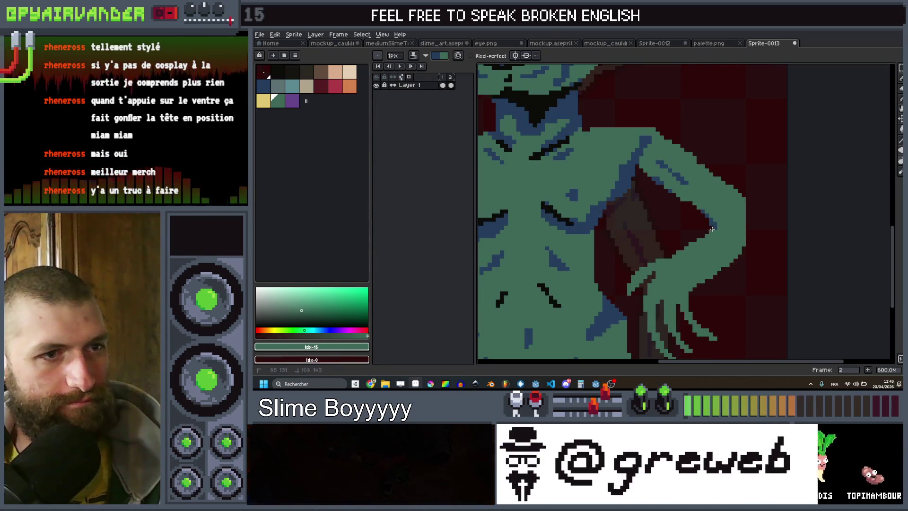
pyautogui.scroll(-5, 711, 259)
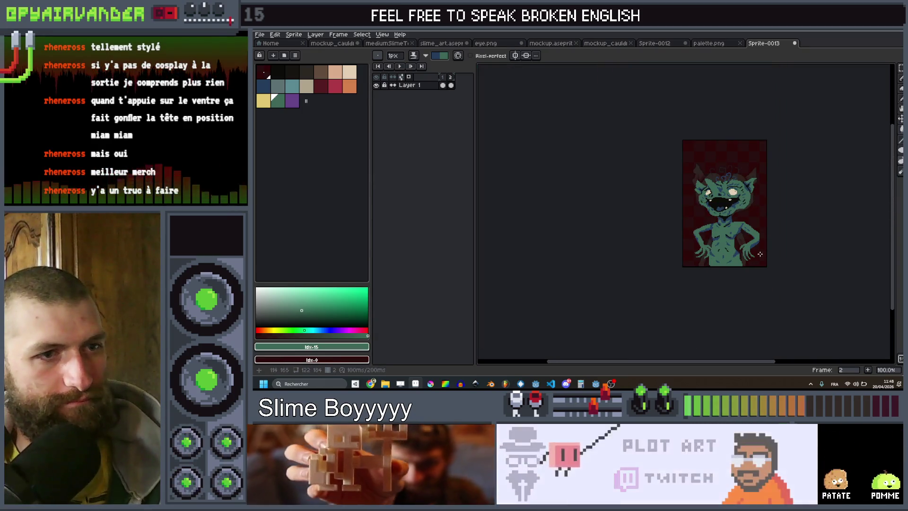
pyautogui.moveTo(752, 256); pyautogui.dragTo(720, 237)
# Shade the goblin's fingers and hand with blue pixels
pyautogui.scroll(8, 709, 231)
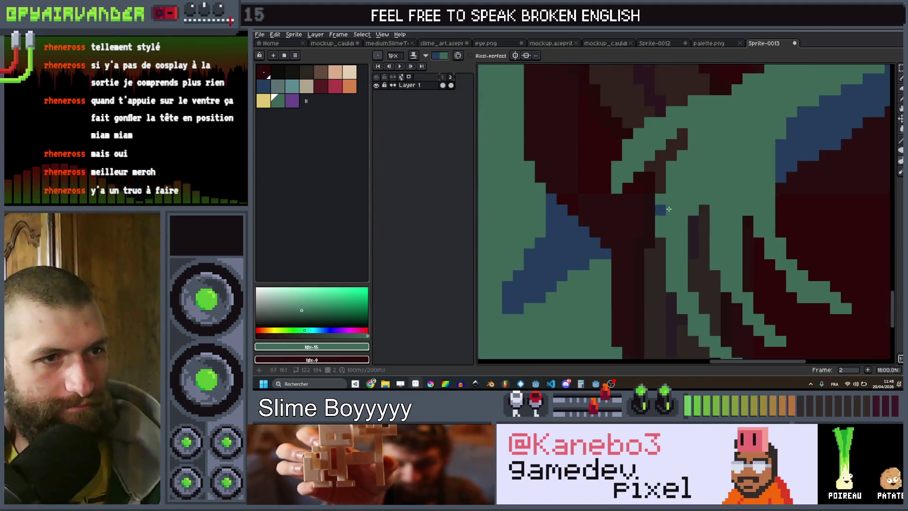
pyautogui.scroll(-3, 792, 326)
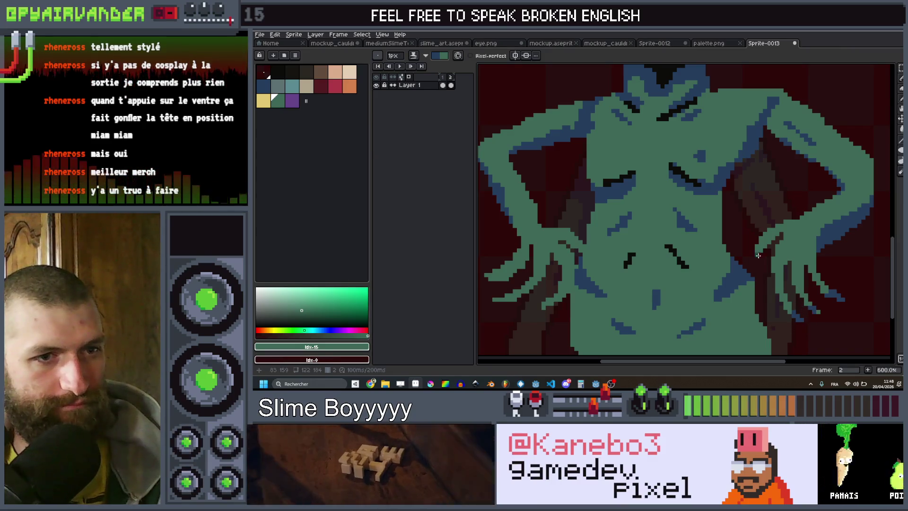
pyautogui.scroll(4, 758, 254)
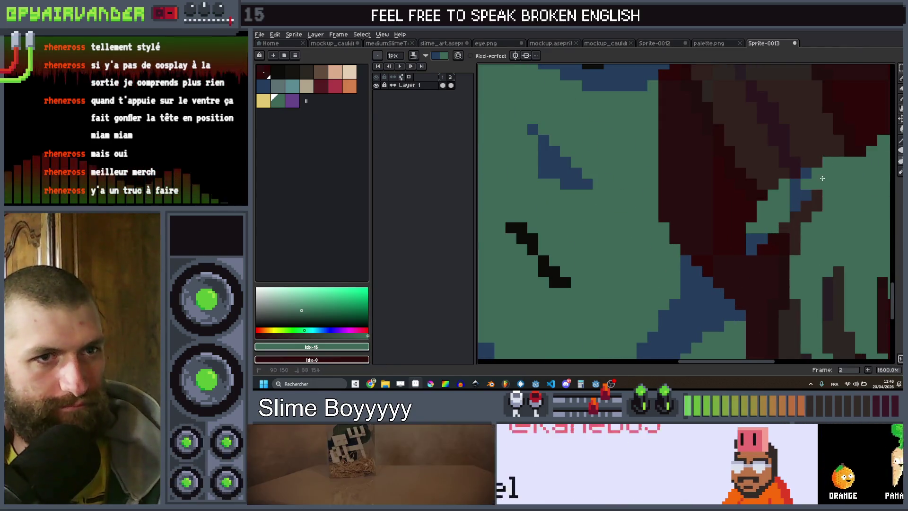
pyautogui.scroll(-6, 837, 134)
pyautogui.scroll(5, 732, 185)
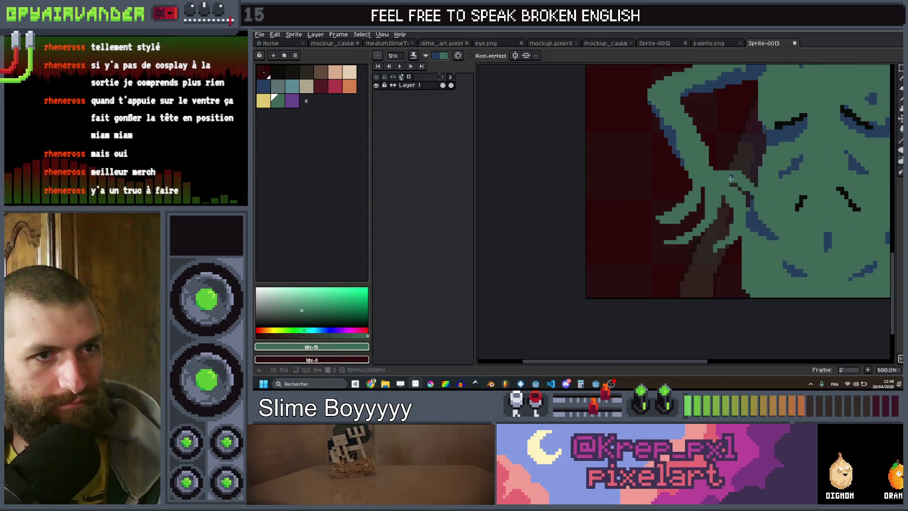
pyautogui.scroll(3, 756, 195)
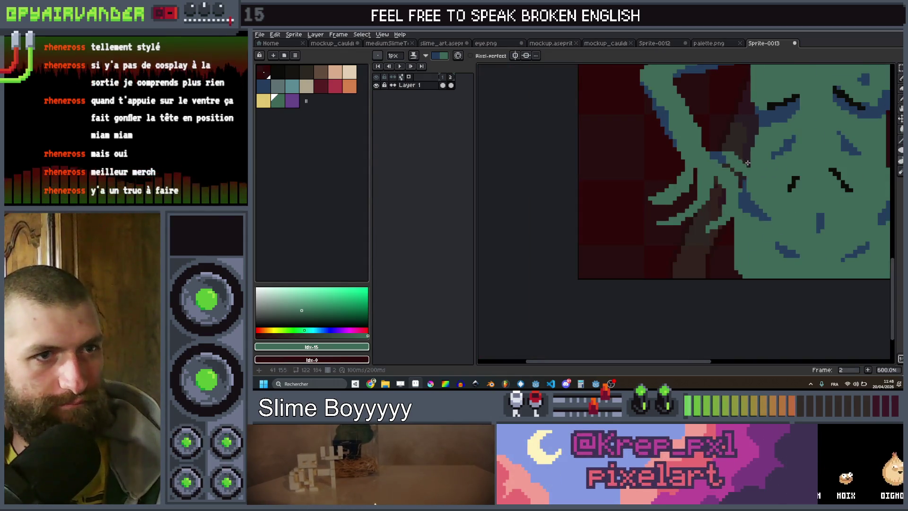
pyautogui.scroll(-5, 756, 195)
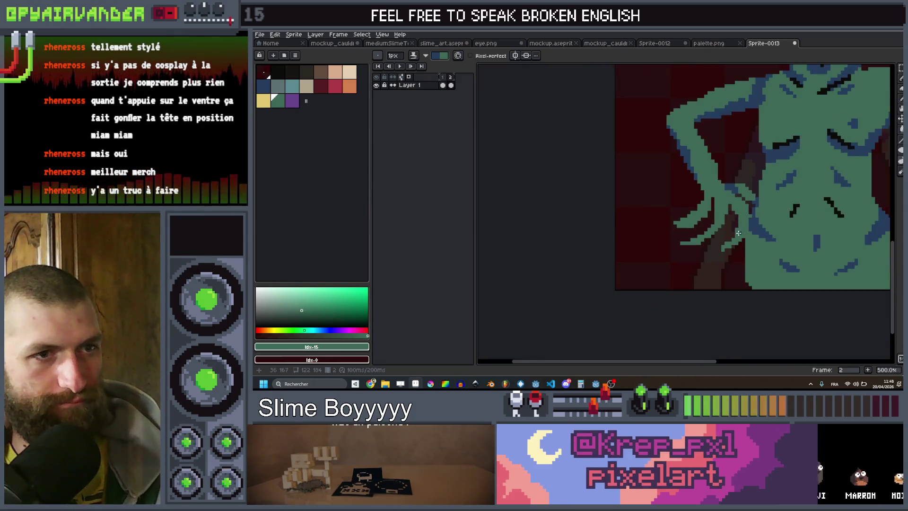
pyautogui.scroll(3, 717, 254)
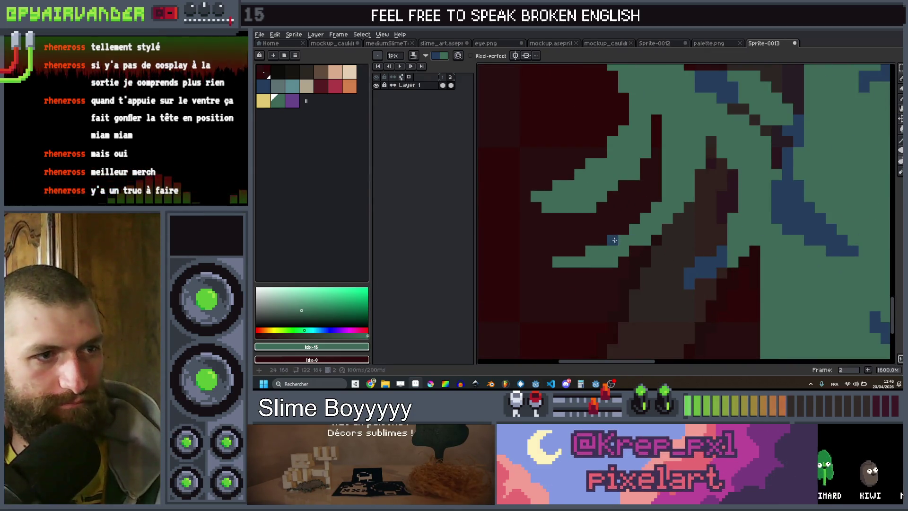
pyautogui.moveTo(598, 254); pyautogui.dragTo(555, 262)
pyautogui.moveTo(581, 205); pyautogui.dragTo(532, 196)
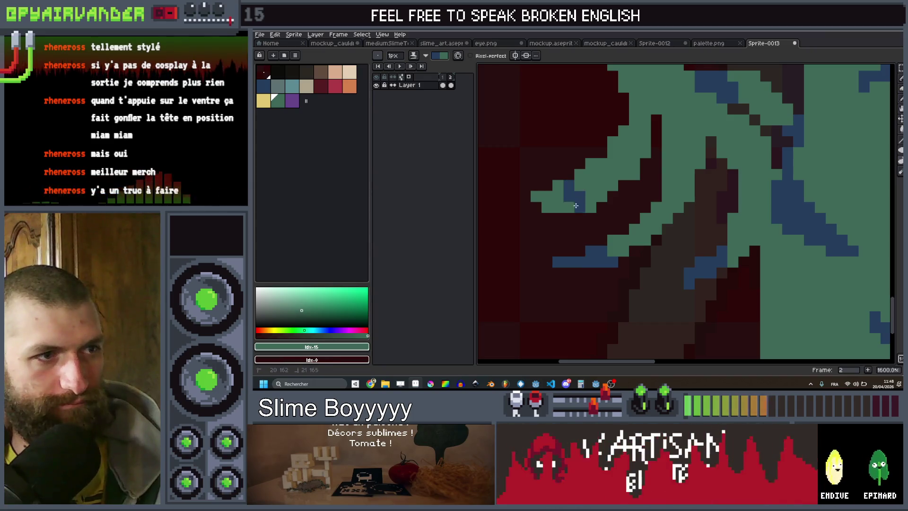
pyautogui.scroll(-7, 548, 210)
pyautogui.scroll(1, 760, 165)
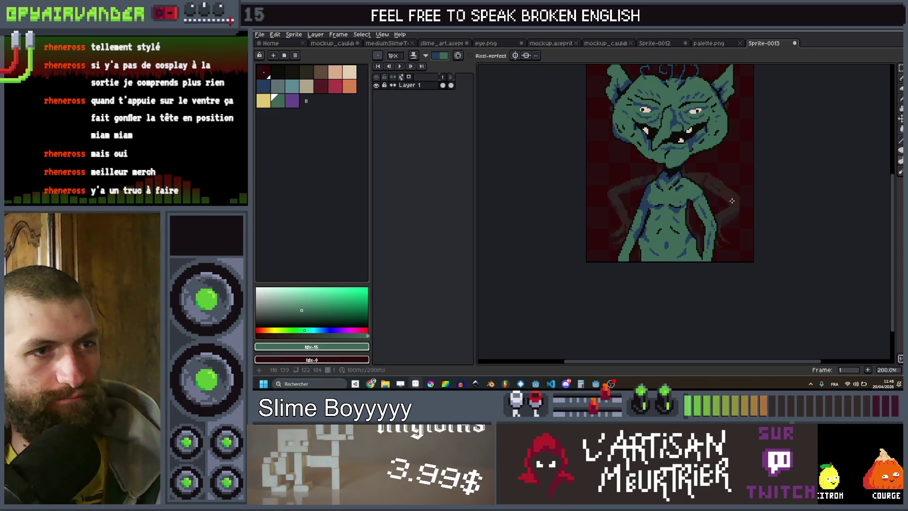
pyautogui.scroll(1, 722, 215)
pyautogui.scroll(5, 722, 216)
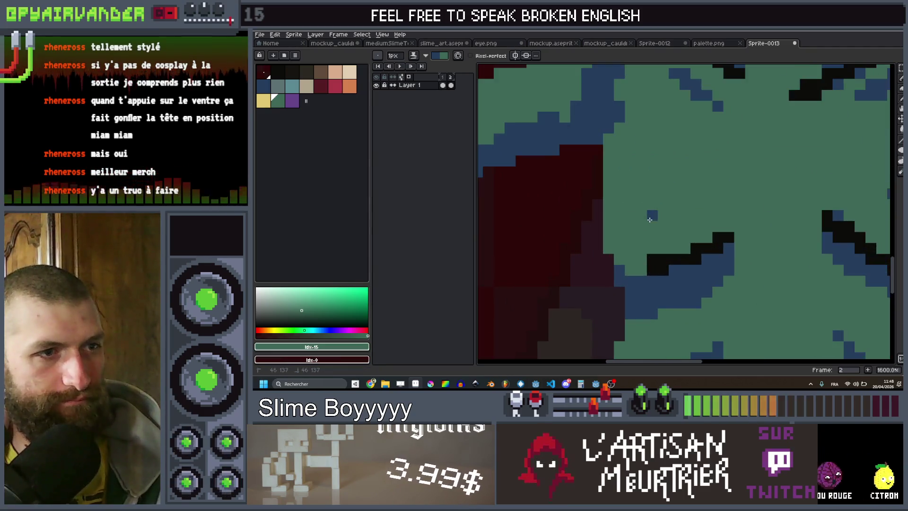
pyautogui.scroll(-2, 645, 221)
pyautogui.scroll(2, 603, 223)
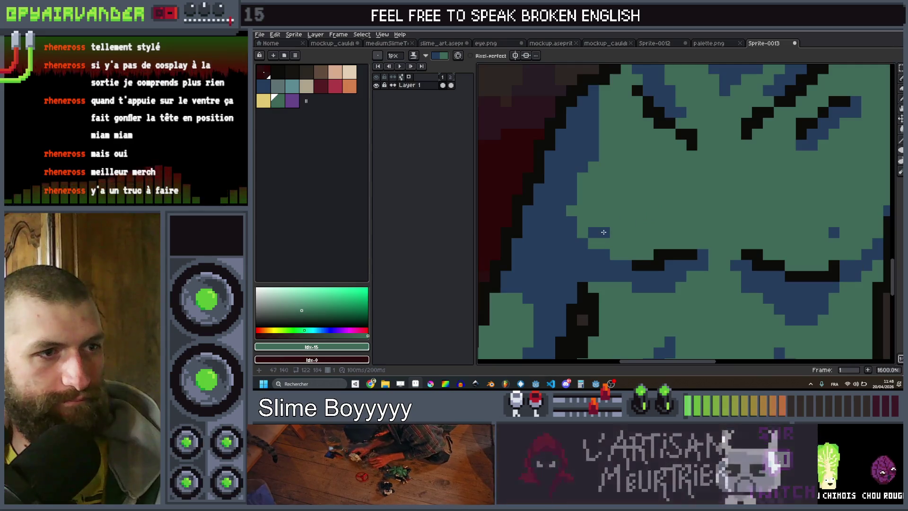
pyautogui.scroll(-5, 825, 224)
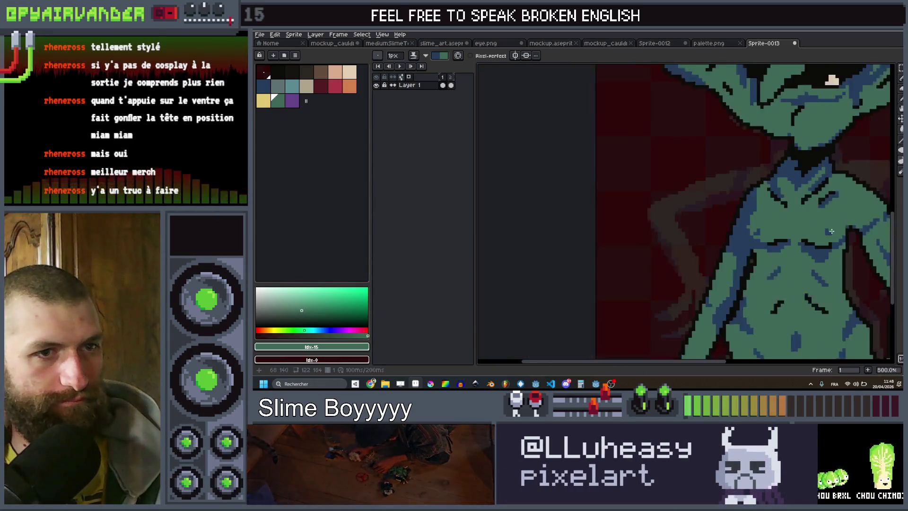
# Paint a final blue stroke along the arm and add a new Layer 2 above Layer 1
pyautogui.moveTo(856, 209); pyautogui.dragTo(788, 218)
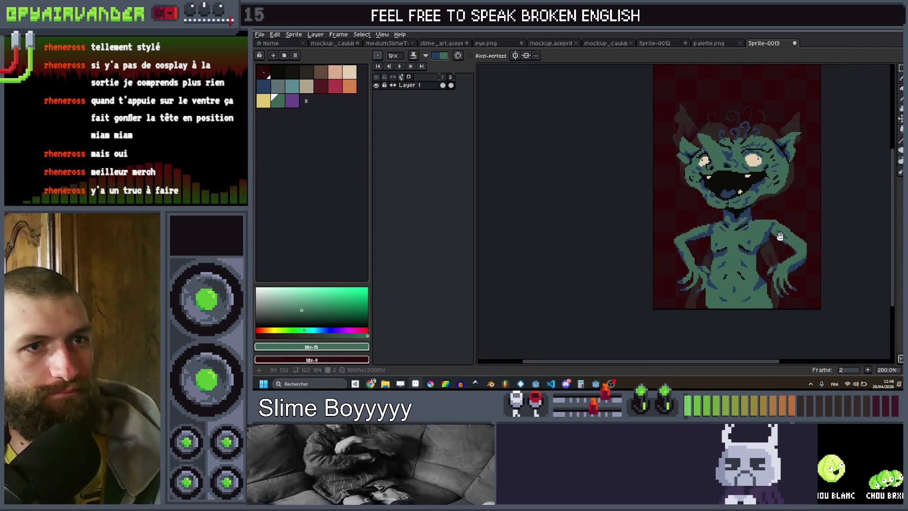
pyautogui.scroll(-1, 788, 218)
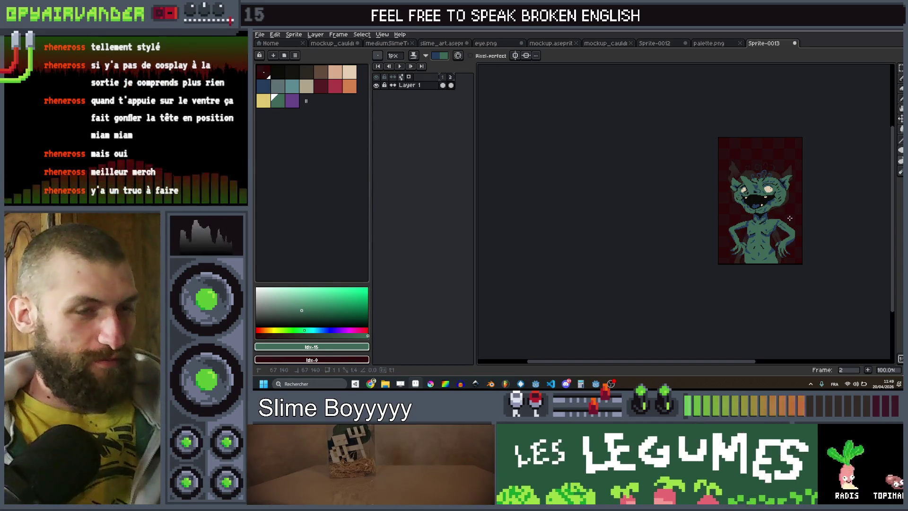
pyautogui.hotkey('shift', 'n')
# Paint a thick brown vertical stick from the top of the canvas down into the goblin's mouth
pyautogui.click(321, 73)
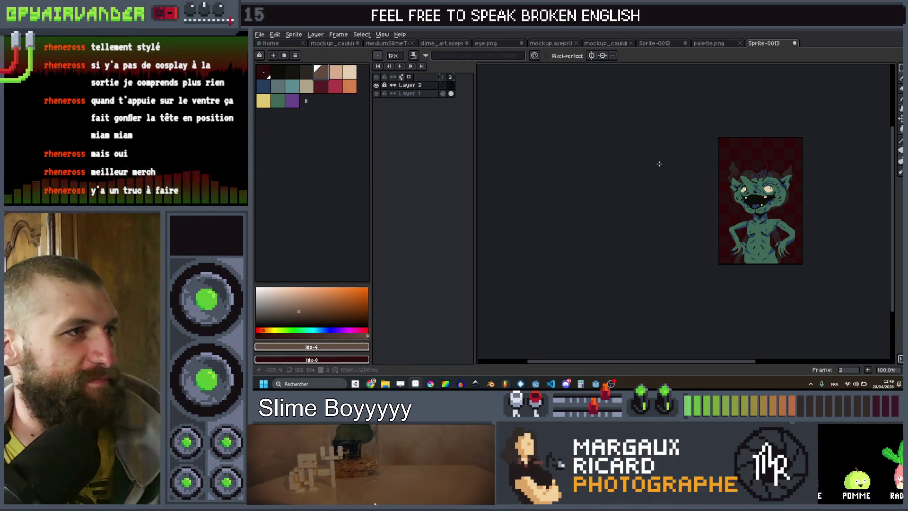
pyautogui.scroll(3, 756, 152)
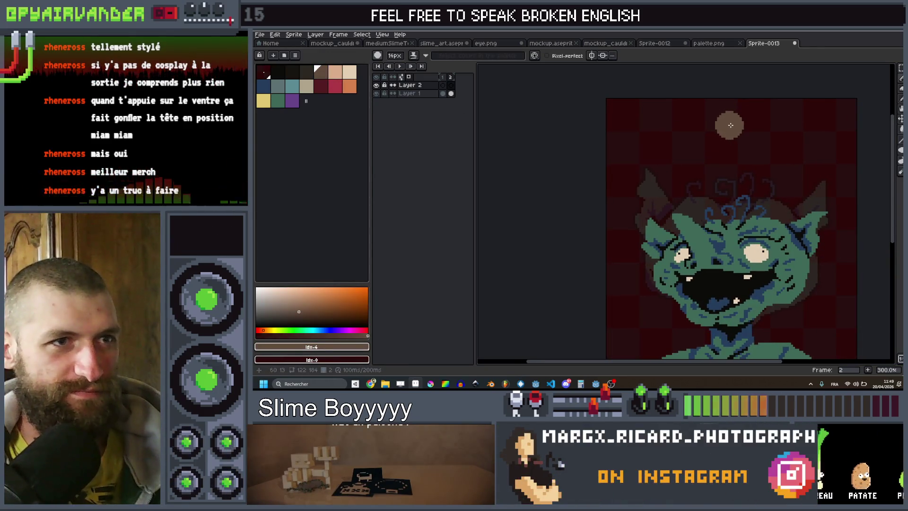
pyautogui.moveTo(724, 117); pyautogui.dragTo(728, 278)
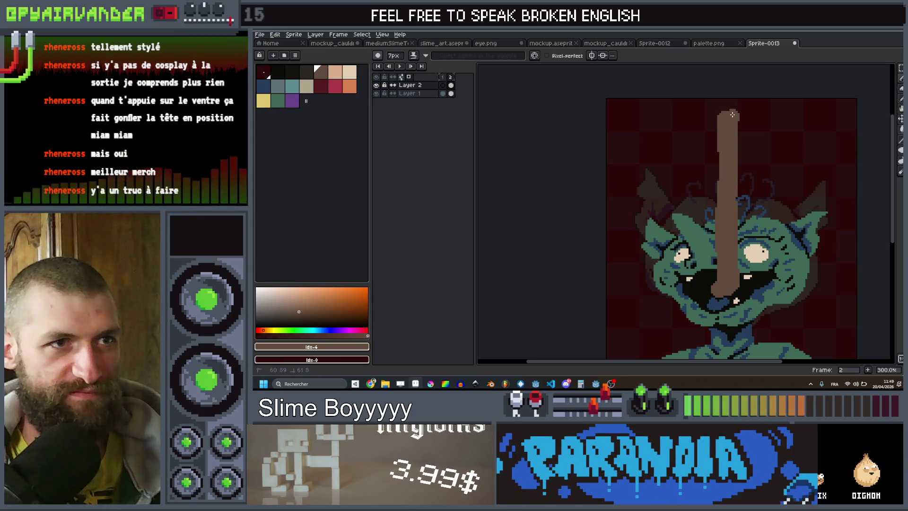
pyautogui.scroll(-5, 726, 165)
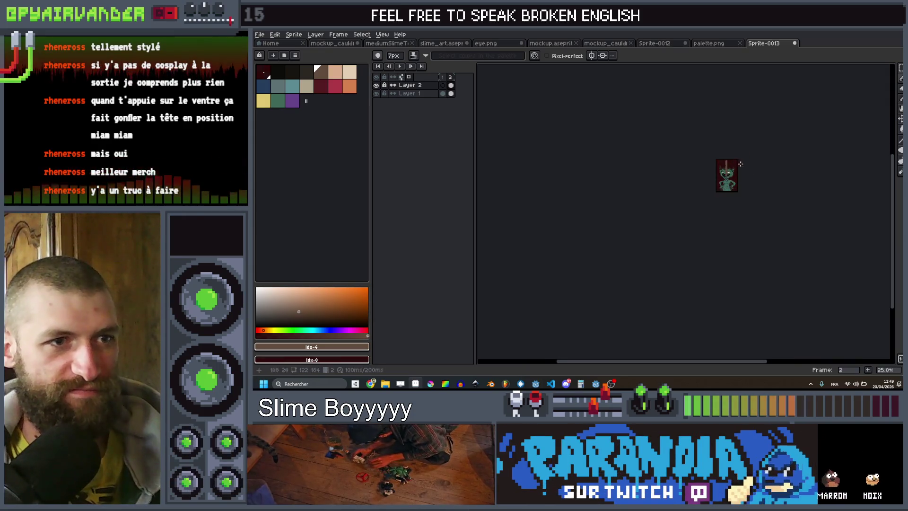
pyautogui.scroll(3, 736, 172)
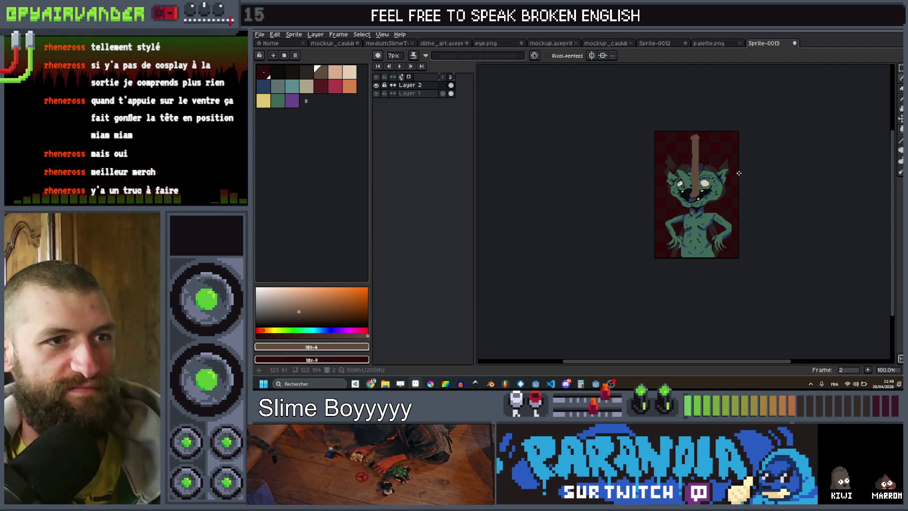
pyautogui.scroll(1, 738, 173)
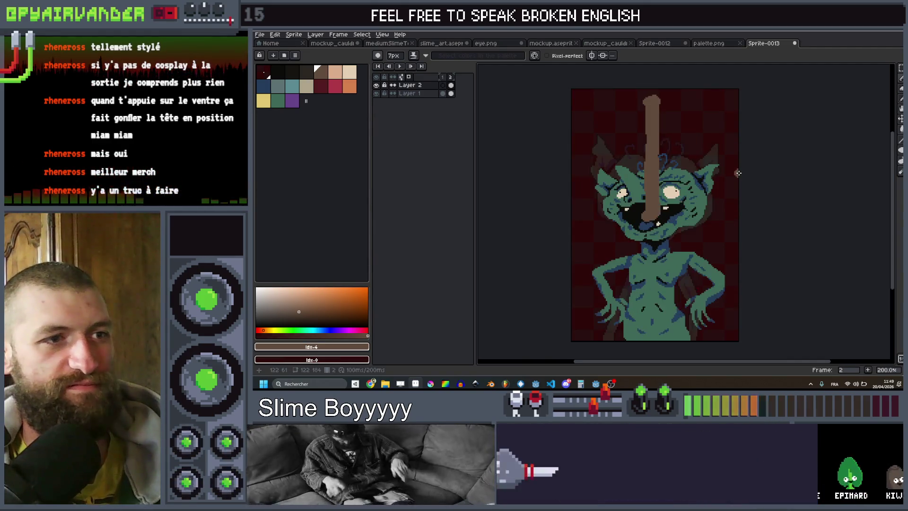
pyautogui.scroll(3, 687, 214)
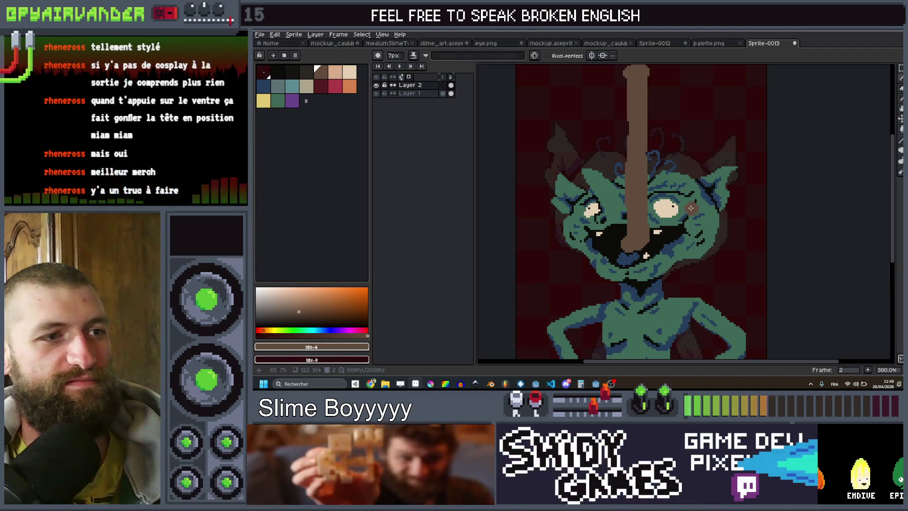
# Thicken the lower right edge of the brown stick and pan up to its top
pyautogui.click(645, 243)
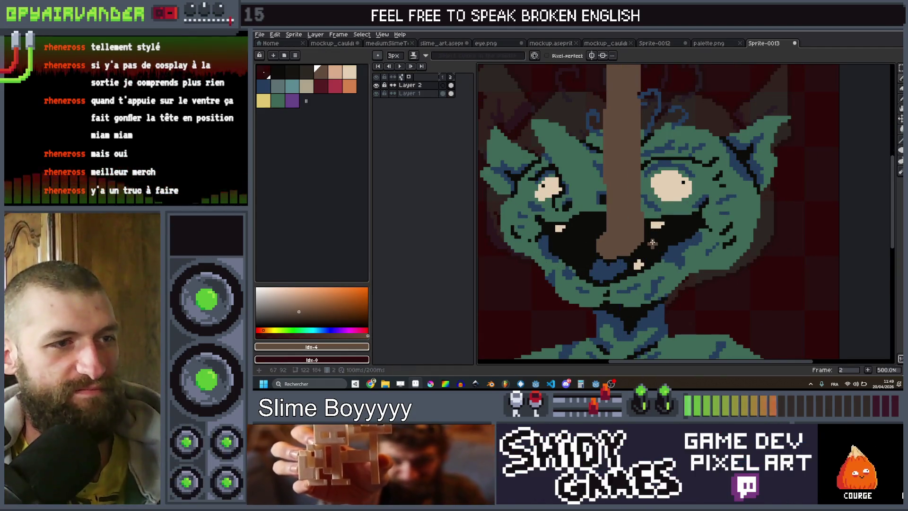
pyautogui.press('v')
pyautogui.scroll(-1, 664, 257)
pyautogui.press('b')
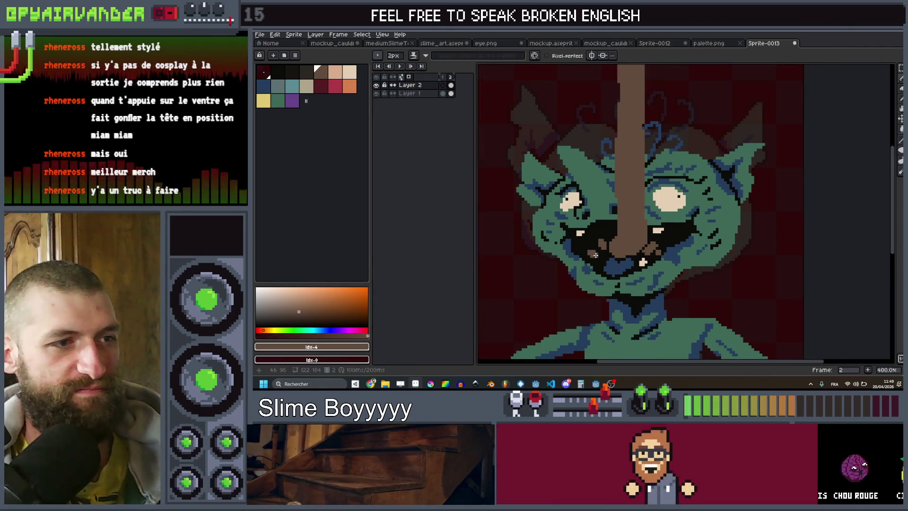
pyautogui.scroll(-2, 604, 257)
pyautogui.scroll(3, 622, 258)
pyautogui.scroll(-2, 638, 285)
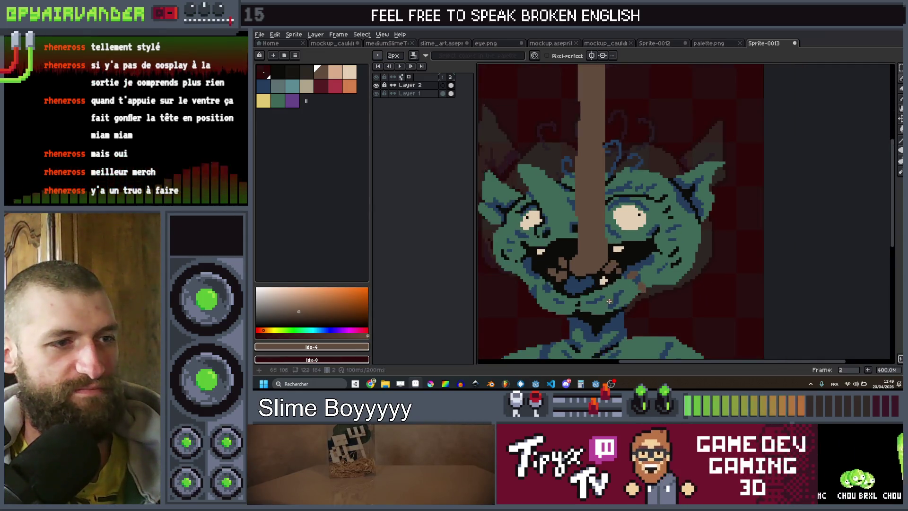
pyautogui.scroll(3, 559, 294)
pyautogui.scroll(-5, 521, 275)
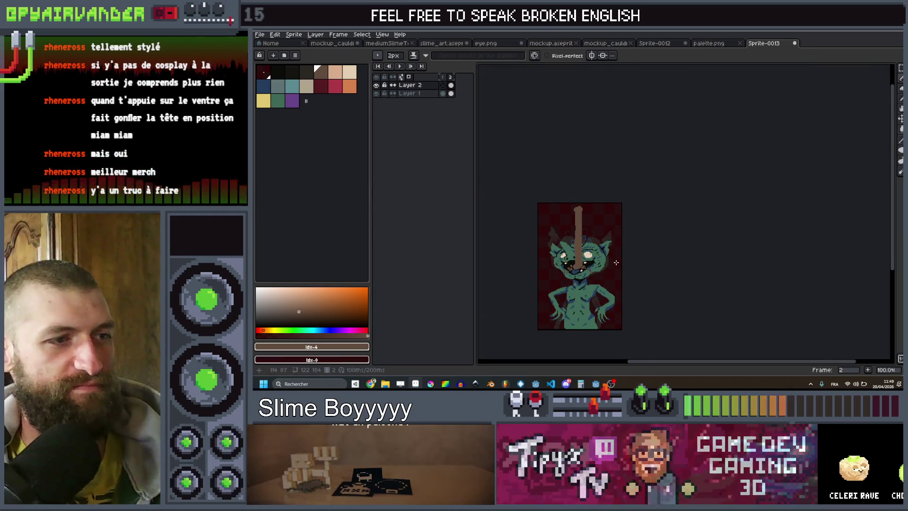
pyautogui.scroll(3, 585, 222)
pyautogui.moveTo(584, 222); pyautogui.dragTo(609, 183)
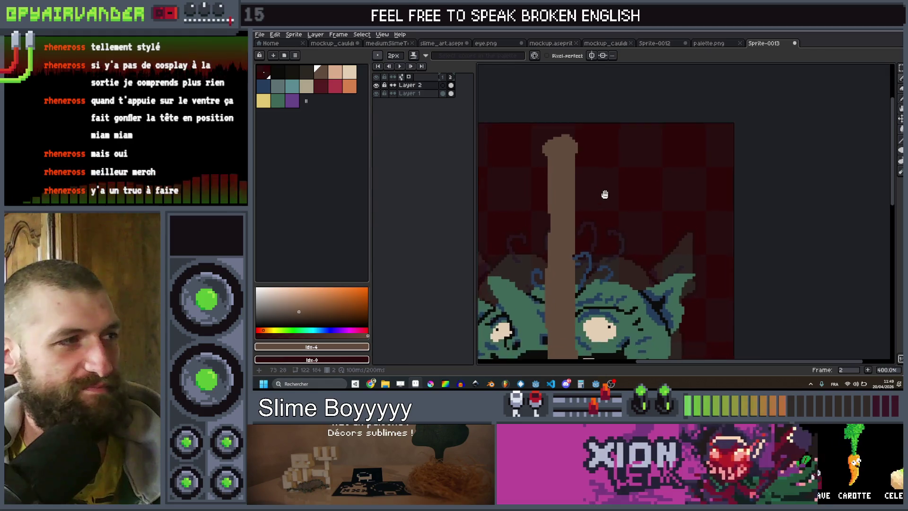
# Paint a light tan highlight down the brown stick with a smaller brush
pyautogui.click(331, 77)
pyautogui.scroll(3, 597, 151)
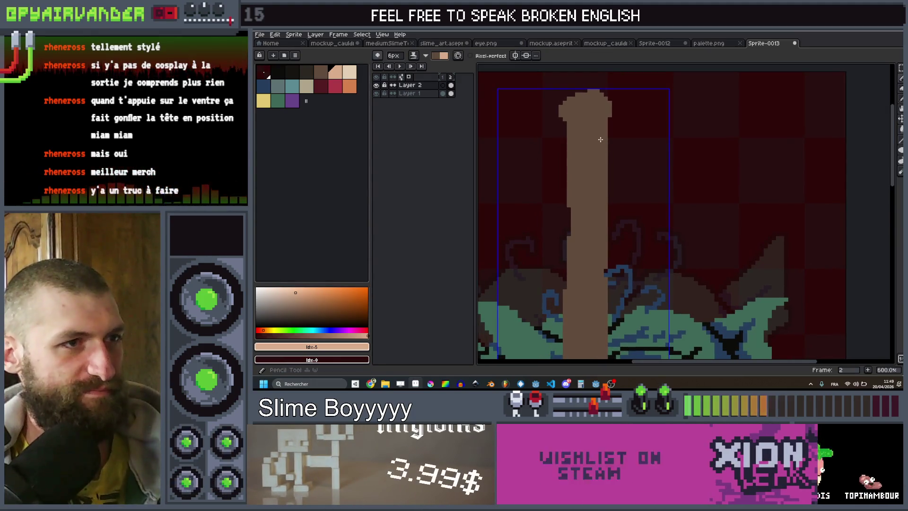
pyautogui.hotkey('ctrl', 'd')
pyautogui.press('-')
pyautogui.press('-')
pyautogui.press('-')
pyautogui.press('x')
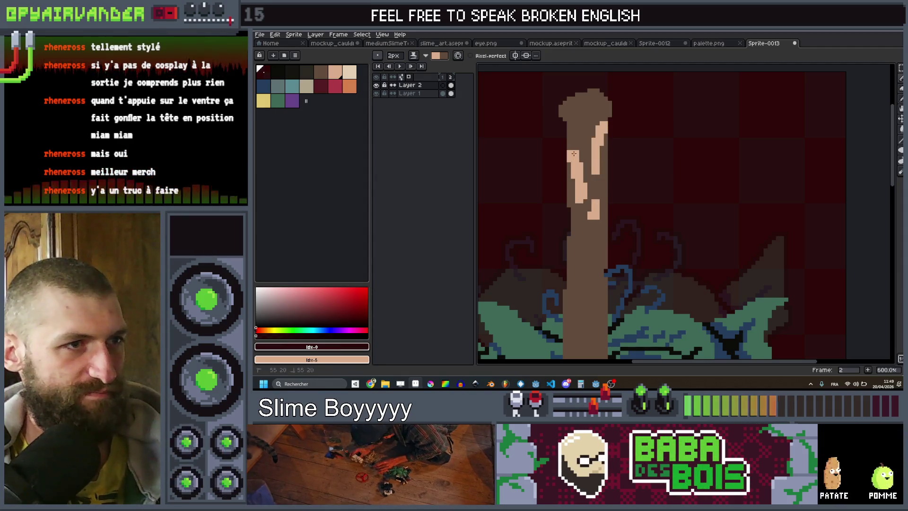
pyautogui.scroll(-3, 586, 142)
pyautogui.scroll(5, 595, 128)
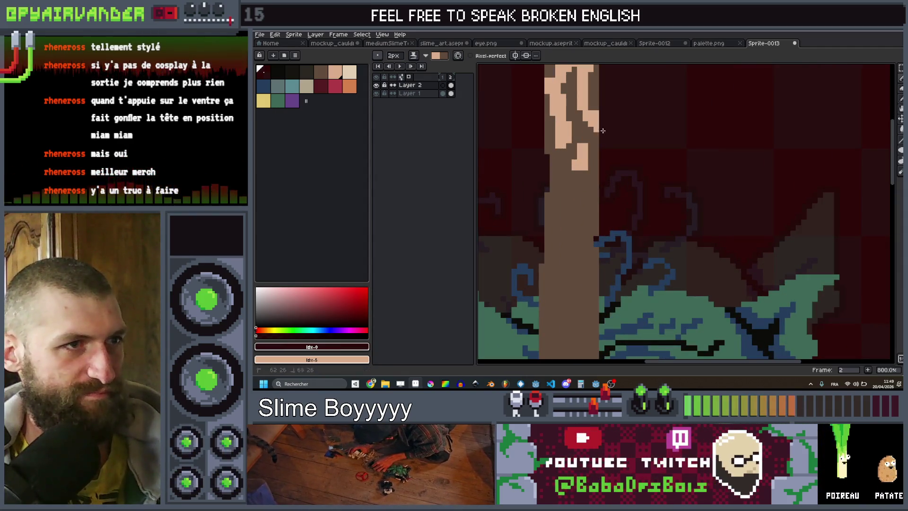
pyautogui.scroll(-3, 573, 227)
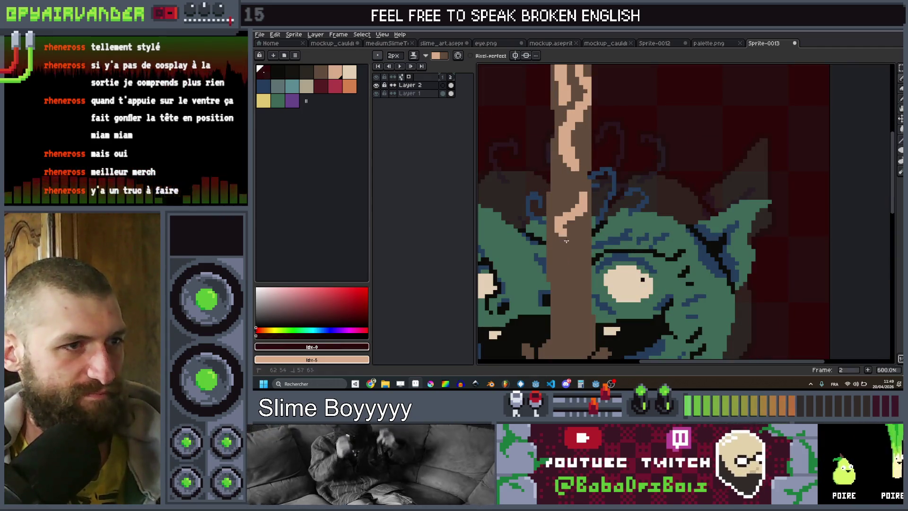
pyautogui.moveTo(577, 258); pyautogui.dragTo(556, 189)
# Undo the tan highlight stroke, inspect the goblin up close, and select Layer 1
pyautogui.scroll(-8, 556, 188)
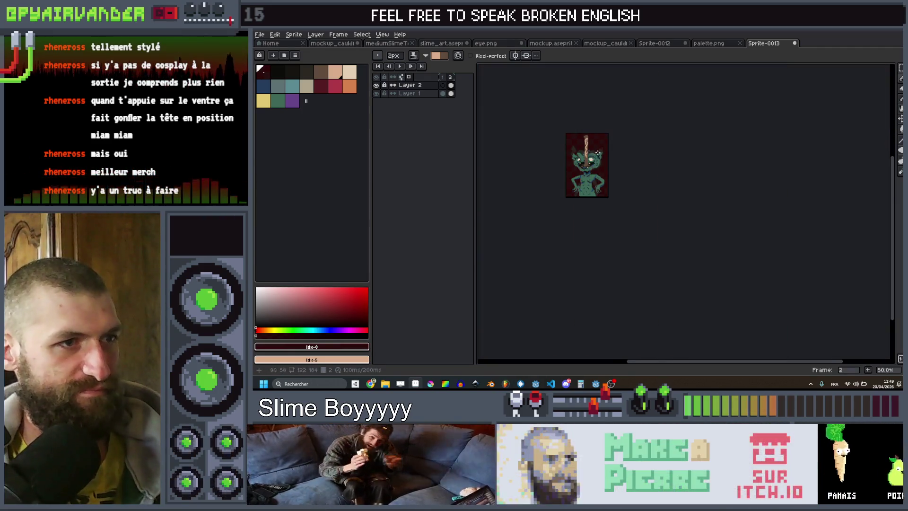
pyautogui.scroll(5, 591, 141)
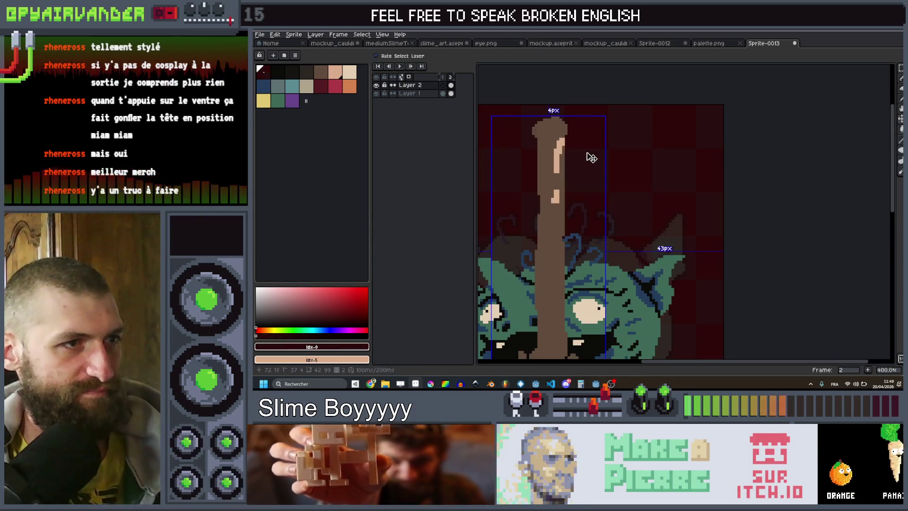
pyautogui.hotkey('ctrl', 'z')
pyautogui.scroll(-3, 587, 170)
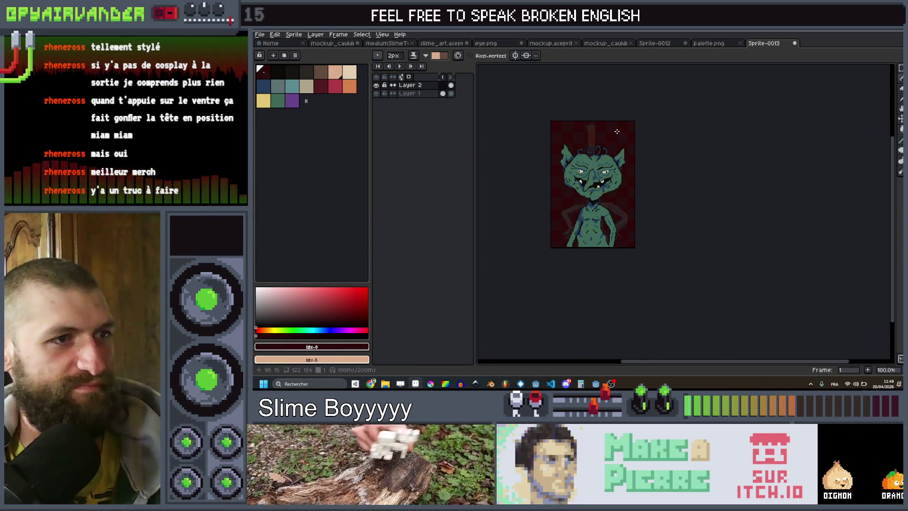
pyautogui.scroll(-1, 608, 166)
pyautogui.scroll(5, 617, 182)
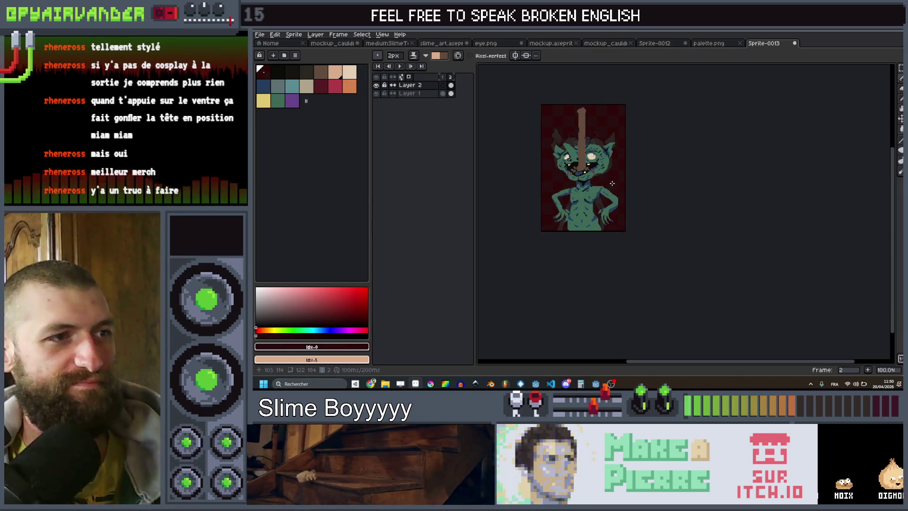
pyautogui.scroll(-4, 591, 198)
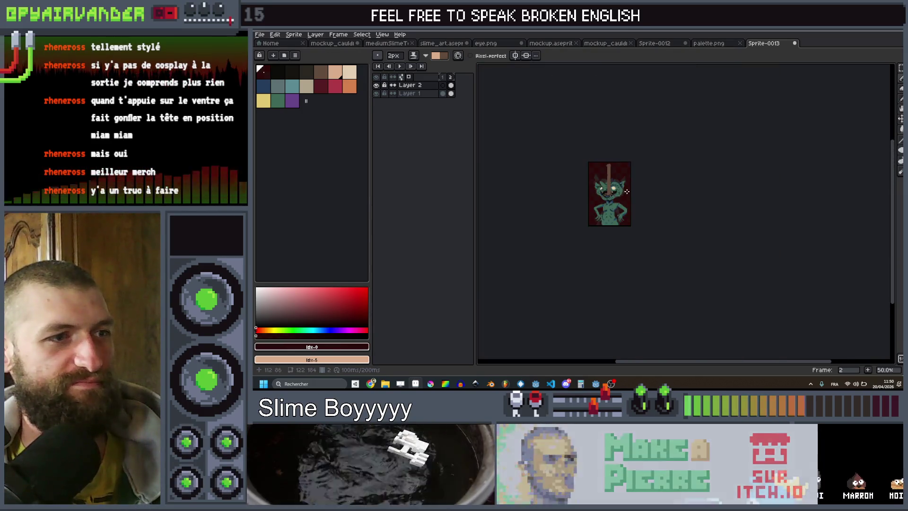
pyautogui.scroll(1, 623, 191)
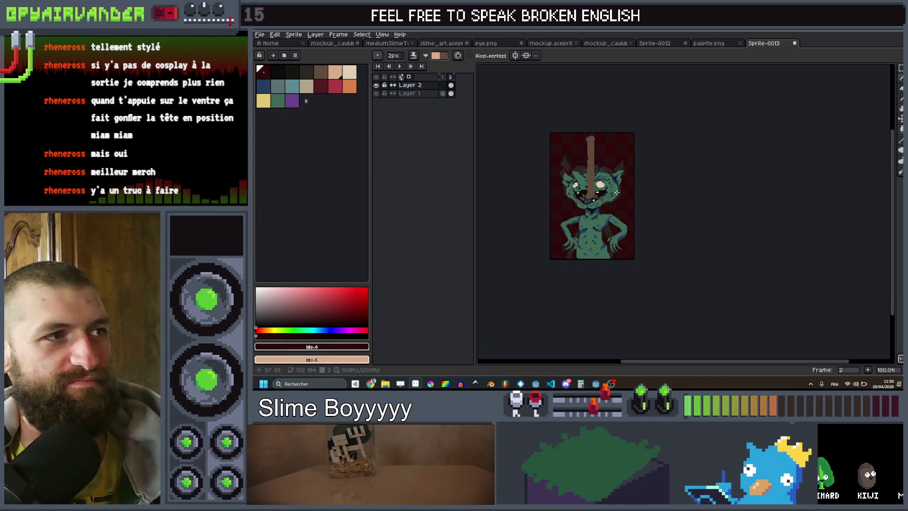
pyautogui.scroll(-1, 616, 191)
pyautogui.scroll(1, 621, 194)
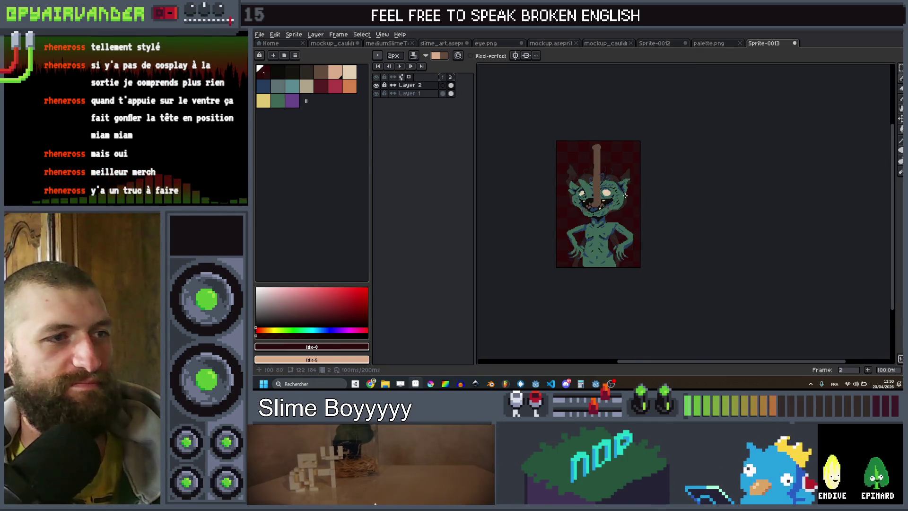
pyautogui.scroll(1, 625, 195)
pyautogui.click(388, 95)
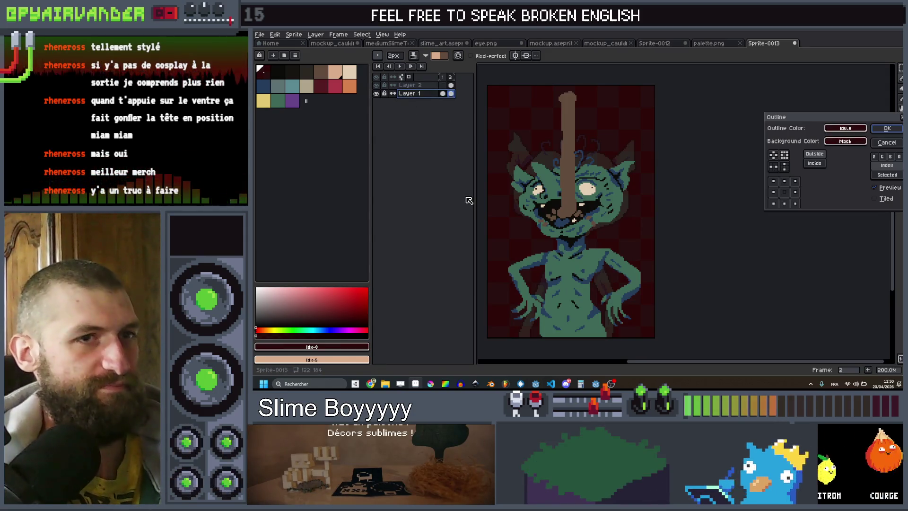
# Pick the dark outline colour and shrink the brush to 1 pixel
pyautogui.click(282, 77)
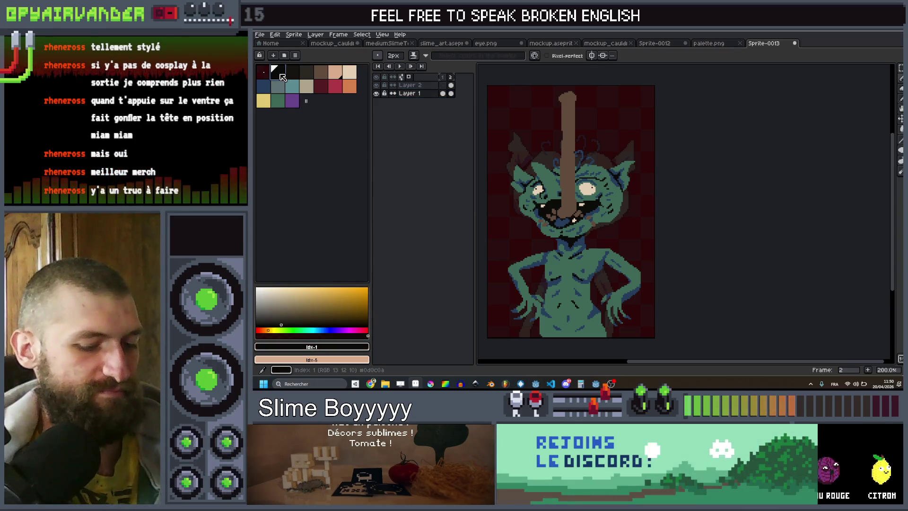
pyautogui.scroll(4, 541, 308)
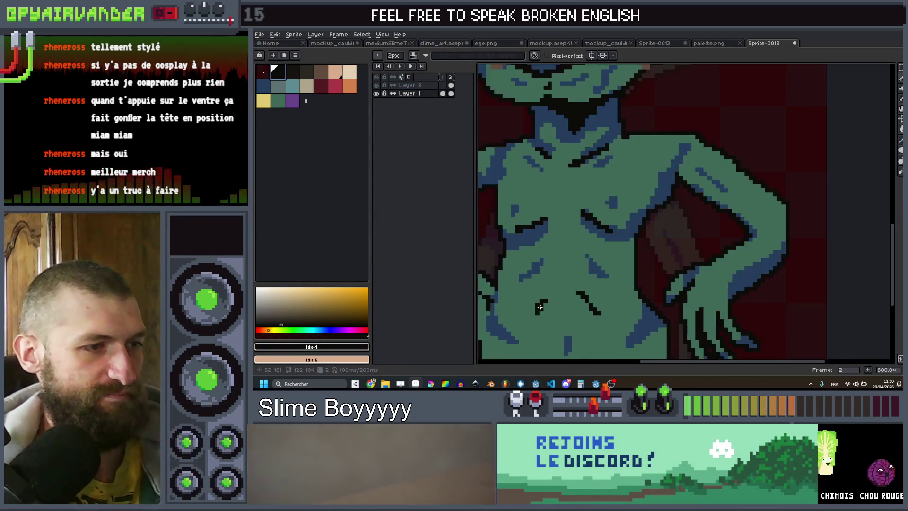
pyautogui.scroll(-2, 541, 308)
pyautogui.press('-')
# Play the animation to preview the goblin frames
pyautogui.scroll(4, 612, 195)
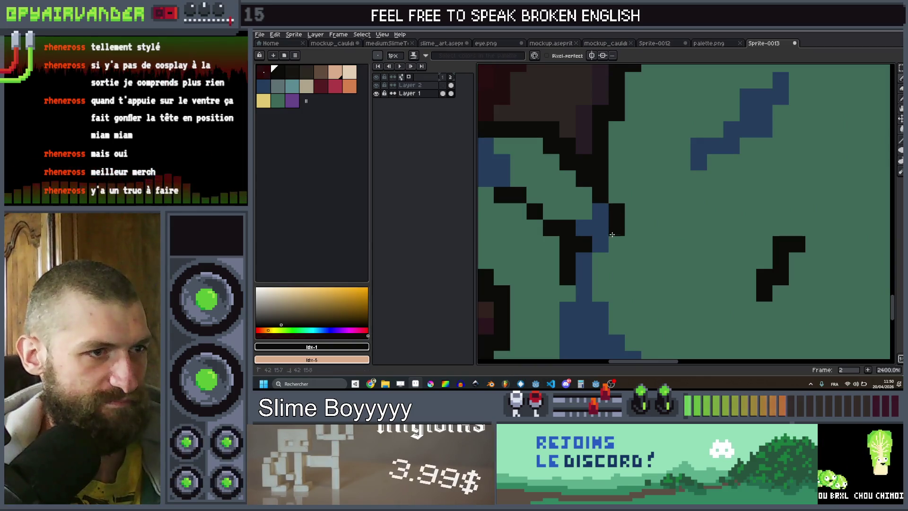
pyautogui.scroll(-3, 604, 266)
pyautogui.scroll(2, 598, 261)
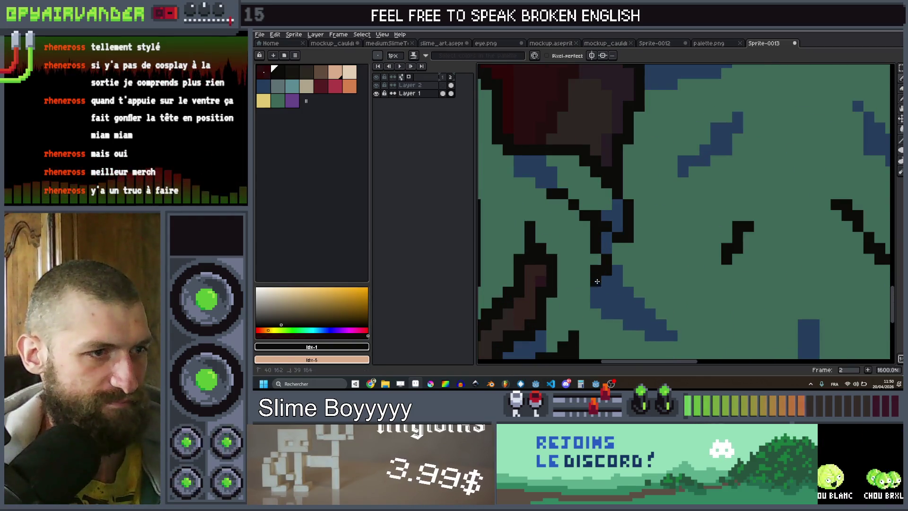
pyautogui.scroll(-6, 579, 334)
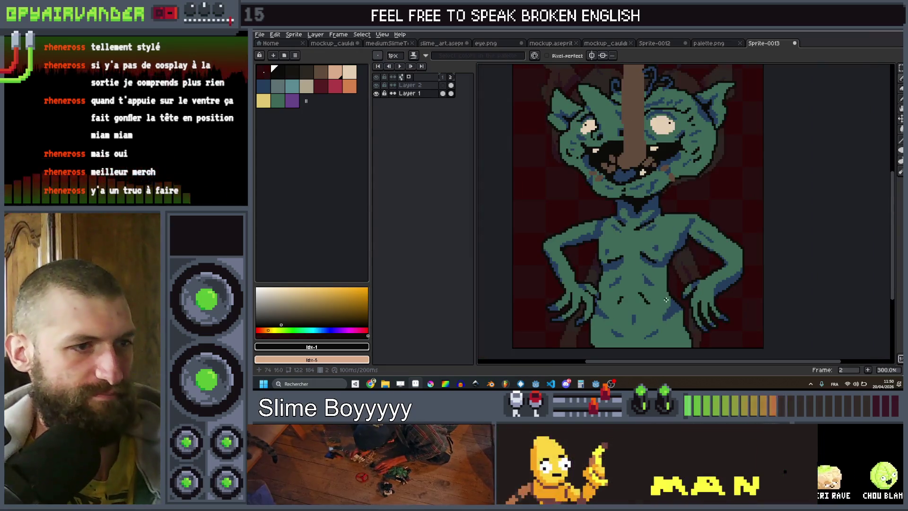
pyautogui.press('Return')
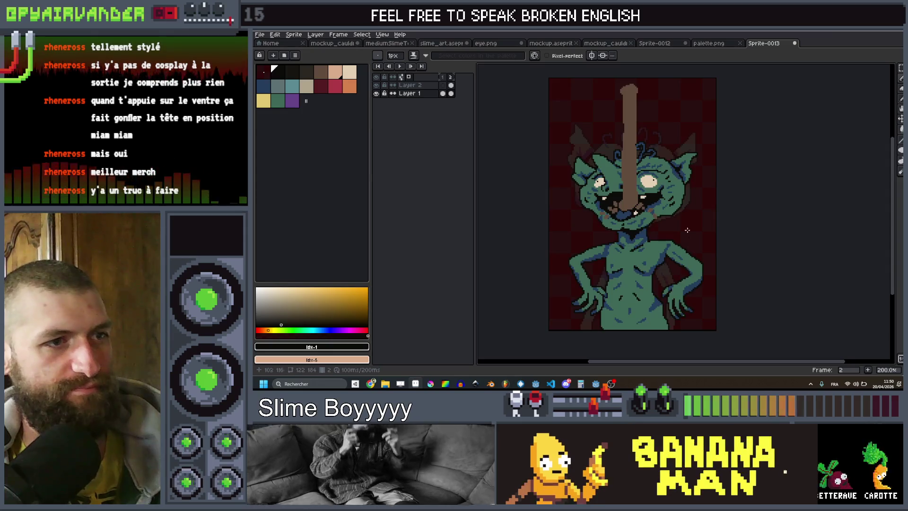
pyautogui.scroll(2, 676, 241)
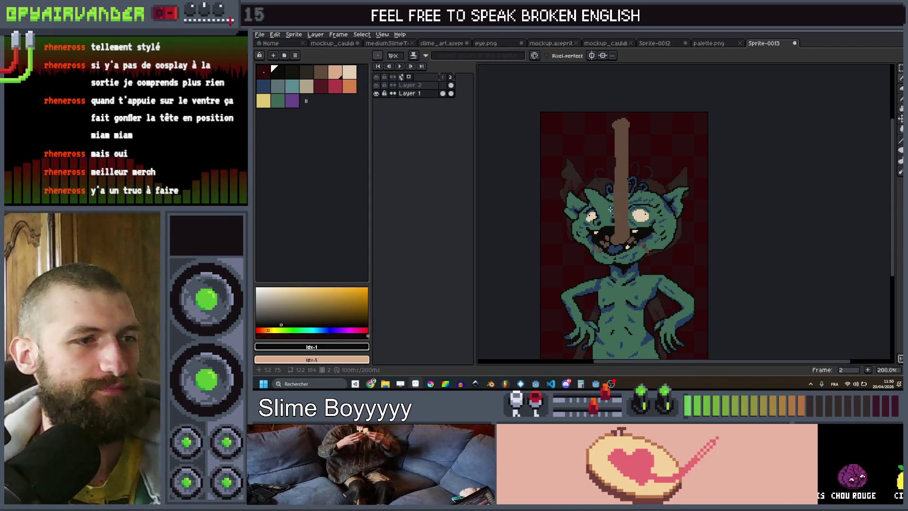
pyautogui.scroll(1, 629, 194)
pyautogui.press('b')
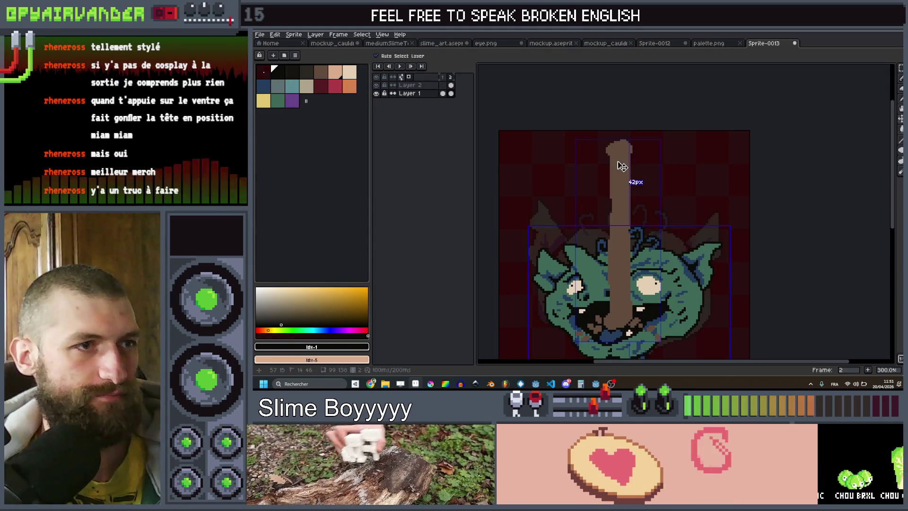
# On Layer 2, pick the stick's brown colour with an 11-pixel brush
pyautogui.hotkey('alt', 'Up')
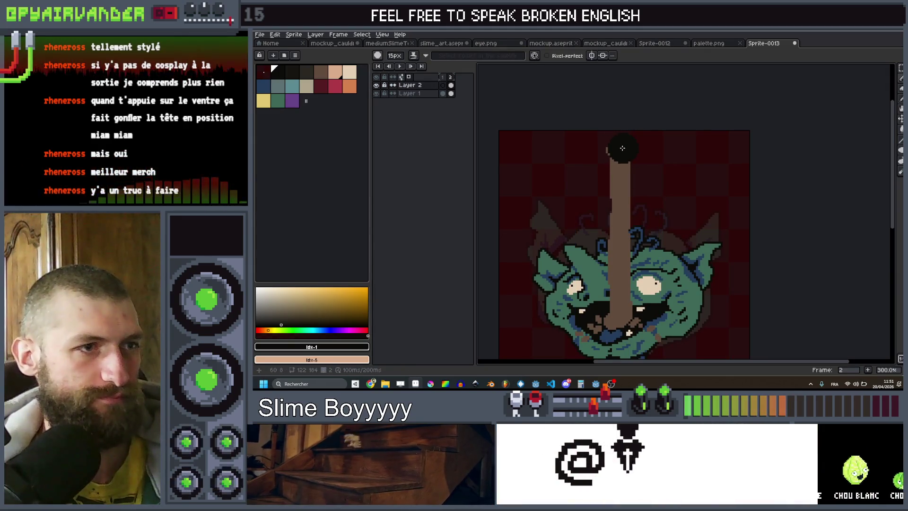
pyautogui.scroll(-2, 621, 137)
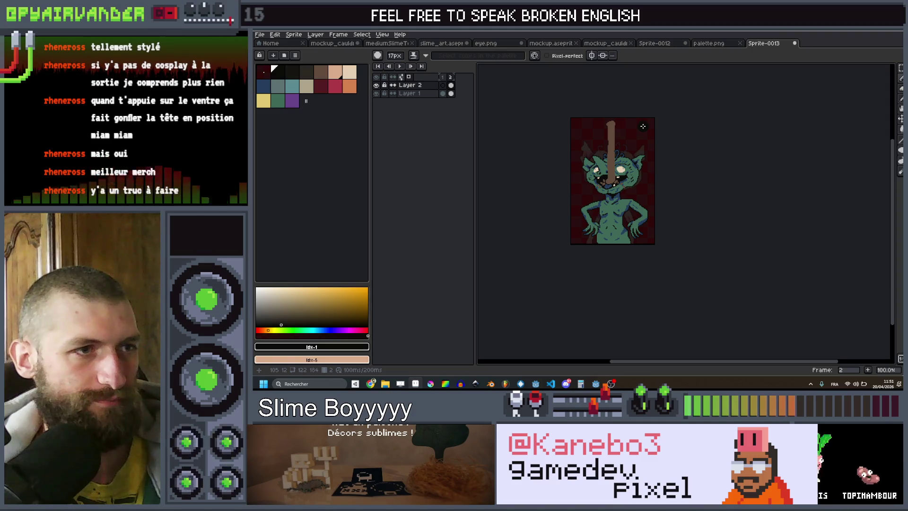
pyautogui.scroll(3, 622, 121)
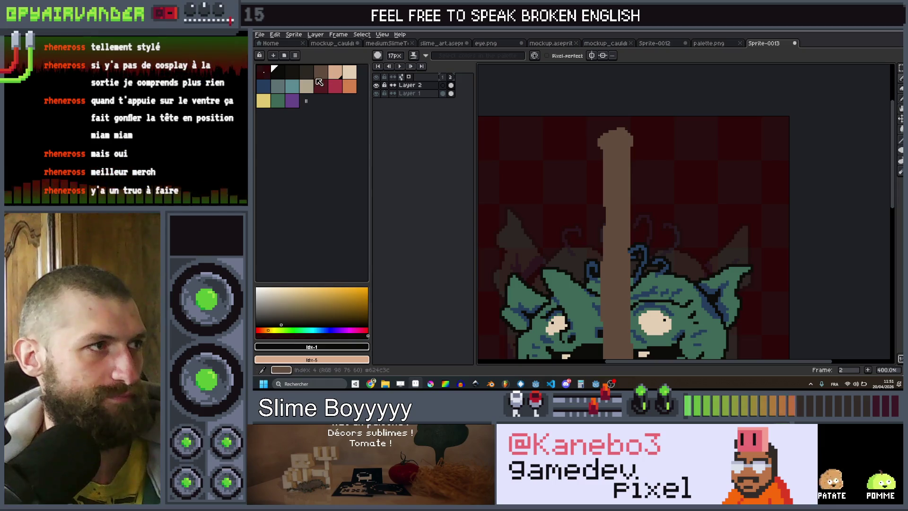
pyautogui.click(321, 73)
pyautogui.press('-')
pyautogui.press('-')
pyautogui.press('-')
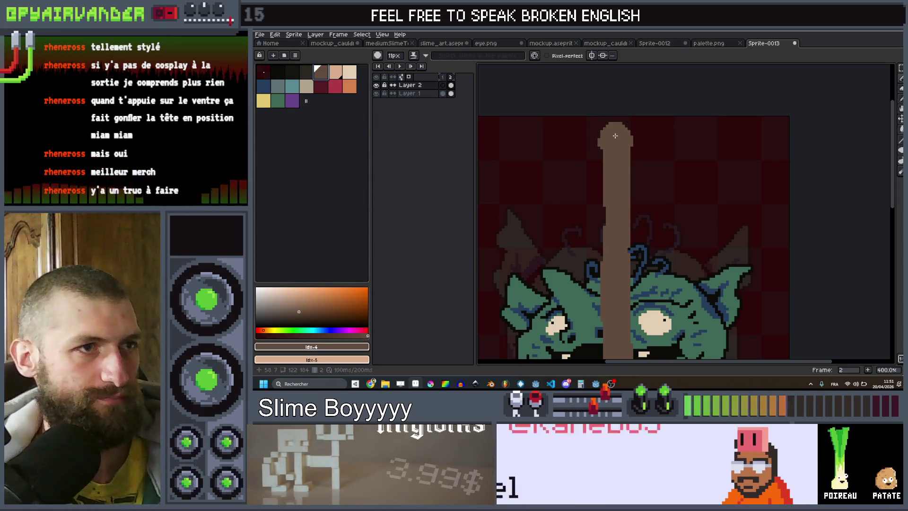
# Compare against frame 1, then add a new third frame
pyautogui.scroll(-4, 615, 134)
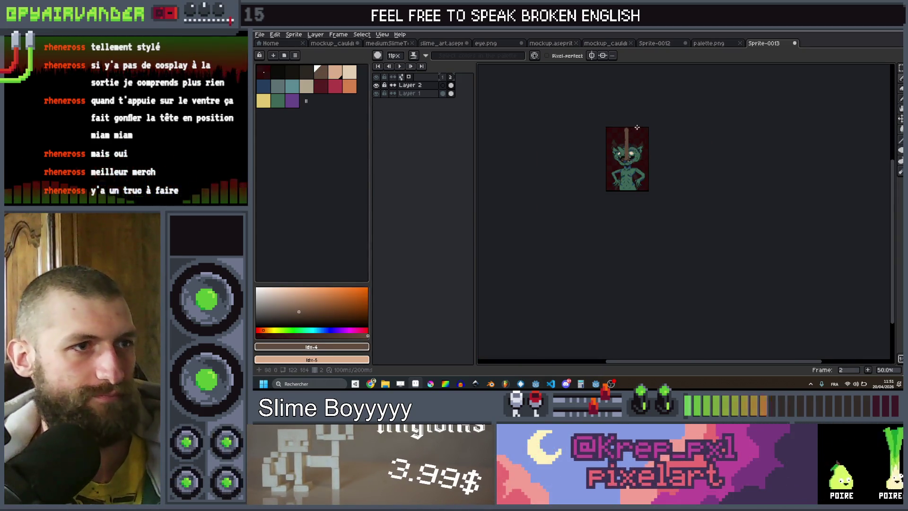
pyautogui.press('Left')
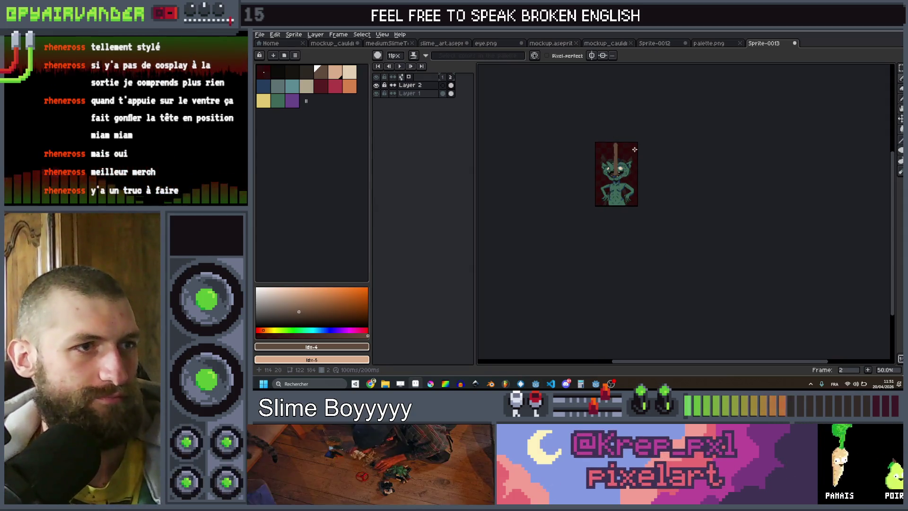
pyautogui.scroll(4, 629, 152)
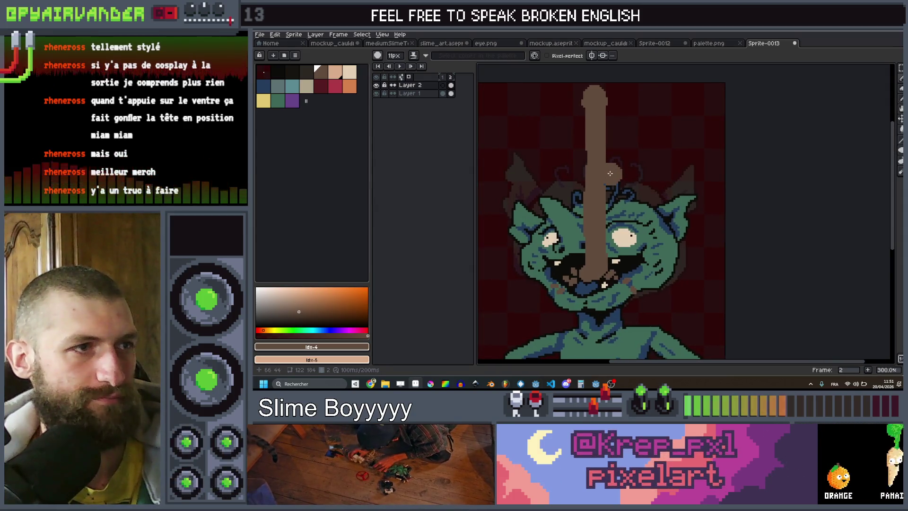
pyautogui.scroll(-1, 605, 141)
pyautogui.scroll(1, 589, 105)
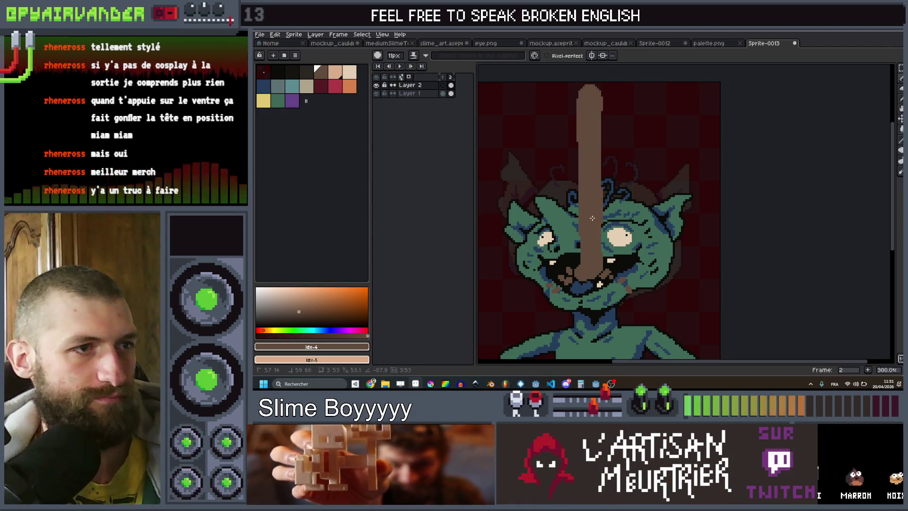
pyautogui.scroll(-3, 592, 217)
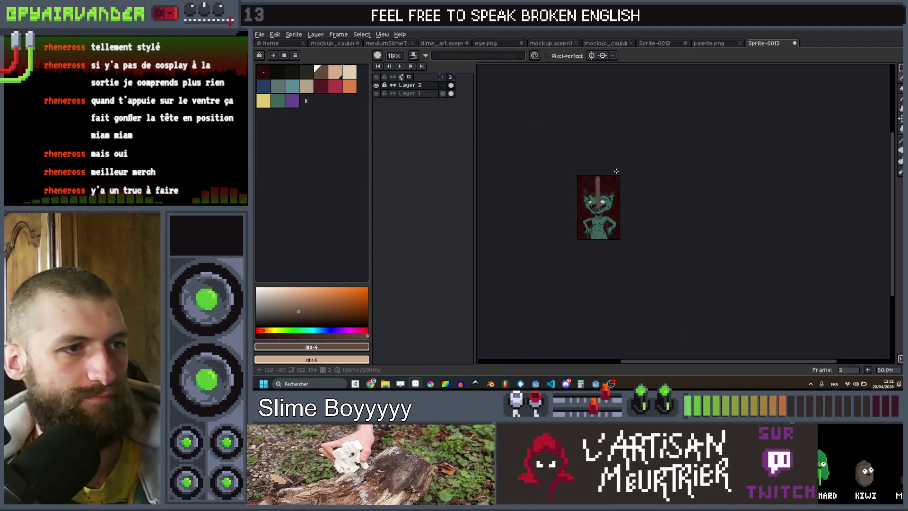
pyautogui.scroll(4, 609, 180)
pyautogui.moveTo(584, 189); pyautogui.dragTo(598, 149)
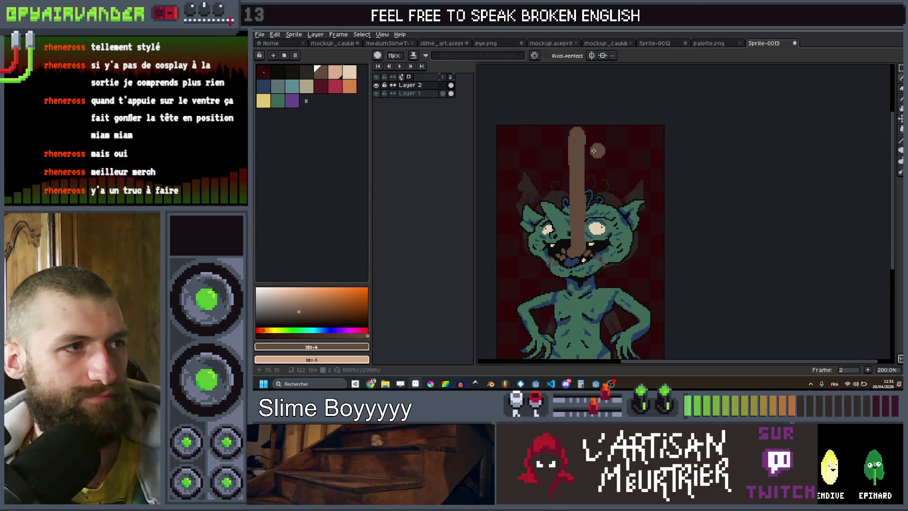
pyautogui.hotkey('alt', 'n')
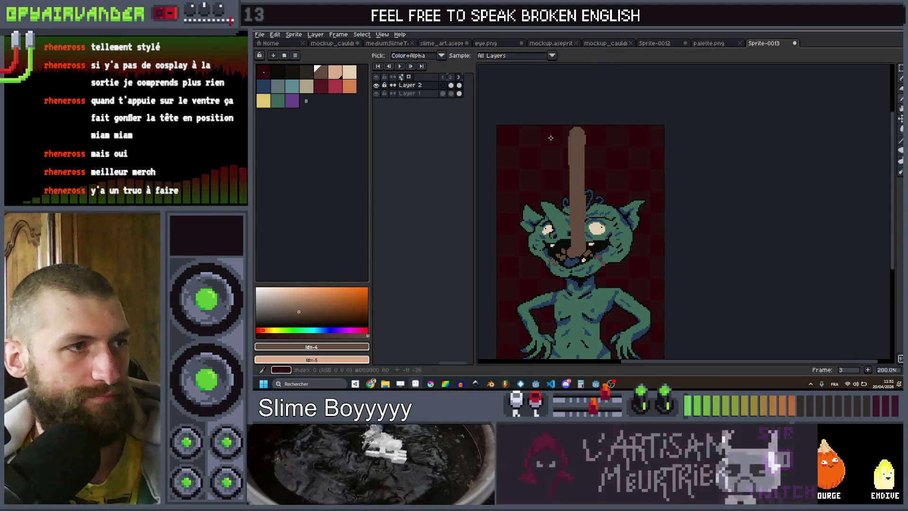
# On Layer 1, select the goblin and squash it slightly shorter and wider
pyautogui.click(409, 93)
pyautogui.scroll(-1, 531, 162)
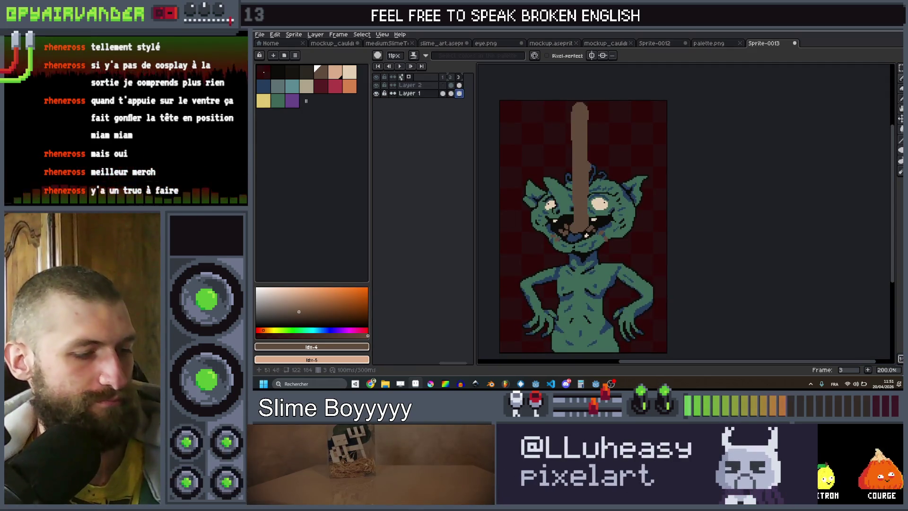
pyautogui.press('m')
pyautogui.moveTo(504, 339); pyautogui.dragTo(499, 350)
pyautogui.scroll(-1, 501, 347)
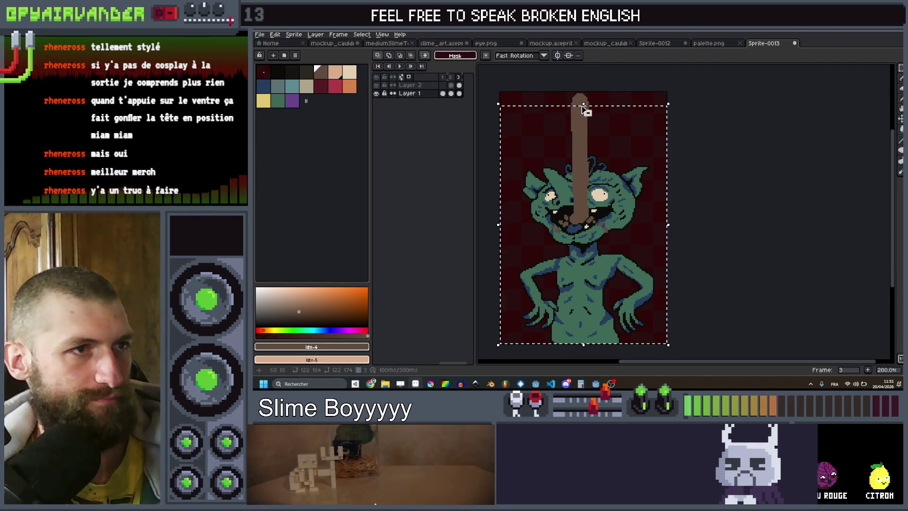
pyautogui.moveTo(582, 103); pyautogui.dragTo(582, 111)
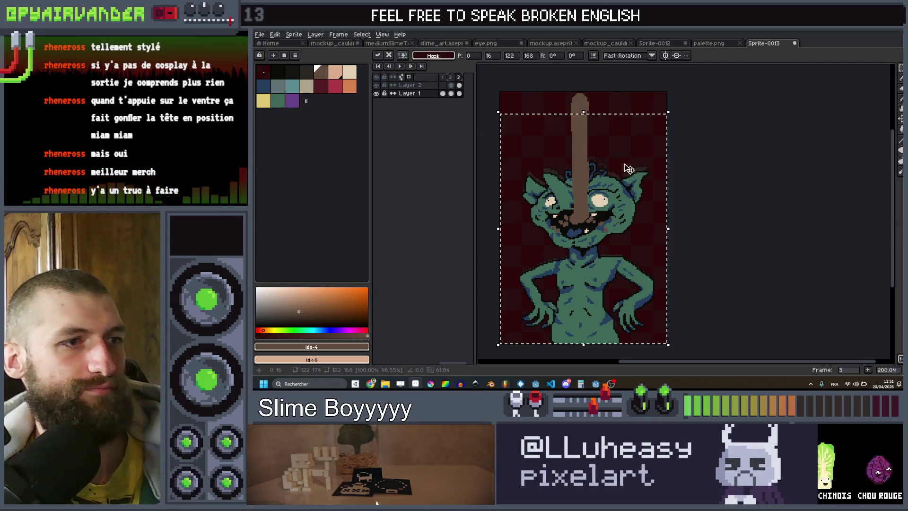
pyautogui.moveTo(677, 235); pyautogui.dragTo(681, 235)
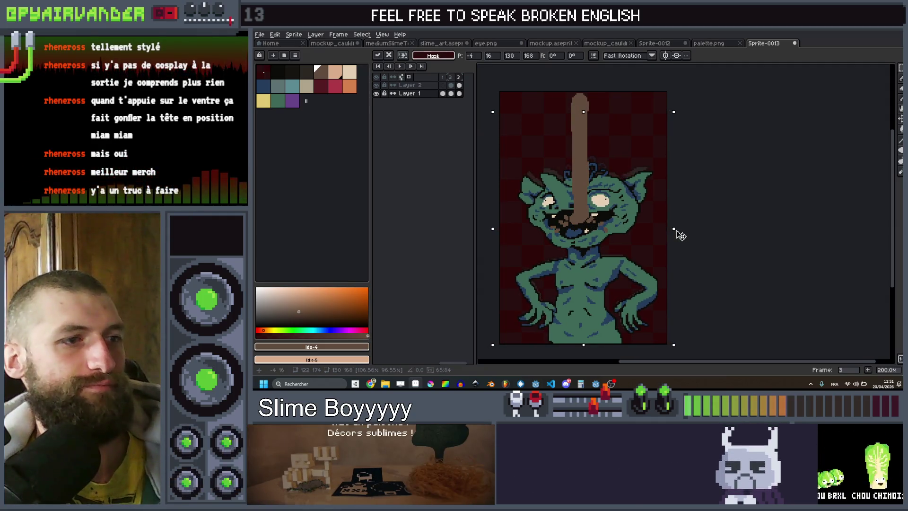
pyautogui.press('Return')
# Play the animation to preview the squashed goblin
pyautogui.scroll(-1, 709, 223)
pyautogui.press('Return')
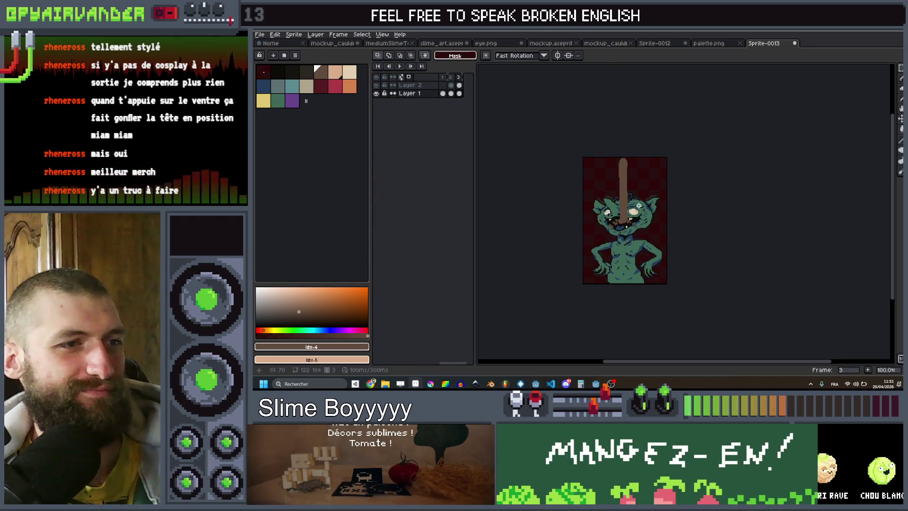
pyautogui.scroll(2, 650, 196)
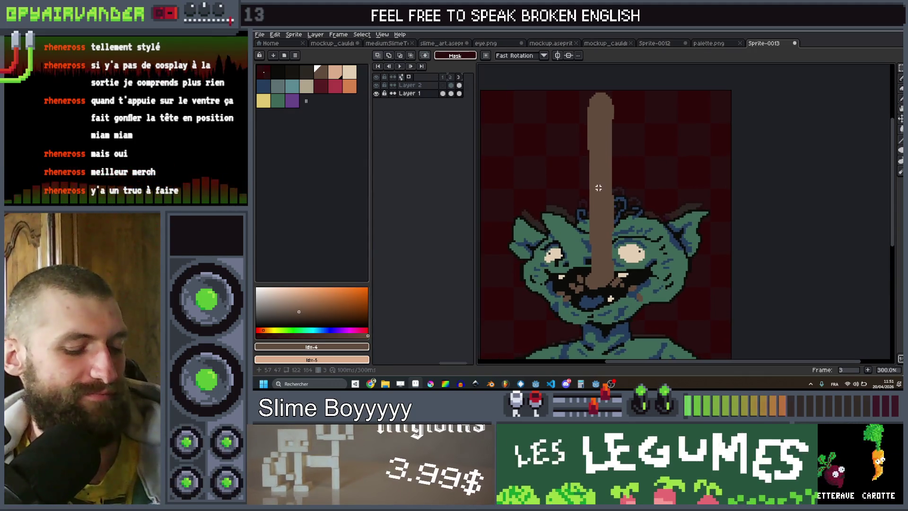
# With the pencil on Layer 2, extend the brown stick down into the goblin's mouth
pyautogui.press('b')
pyautogui.hotkey('alt', 'Up')
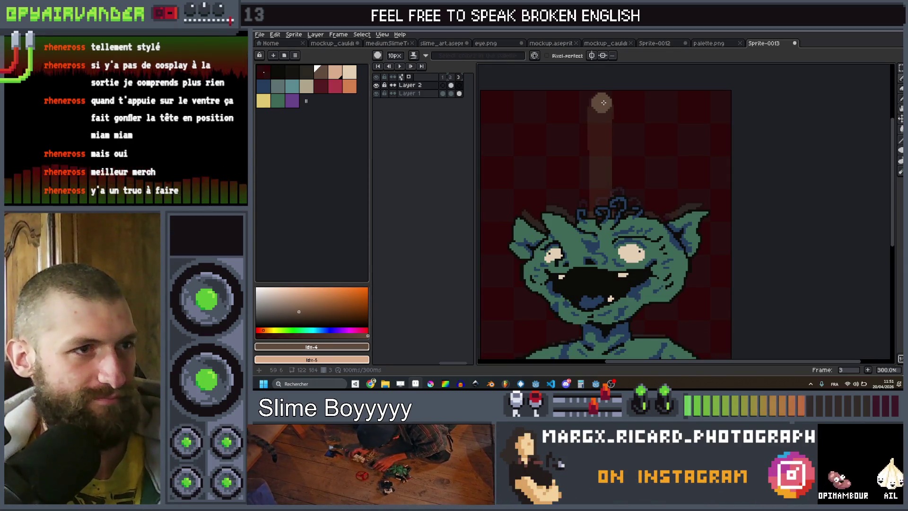
pyautogui.moveTo(604, 169); pyautogui.dragTo(597, 266)
pyautogui.scroll(1, 592, 294)
pyautogui.press('-')
pyautogui.press('-')
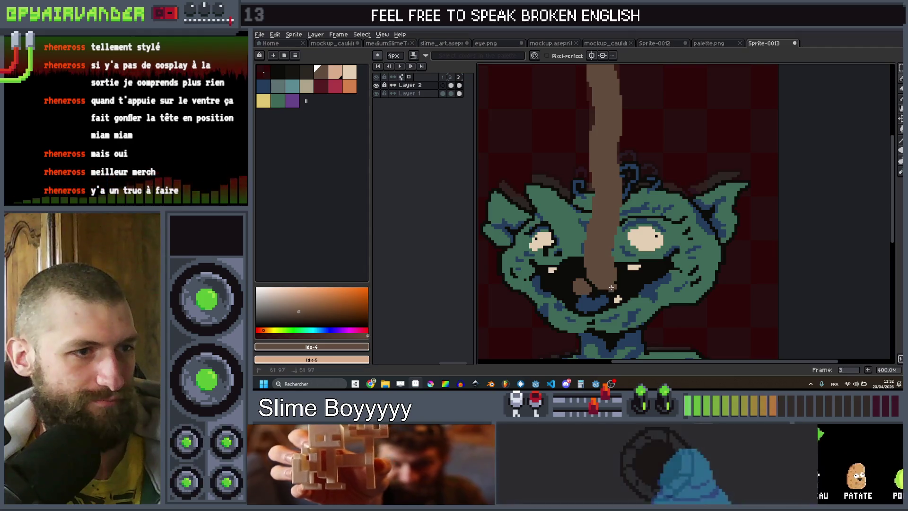
pyautogui.scroll(1, 621, 265)
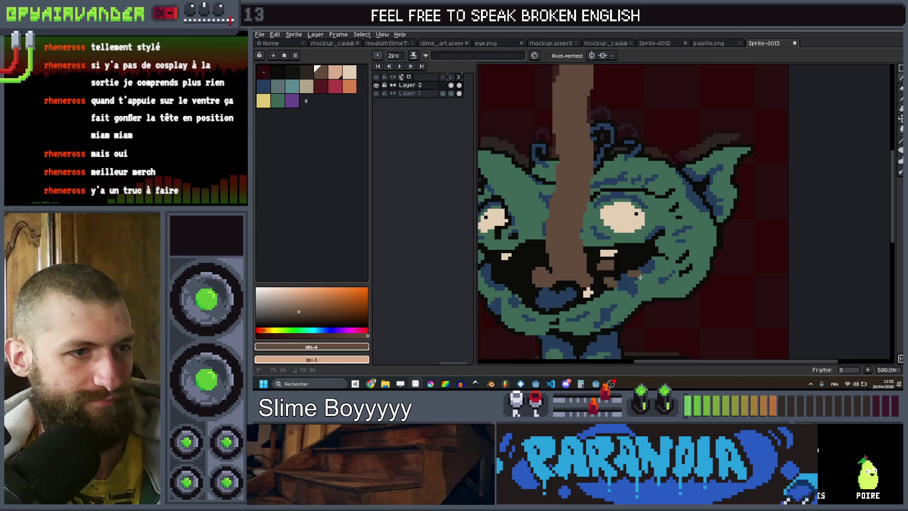
pyautogui.scroll(-2, 586, 283)
pyautogui.scroll(2, 586, 282)
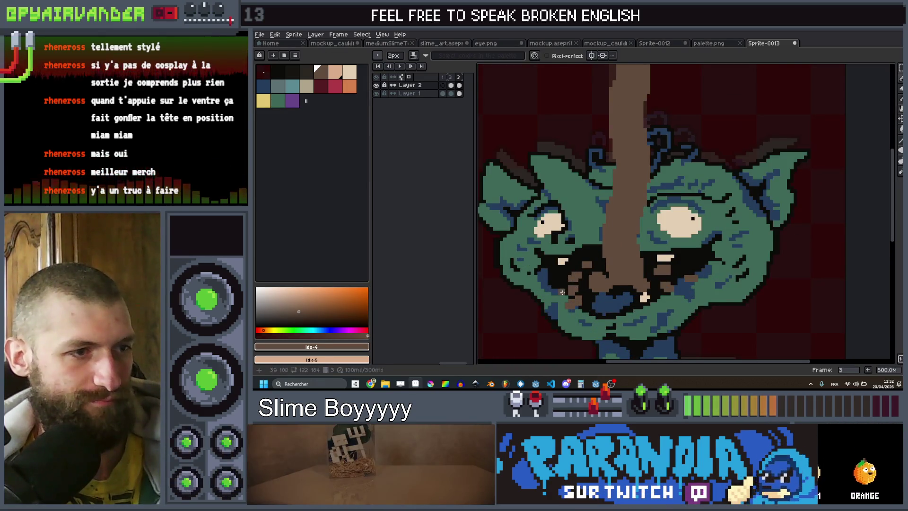
pyautogui.scroll(-3, 730, 281)
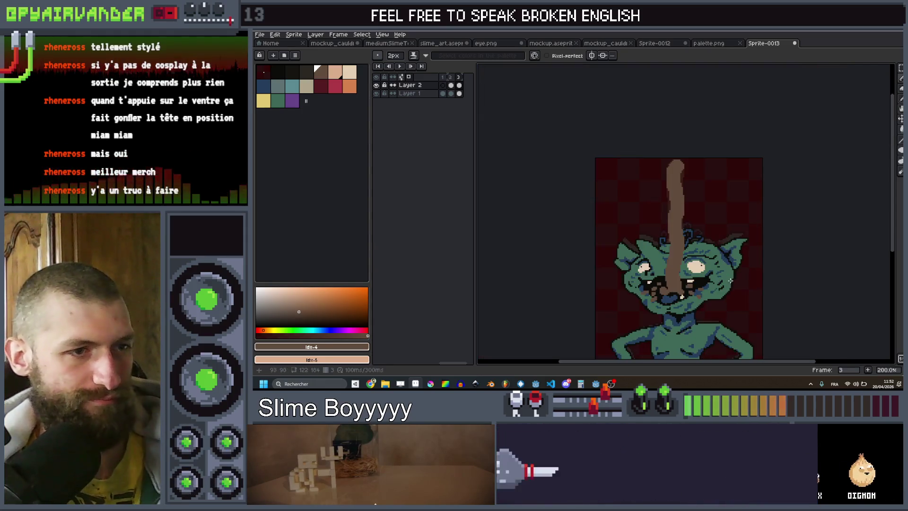
pyautogui.scroll(-3, 738, 274)
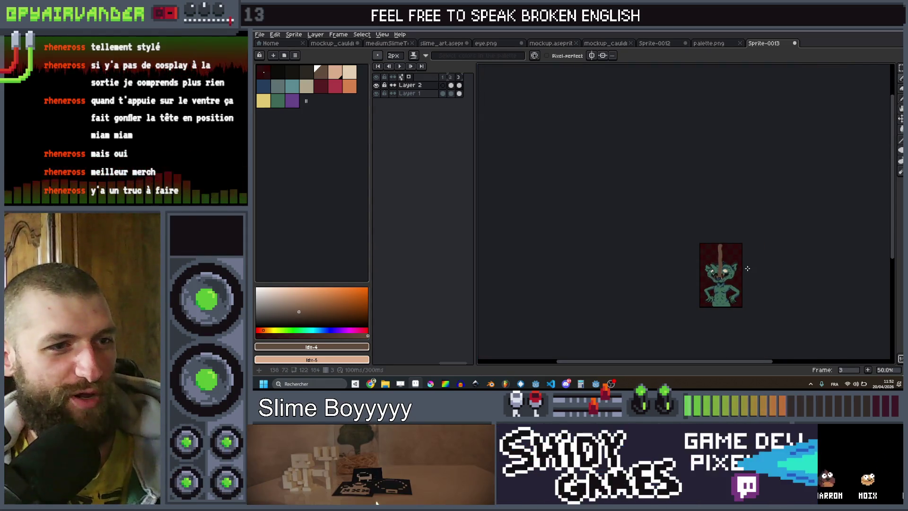
pyautogui.scroll(2, 749, 272)
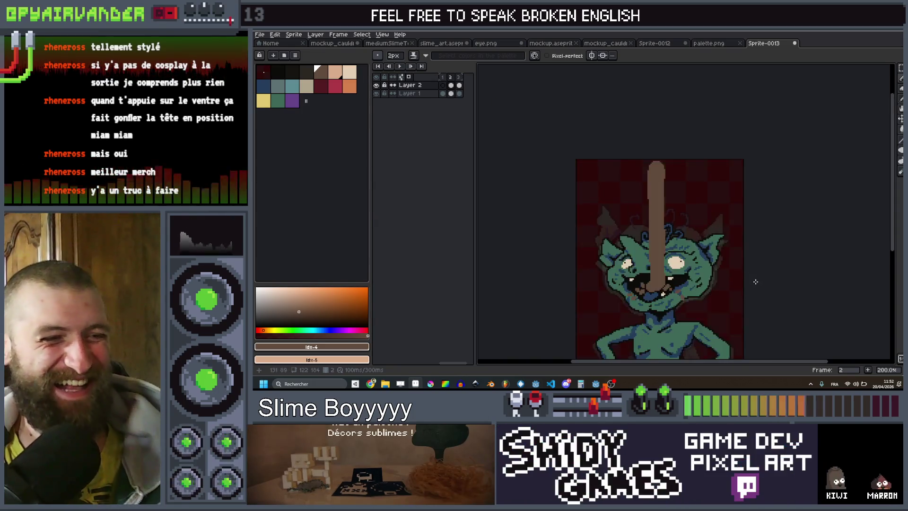
# Shift the goblin up, squeeze it to 114 px wide, apply, and play the animation
pyautogui.scroll(-1, 755, 281)
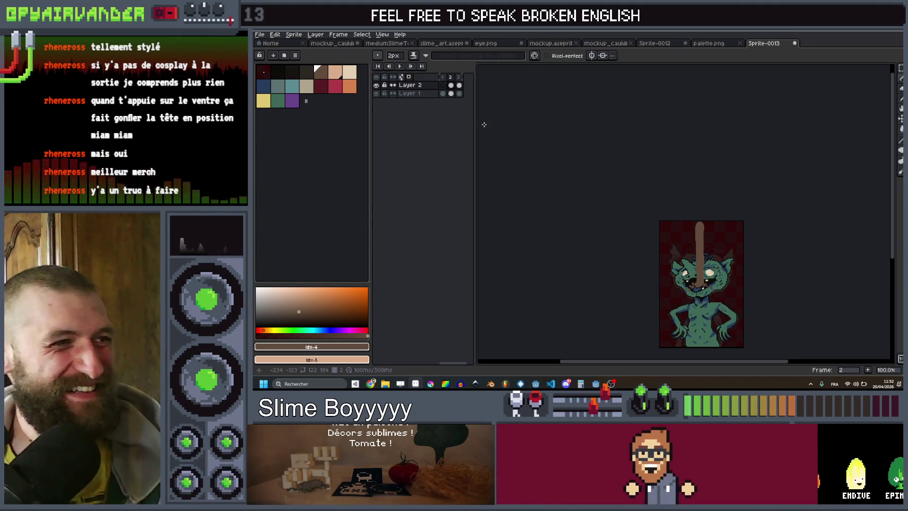
pyautogui.press('m')
pyautogui.scroll(1, 755, 225)
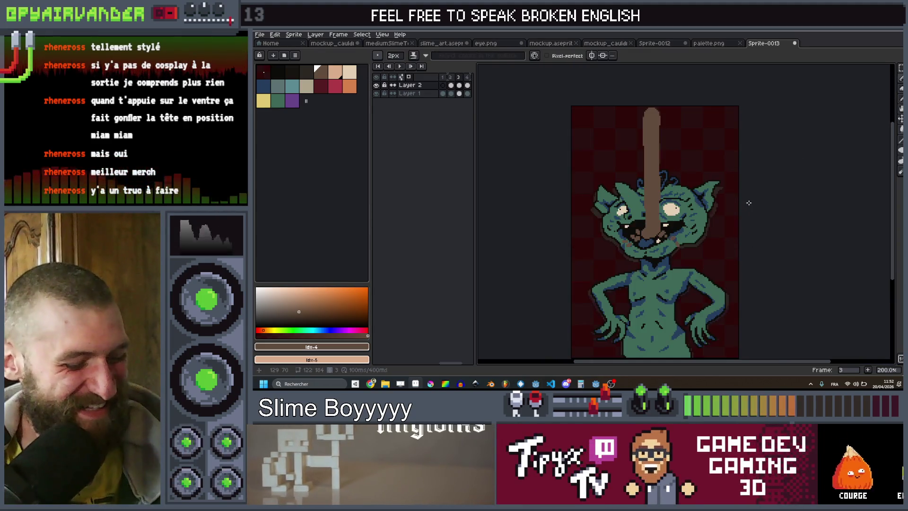
pyautogui.scroll(-1, 761, 137)
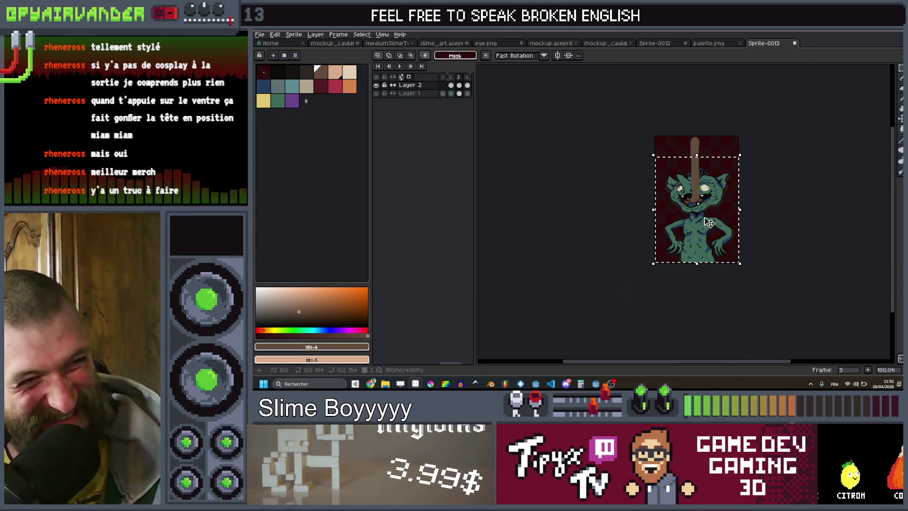
pyautogui.scroll(2, 708, 228)
pyautogui.scroll(-1, 674, 157)
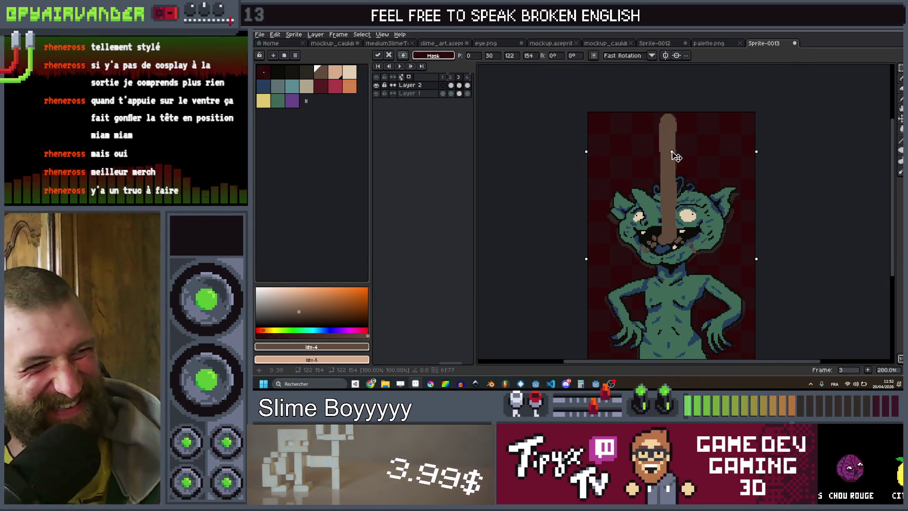
pyautogui.hotkey('ctrl', 'z')
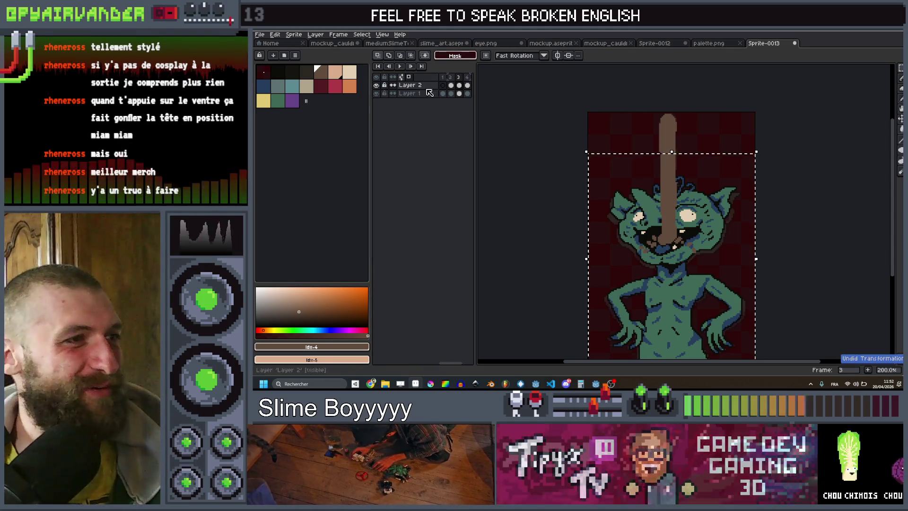
pyautogui.moveTo(675, 153); pyautogui.dragTo(676, 146)
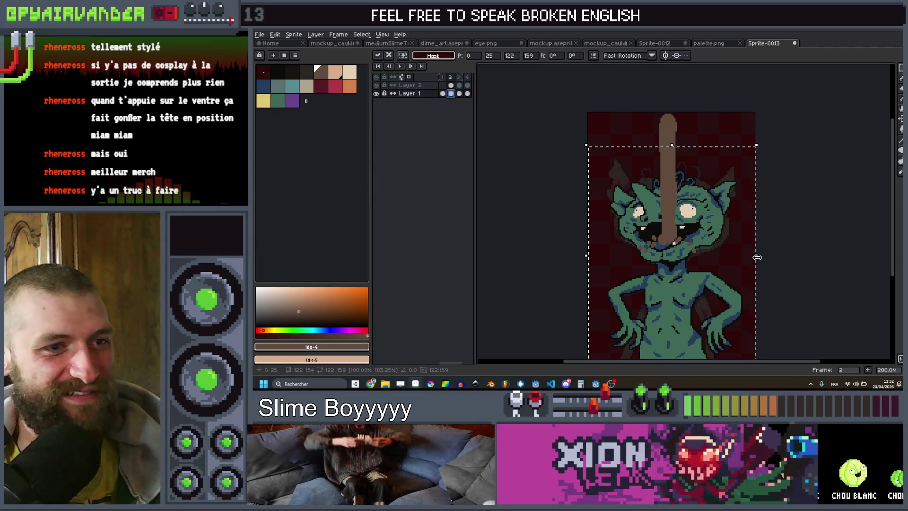
pyautogui.moveTo(755, 255); pyautogui.dragTo(750, 255)
pyautogui.scroll(-1, 756, 211)
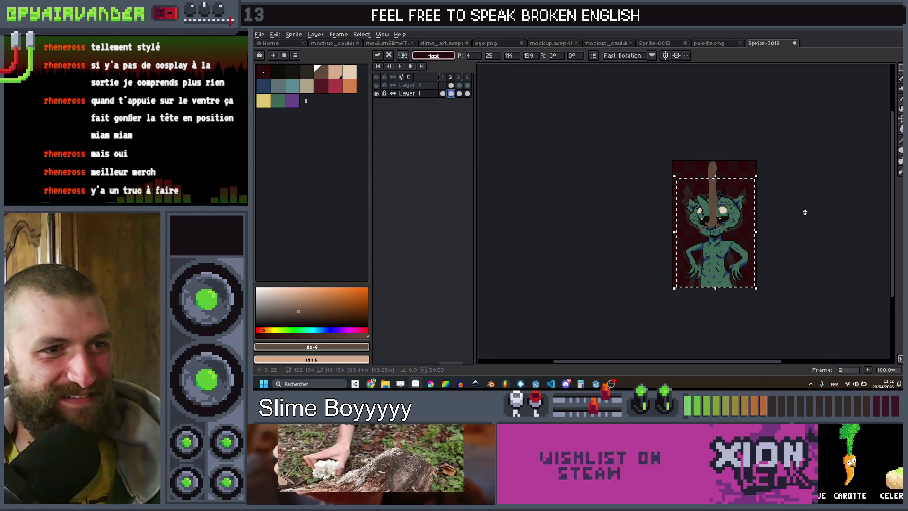
pyautogui.press('Return')
pyautogui.press('Return')
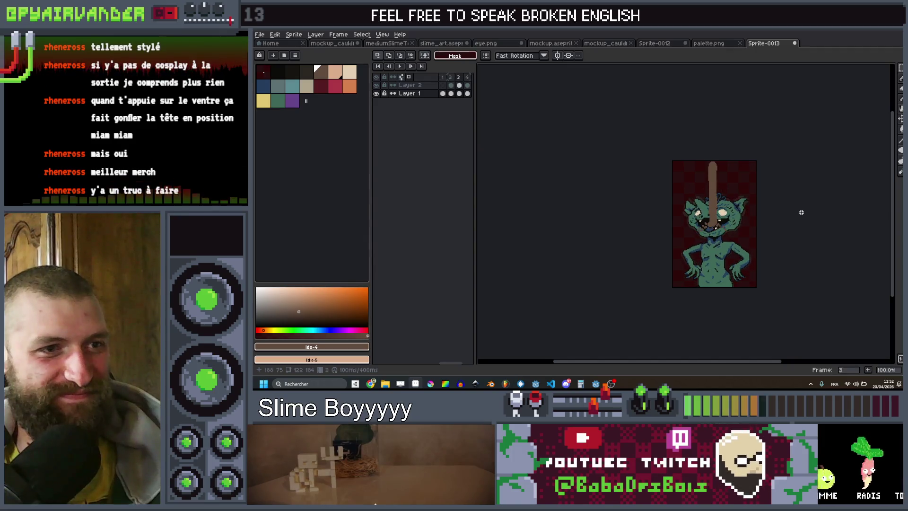
pyautogui.scroll(2, 734, 205)
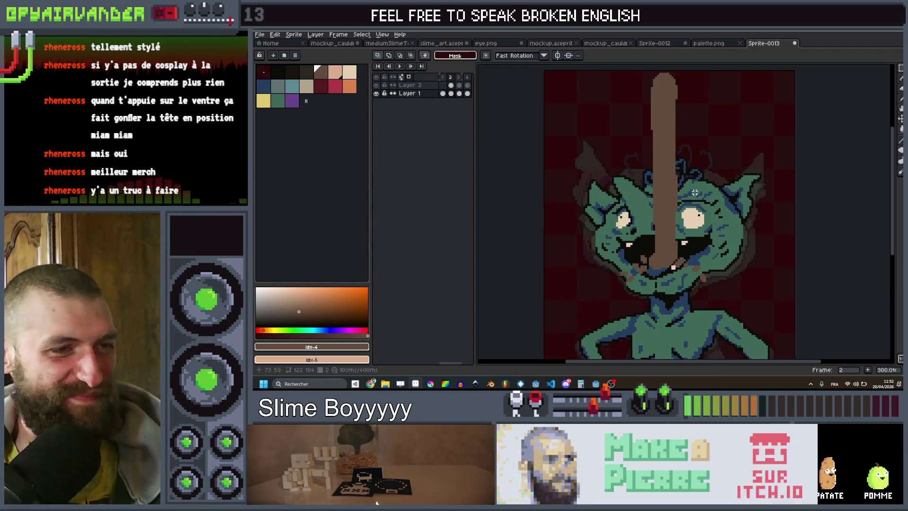
# Clear frame 2's stick and redraw it from the top down into the mouth
pyautogui.press('ctrl')
pyautogui.hotkey('ctrl', 'z')
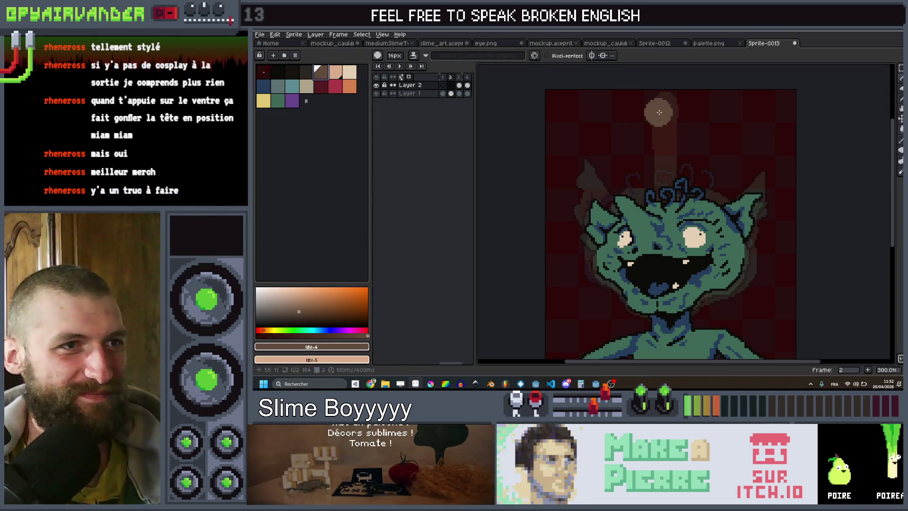
pyautogui.moveTo(664, 105)
pyautogui.mouseDown()
pyautogui.moveTo(673, 189)
pyautogui.moveTo(668, 246)
pyautogui.moveTo(656, 276)
pyautogui.moveTo(633, 267)
pyautogui.mouseUp()
# With a 2 px brush, extend the light tan teeth and dab a pixel near the mouth
pyautogui.scroll(1, 656, 278)
pyautogui.press('-')
pyautogui.press('-')
pyautogui.press('-')
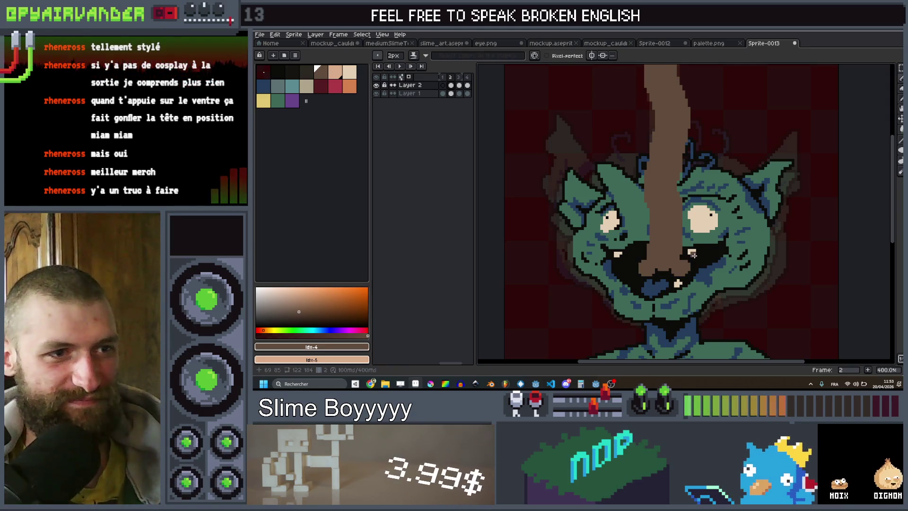
pyautogui.moveTo(694, 256); pyautogui.dragTo(708, 256)
pyautogui.click(694, 289)
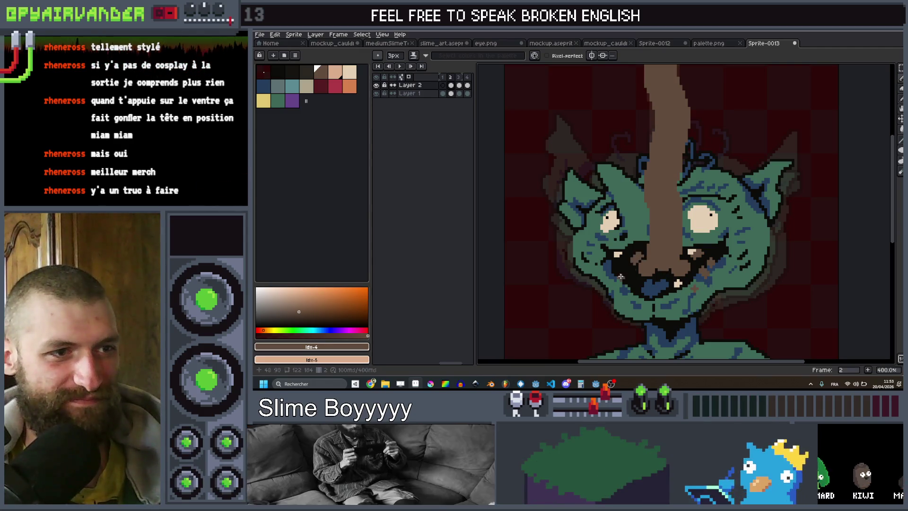
pyautogui.scroll(-4, 640, 256)
pyautogui.scroll(4, 641, 276)
pyautogui.scroll(-3, 580, 260)
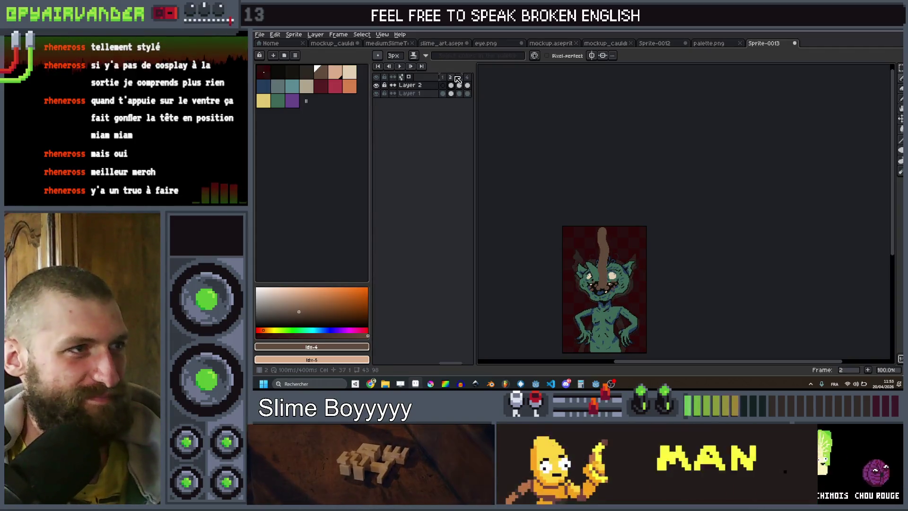
# Add a new frame, move it after frame 4, and select frames 2 through 5
pyautogui.hotkey('alt', 'n')
pyautogui.moveTo(461, 79); pyautogui.dragTo(469, 88)
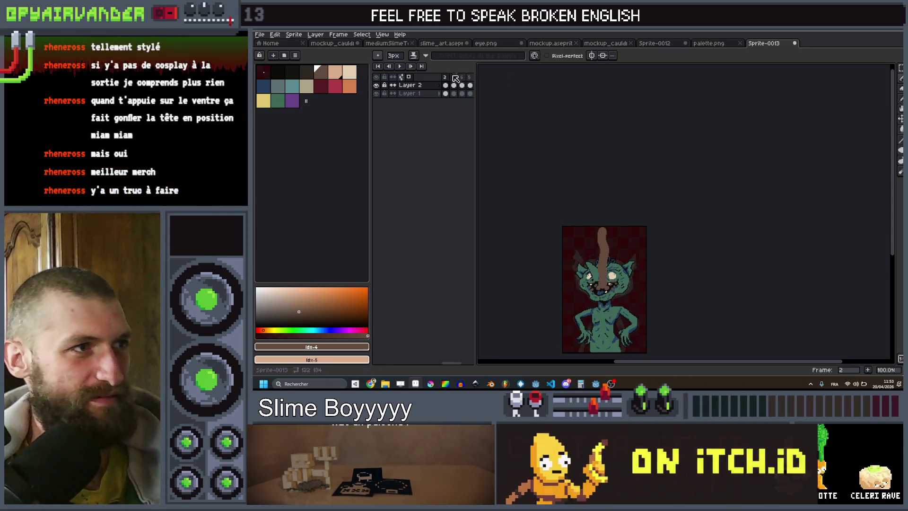
pyautogui.moveTo(445, 77); pyautogui.dragTo(469, 77)
# Create a tag named Tag spanning frames 2–5 and move a cel after frame 4
pyautogui.rightClick(470, 76)
pyautogui.click(491, 84)
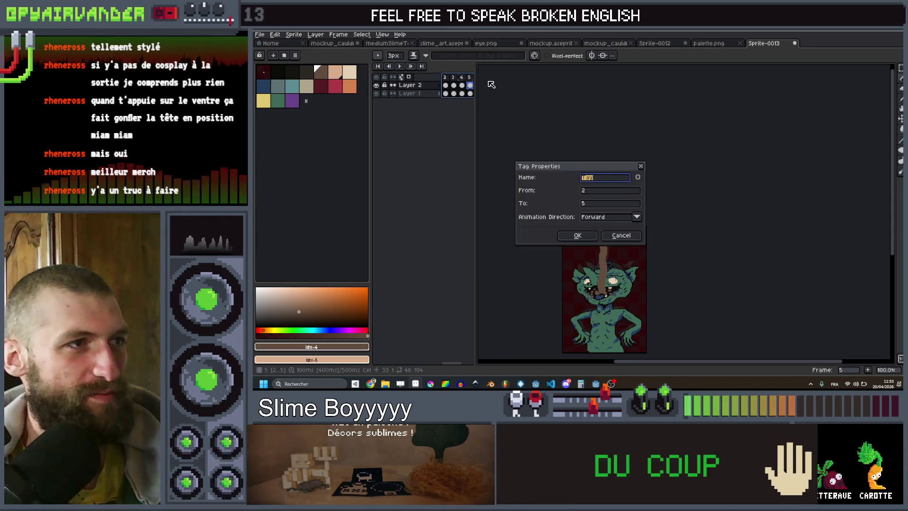
pyautogui.press('Return')
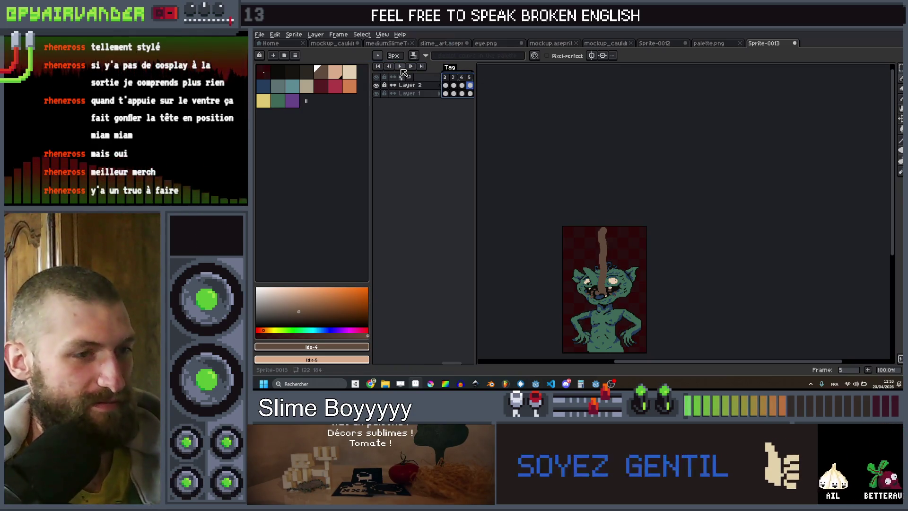
pyautogui.scroll(-2, 634, 202)
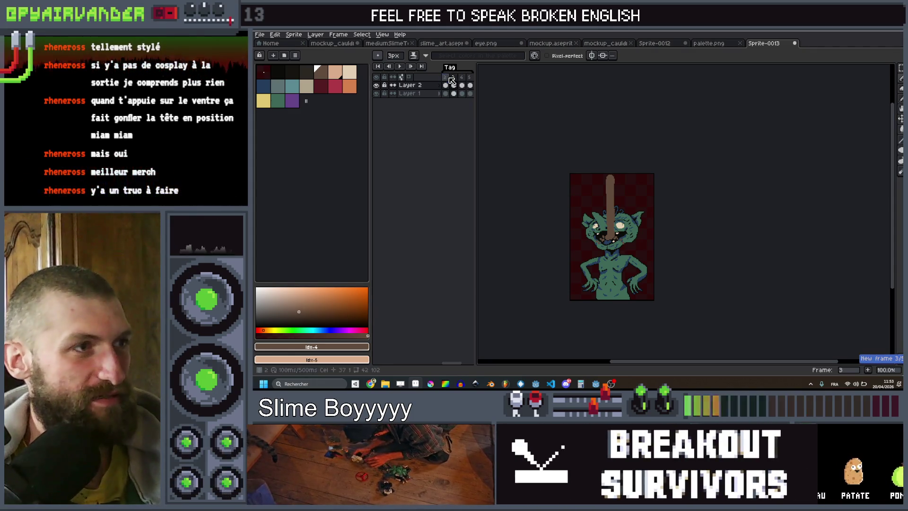
pyautogui.moveTo(460, 83); pyautogui.dragTo(468, 84)
# Play the tagged animation, then stop playback
pyautogui.press('Return')
pyautogui.click(401, 67)
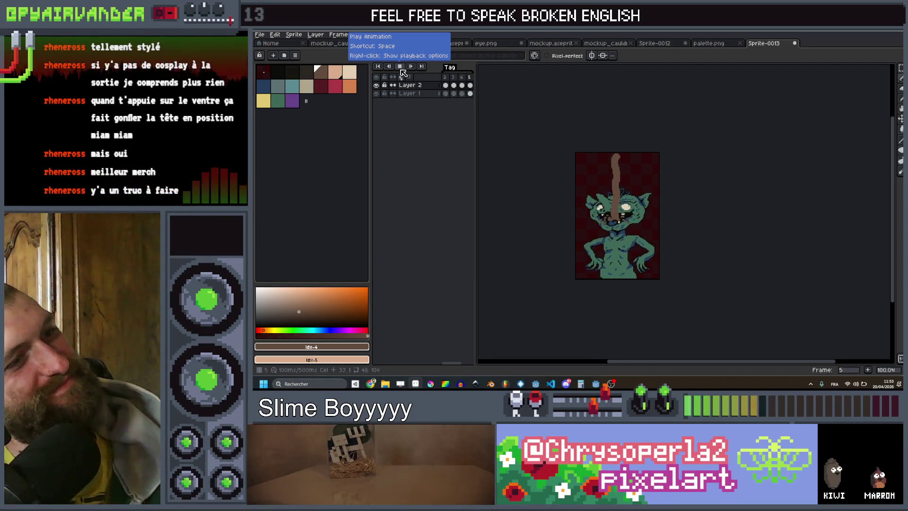
pyautogui.scroll(-2, 687, 203)
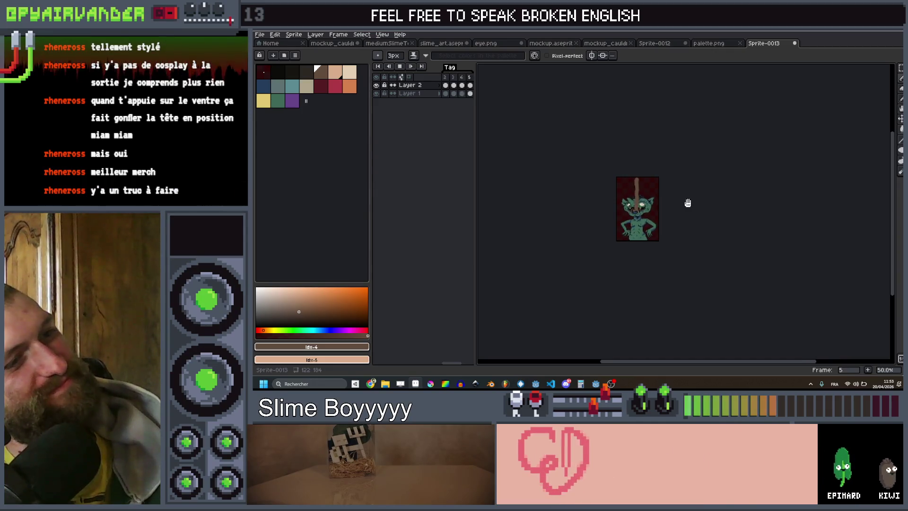
pyautogui.scroll(2, 685, 200)
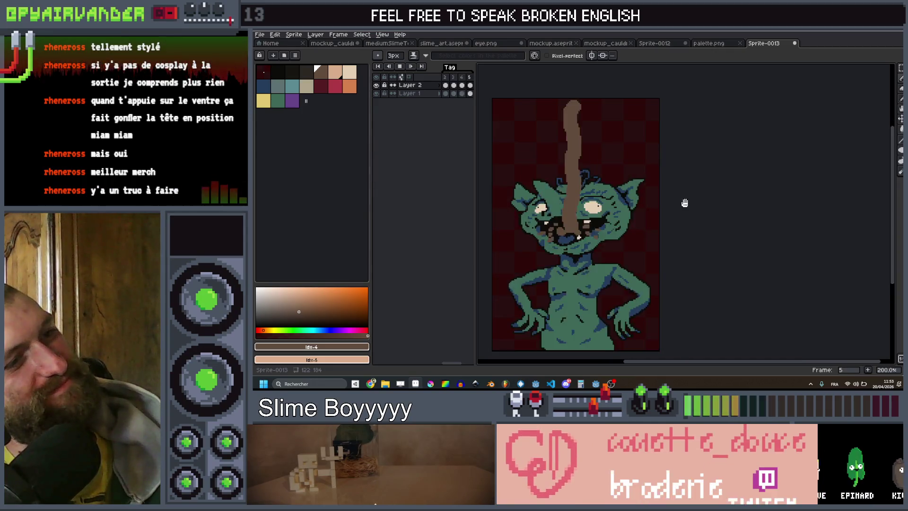
pyautogui.click(399, 66)
pyautogui.scroll(1, 573, 165)
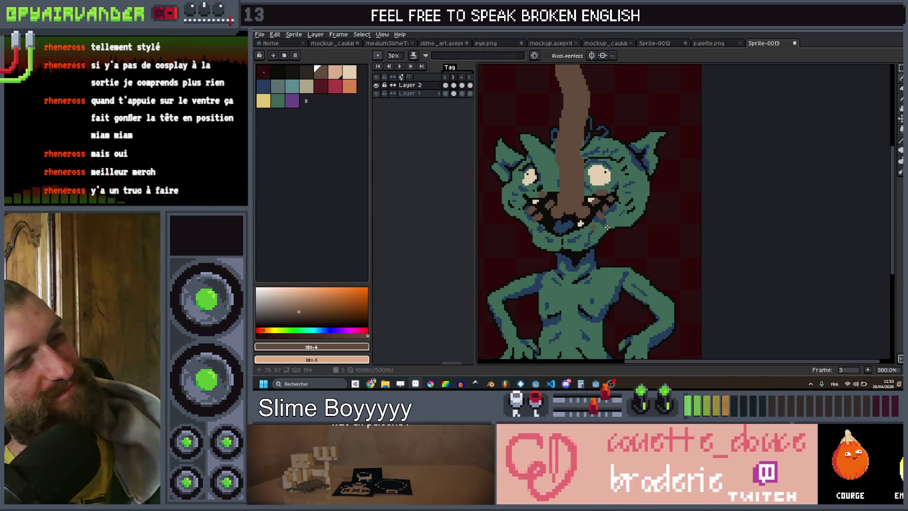
pyautogui.scroll(1, 614, 226)
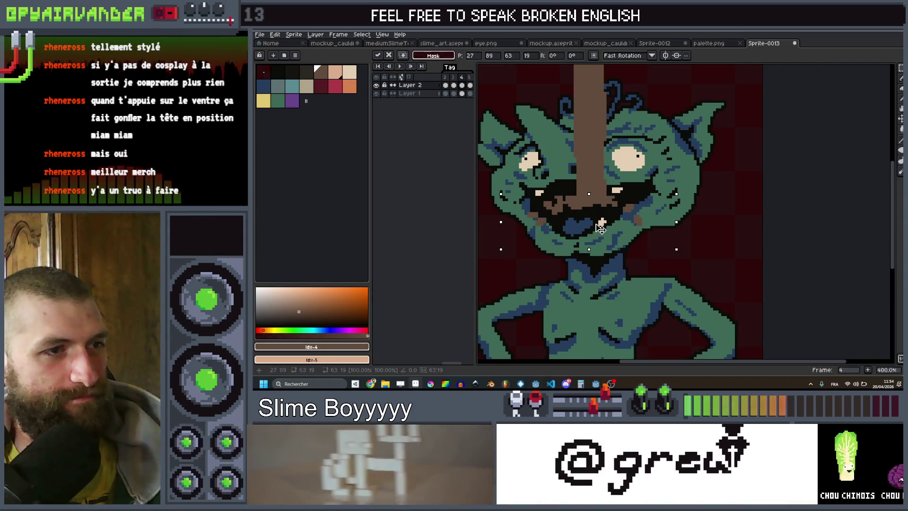
# On frame 4's Layer 1, move the mouth up about 30 px and adjust the area below it
pyautogui.hotkey('ctrl', 'z')
pyautogui.click(462, 93)
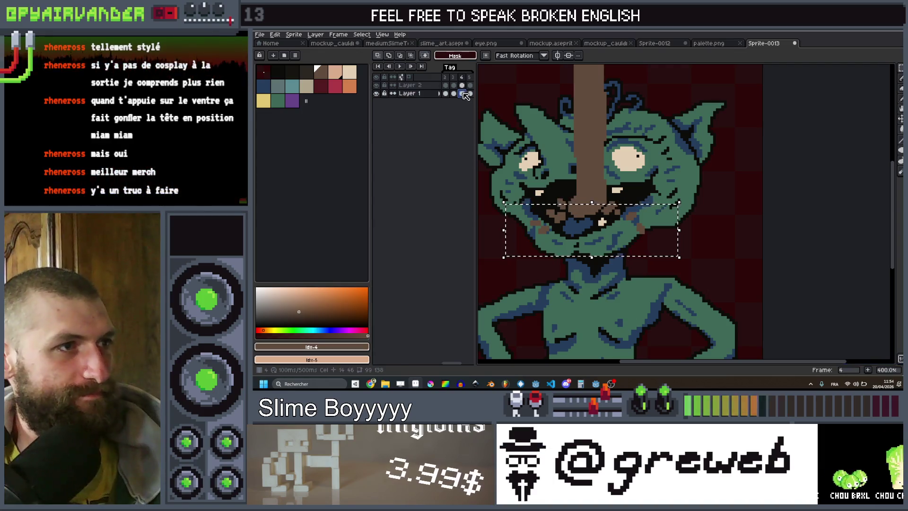
pyautogui.moveTo(574, 233); pyautogui.dragTo(573, 220)
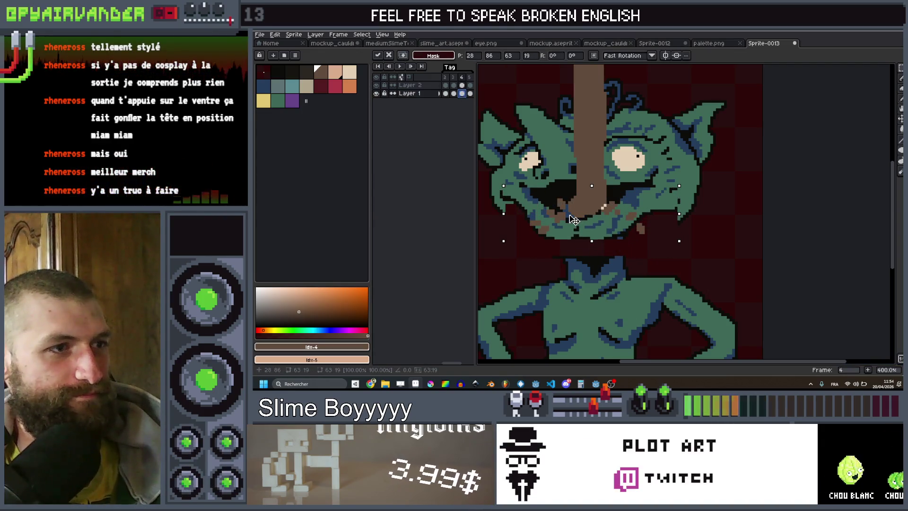
pyautogui.press('Return')
pyautogui.scroll(-2, 736, 235)
pyautogui.scroll(2, 630, 261)
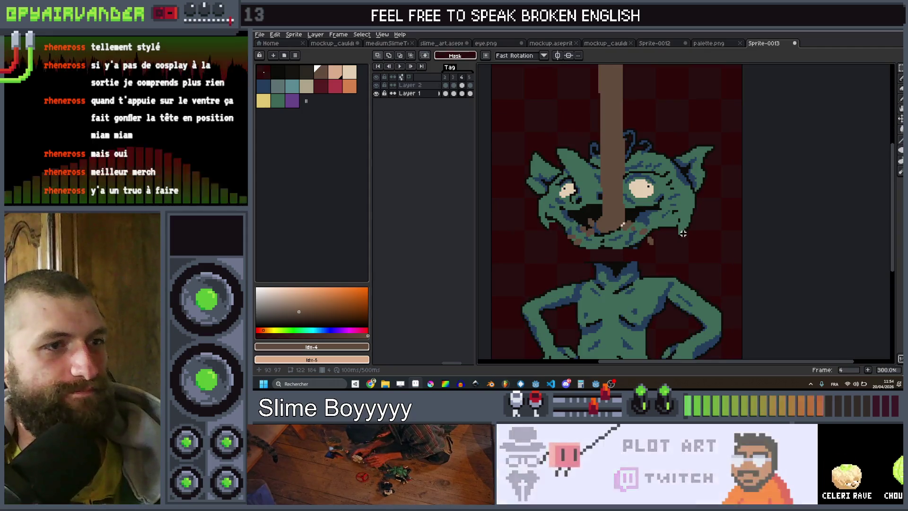
pyautogui.scroll(1, 630, 260)
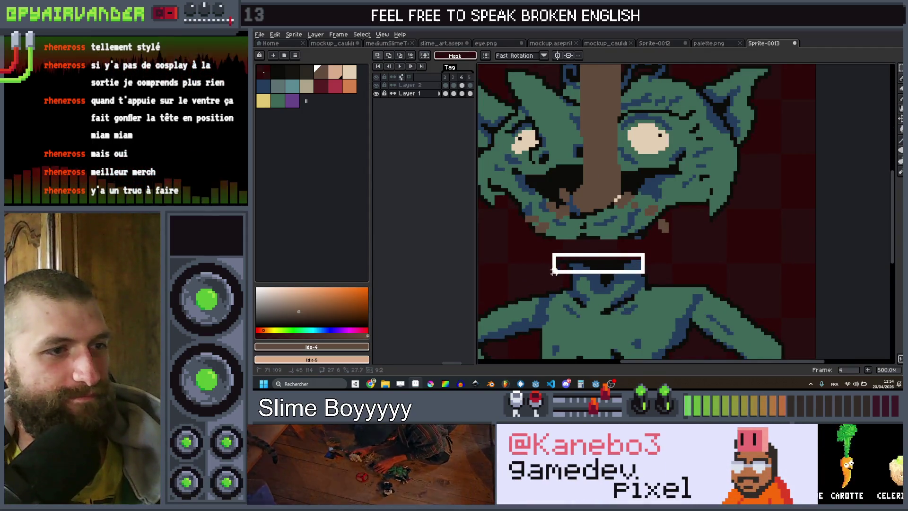
pyautogui.moveTo(567, 271); pyautogui.dragTo(609, 231)
pyautogui.hotkey('ctrl', 'd')
pyautogui.scroll(-1, 690, 219)
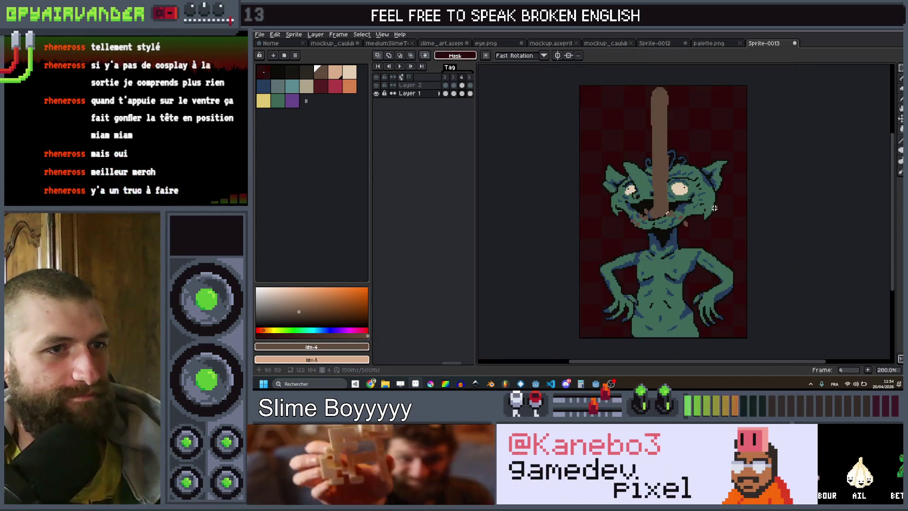
# Set the pencil to the transparent colour and erase stray background pixels
pyautogui.click(260, 70)
pyautogui.press('b')
pyautogui.scroll(2, 717, 211)
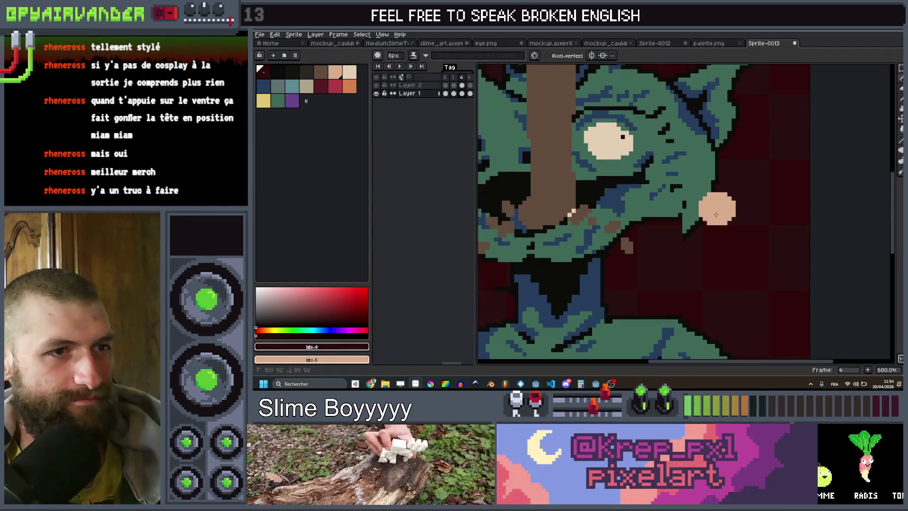
pyautogui.keyDown('alt'); pyautogui.rightClick(729, 210); pyautogui.keyUp('alt')
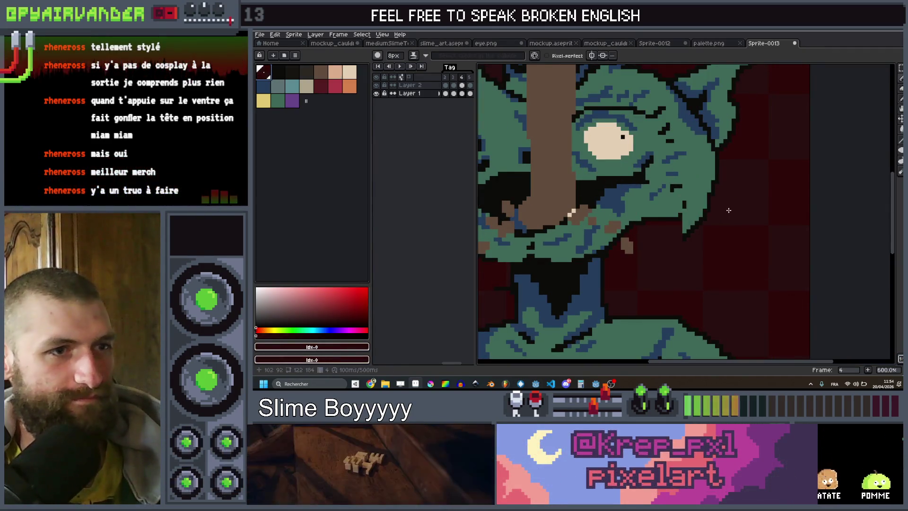
pyautogui.hscroll(-3, 511, 203)
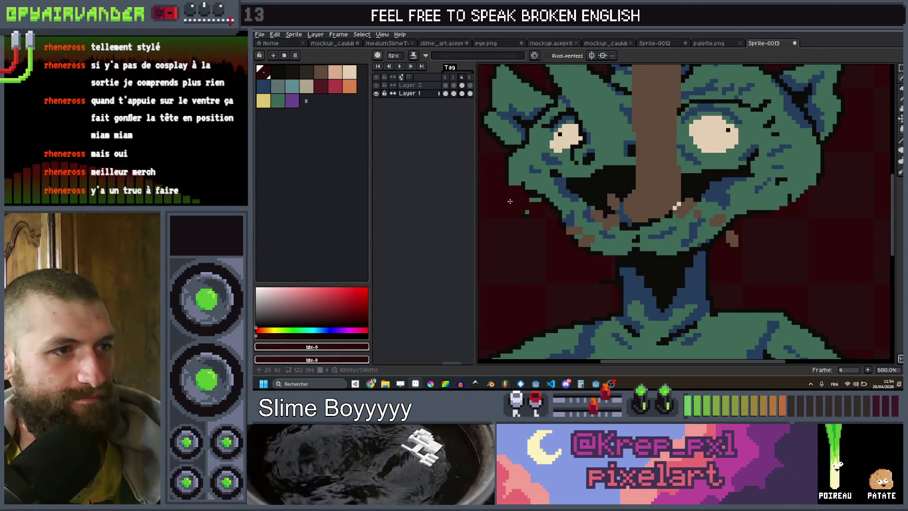
pyautogui.moveTo(511, 202); pyautogui.dragTo(518, 219)
# Play the animation to preview the changes
pyautogui.scroll(-4, 694, 209)
pyautogui.press('Return')
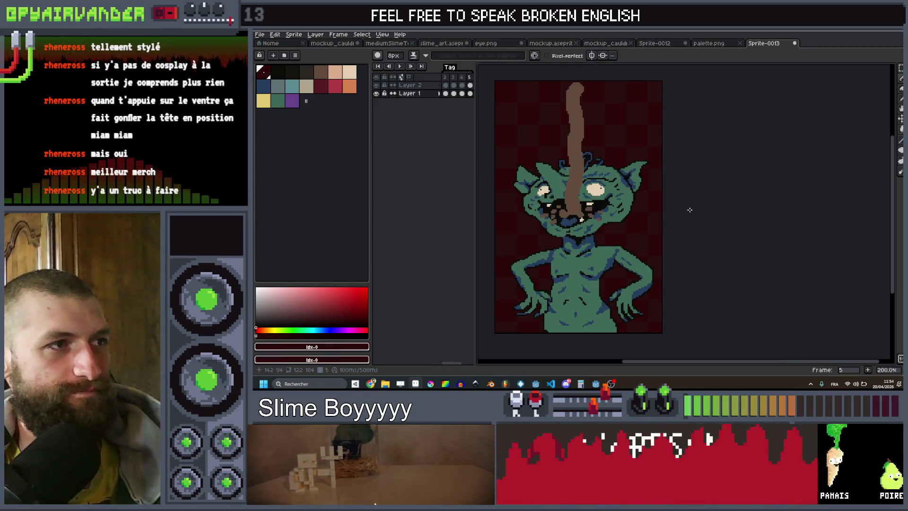
pyautogui.scroll(1, 658, 209)
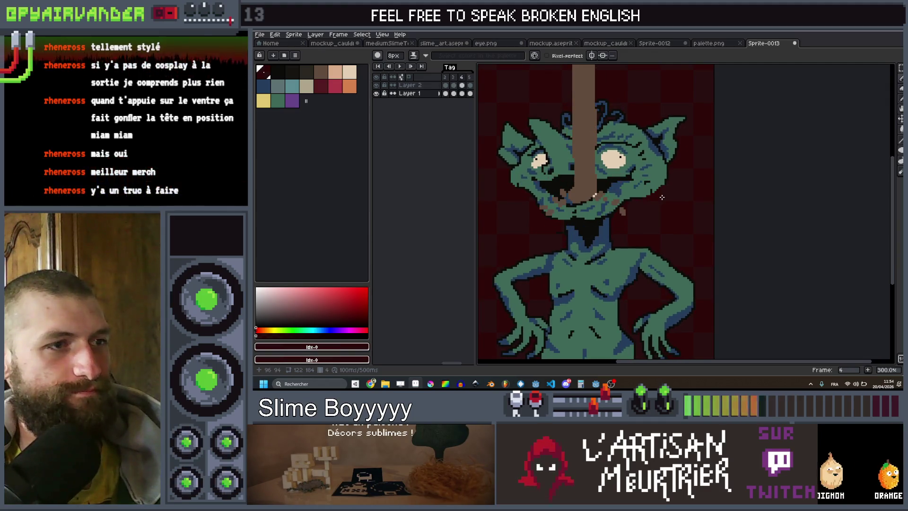
pyautogui.scroll(1, 609, 197)
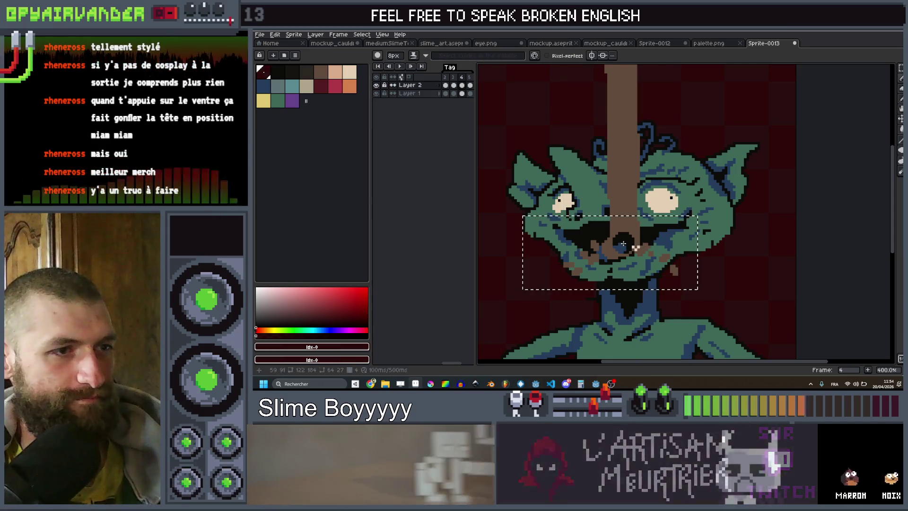
# Move the selected mouth higher on the face, commit it, and play back the animation to check
pyautogui.moveTo(628, 242); pyautogui.dragTo(624, 227)
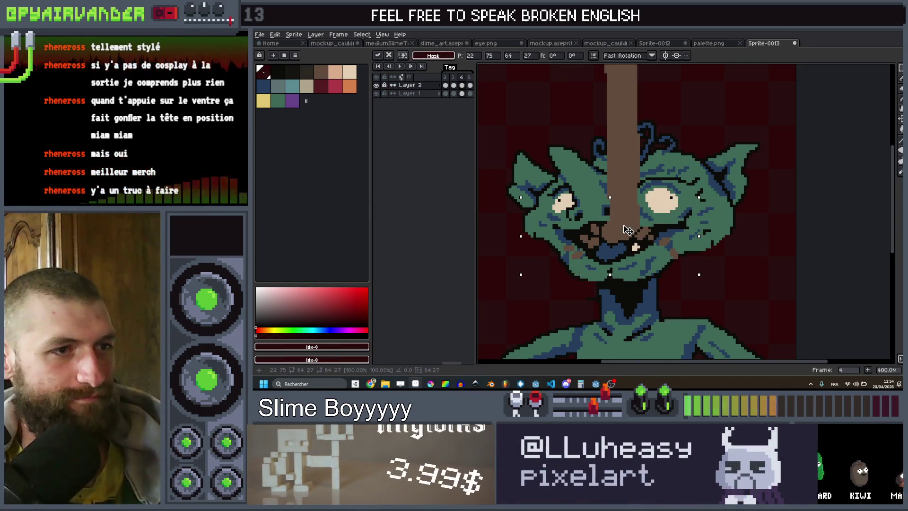
pyautogui.scroll(-3, 627, 231)
pyautogui.press('Return')
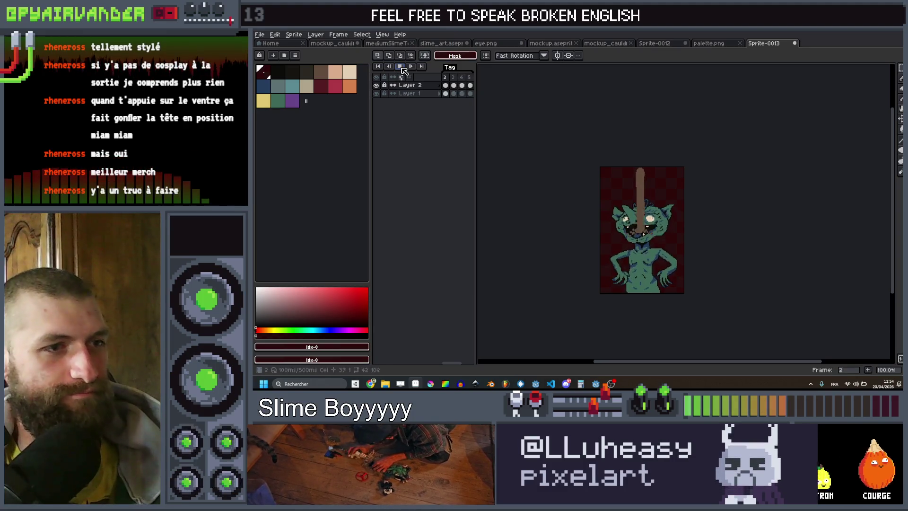
pyautogui.scroll(-2, 758, 208)
pyautogui.scroll(2, 693, 213)
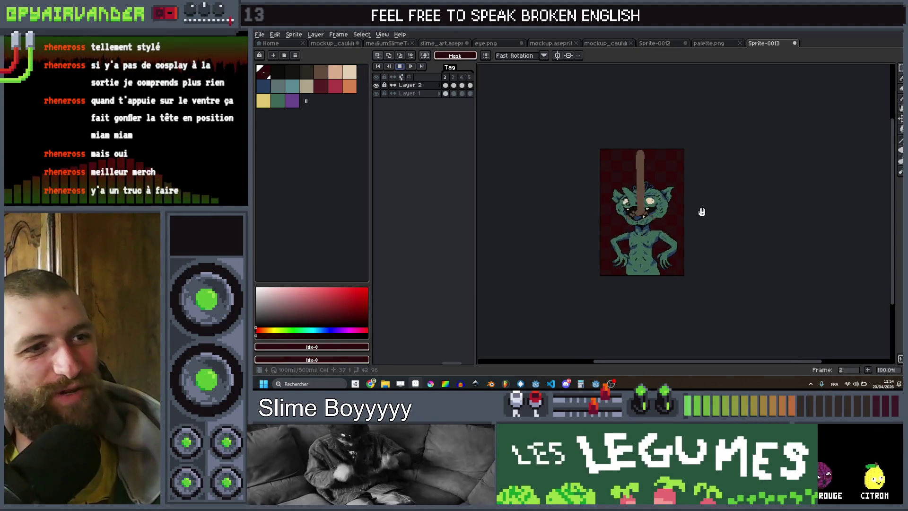
pyautogui.click(400, 66)
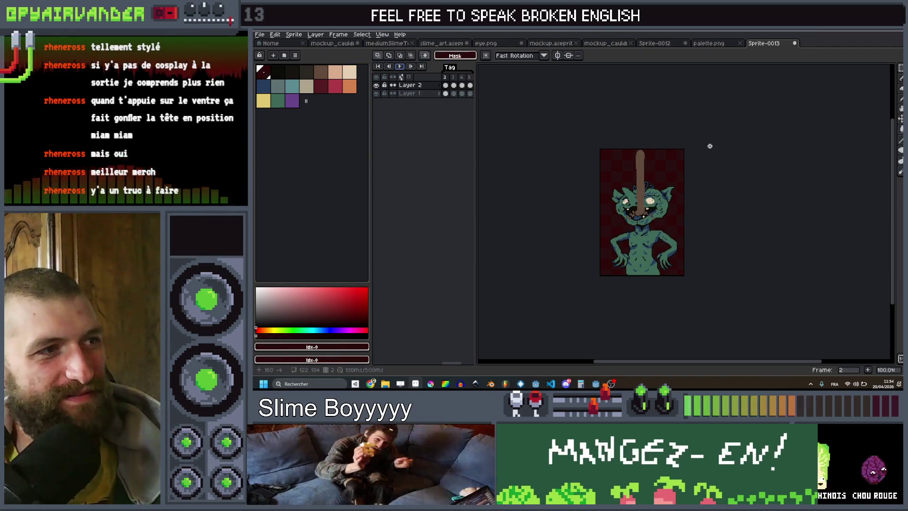
pyautogui.scroll(3, 712, 146)
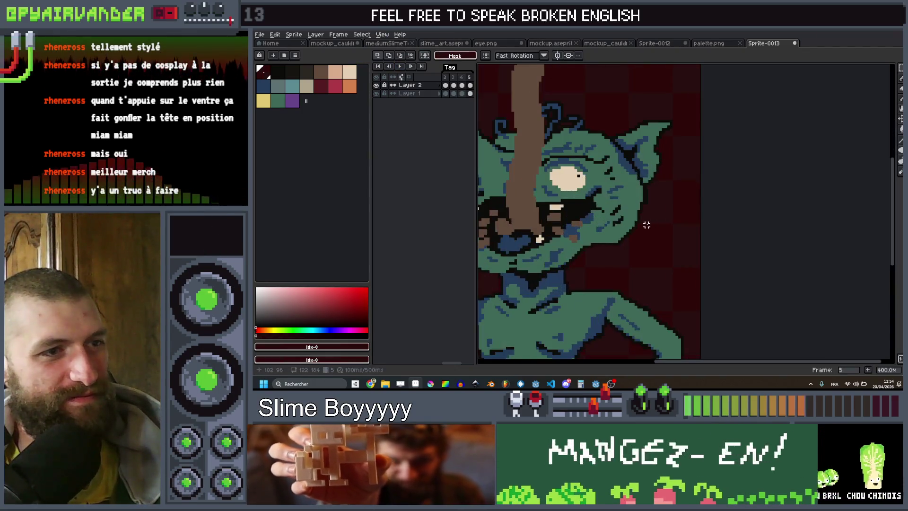
# Select the goblin's mouth and chin area on Layer 1 in frame 5
pyautogui.moveTo(679, 258)
pyautogui.mouseDown()
pyautogui.moveTo(486, 208)
pyautogui.moveTo(542, 224)
pyautogui.mouseUp()
pyautogui.moveTo(765, 268); pyautogui.dragTo(535, 219)
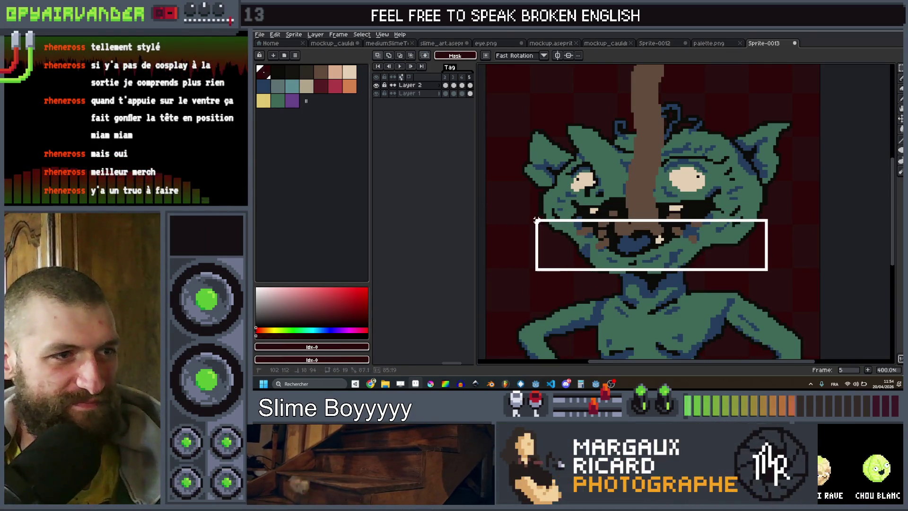
pyautogui.click(791, 267)
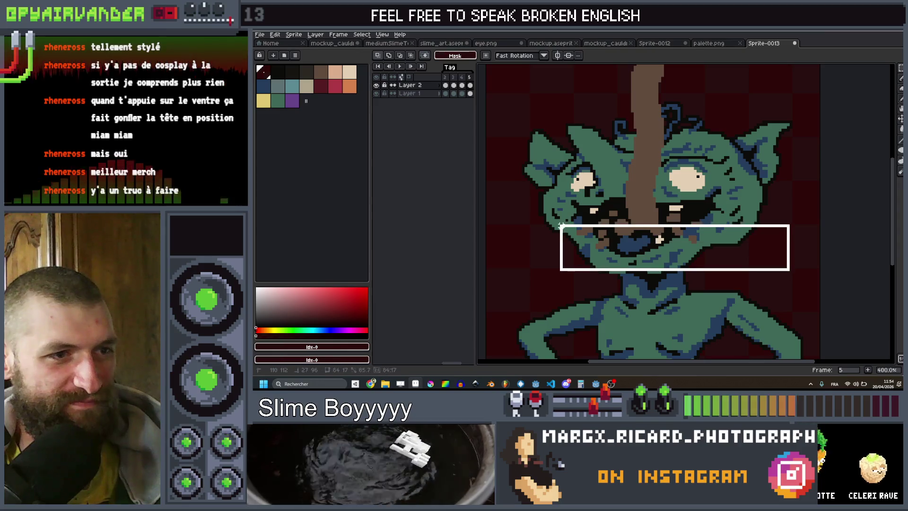
pyautogui.hotkey('ctrl', 'shift', 'd')
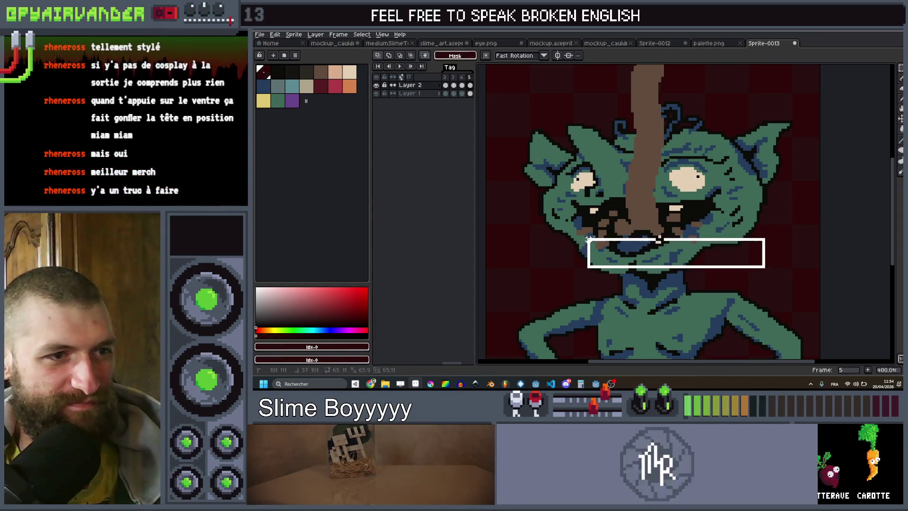
pyautogui.moveTo(629, 244); pyautogui.dragTo(548, 219)
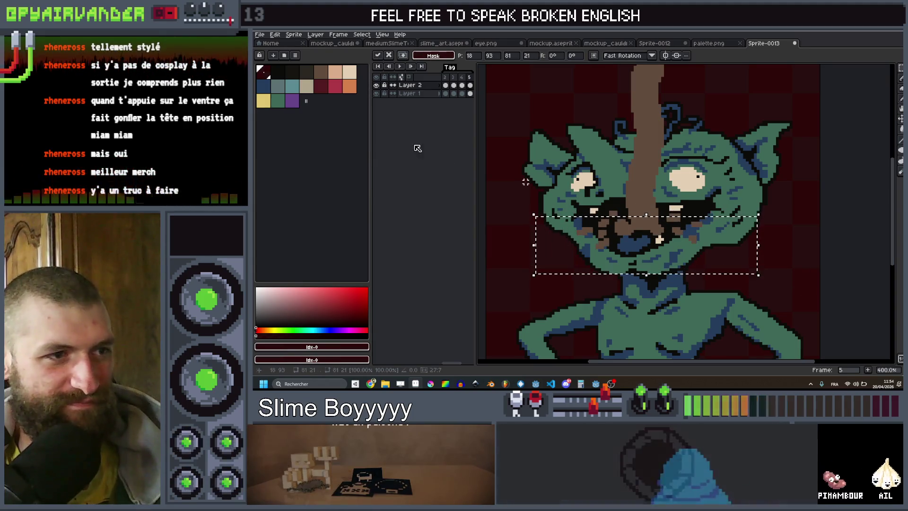
pyautogui.click(470, 94)
# Nudge the frame 5 mouth up 3 px, stretch the strip beneath it to triple height, then deselect
pyautogui.press('Up')
pyautogui.press('Up')
pyautogui.press('Up')
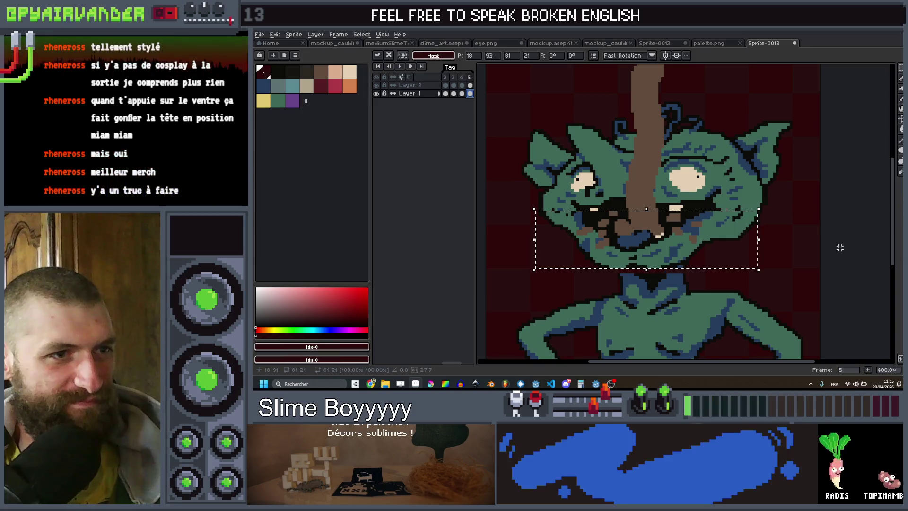
pyautogui.scroll(3, 685, 265)
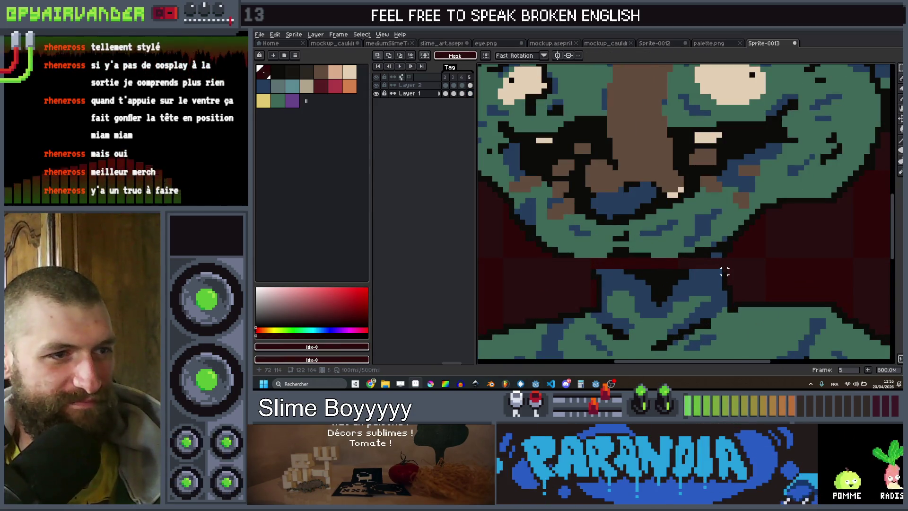
pyautogui.moveTo(652, 267); pyautogui.dragTo(658, 254)
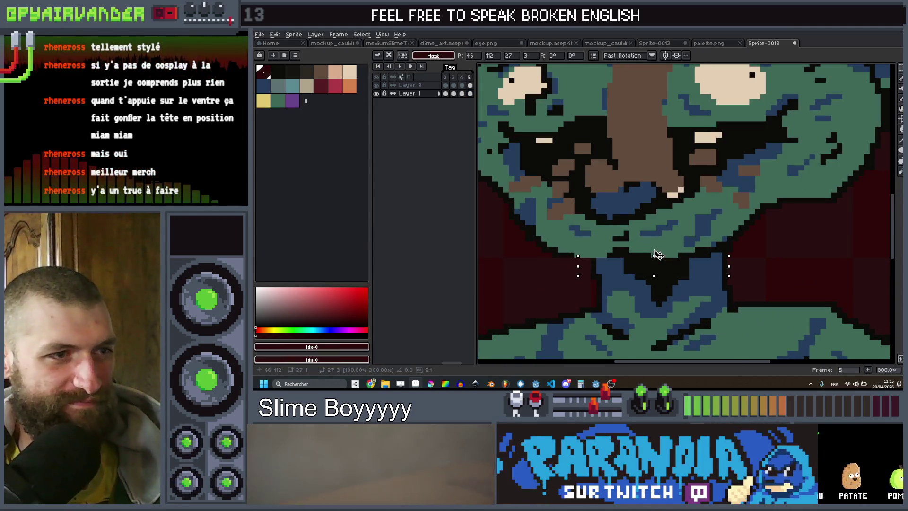
pyautogui.click(774, 238)
pyautogui.scroll(-3, 803, 236)
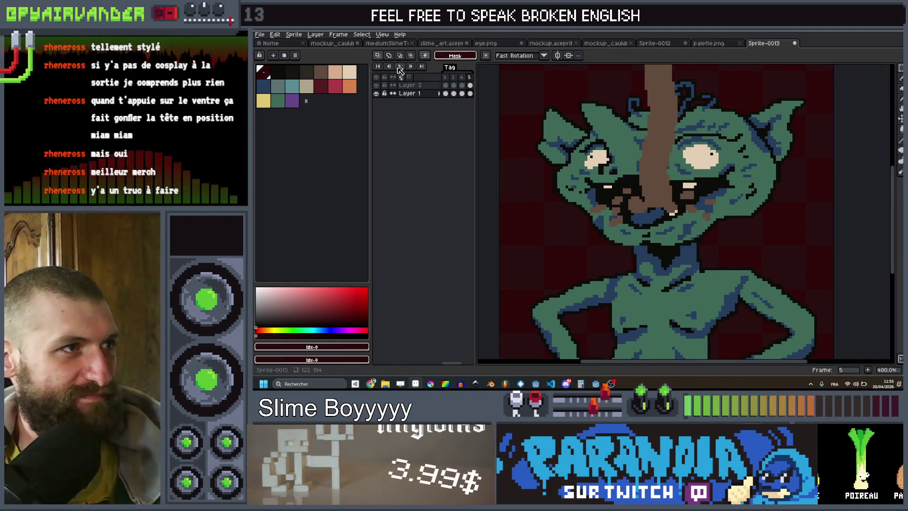
# Play the animation and centre the goblin sprite in the view
pyautogui.click(399, 66)
pyautogui.scroll(-3, 735, 157)
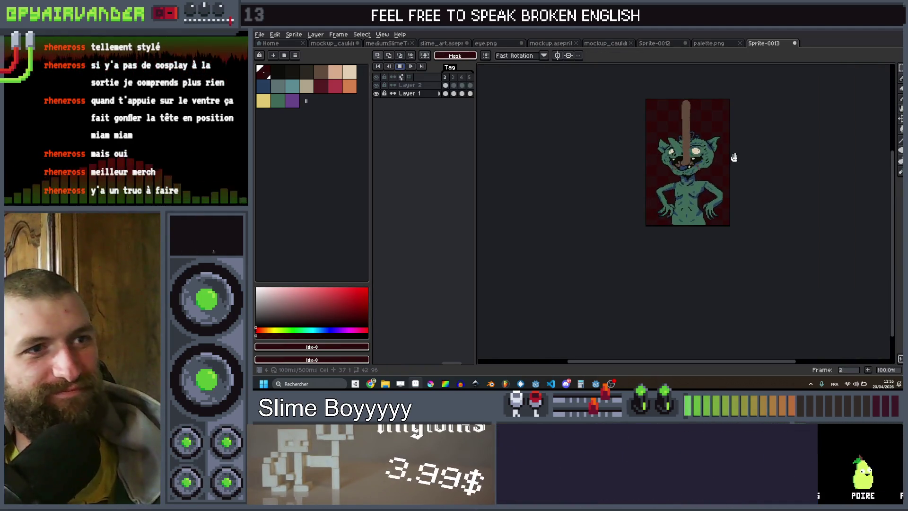
pyautogui.scroll(3, 723, 155)
pyautogui.scroll(-3, 714, 148)
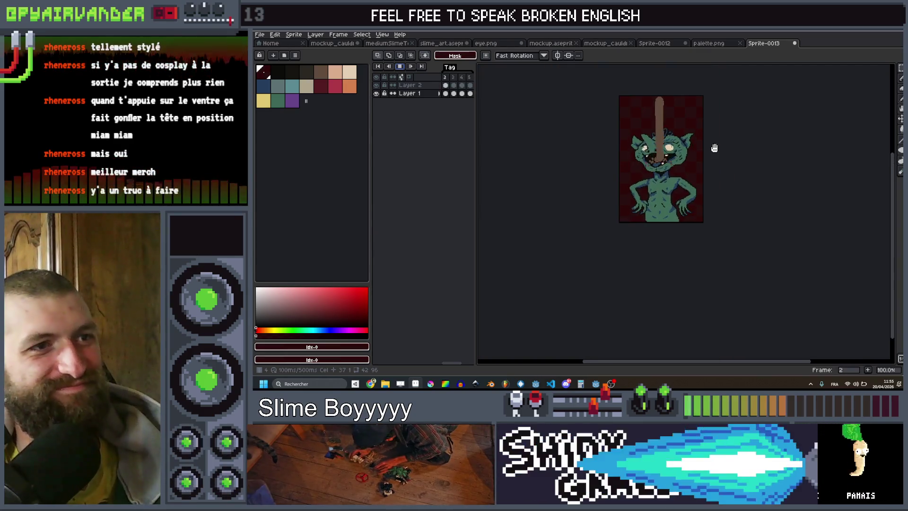
pyautogui.scroll(1, 705, 163)
pyautogui.scroll(-1, 699, 181)
pyautogui.scroll(1, 699, 179)
pyautogui.moveTo(700, 179)
pyautogui.mouseDown()
pyautogui.moveTo(732, 206)
pyautogui.moveTo(732, 259)
pyautogui.mouseUp()
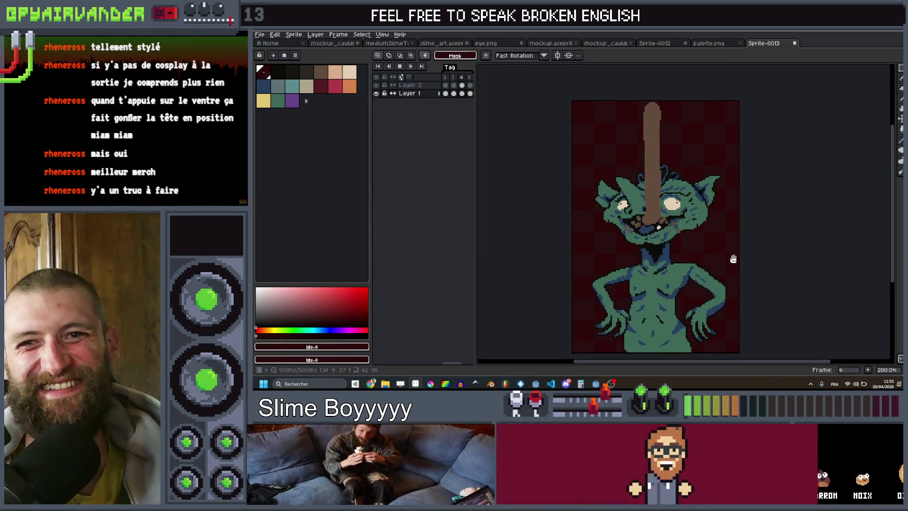
pyautogui.scroll(2, 733, 259)
# Stop on frame 3 and enlarge the goblin's right eye in its cream colour
pyautogui.click(401, 66)
pyautogui.scroll(1, 650, 181)
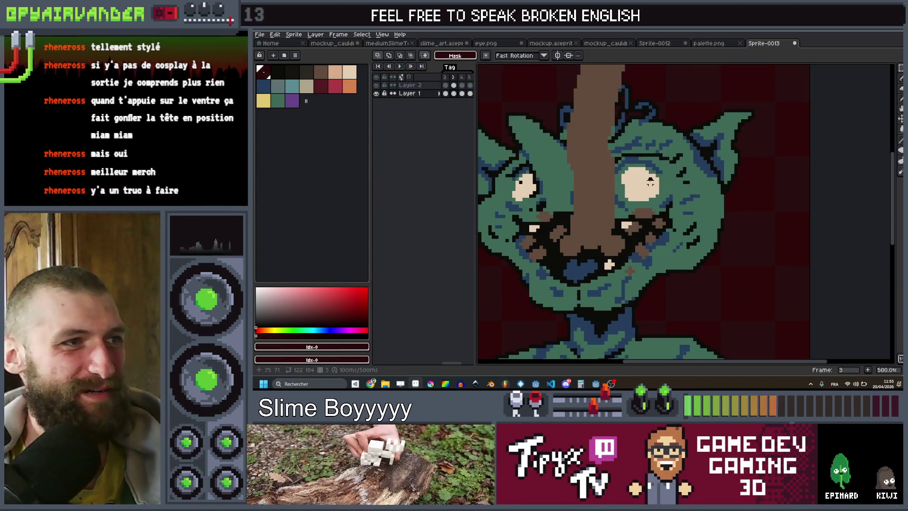
pyautogui.keyDown('alt'); pyautogui.click(648, 181); pyautogui.keyUp('alt')
pyautogui.press('b')
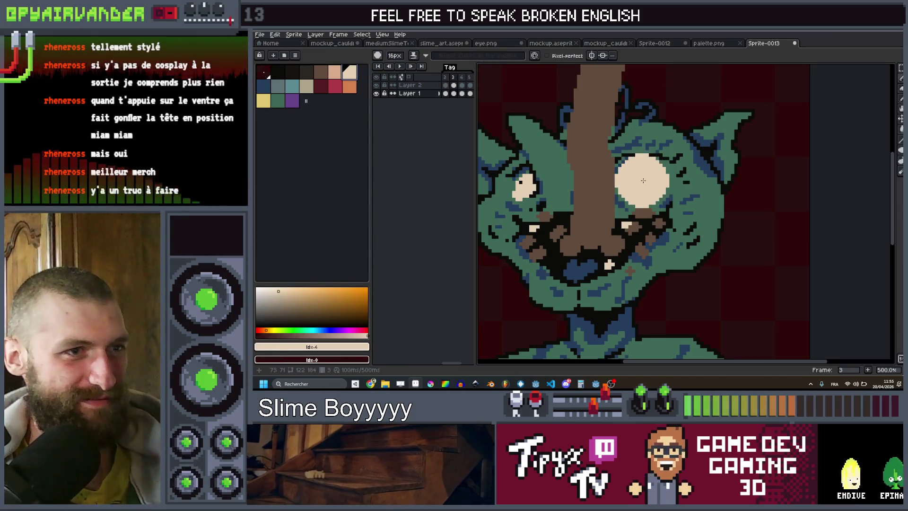
pyautogui.moveTo(638, 181); pyautogui.dragTo(654, 186)
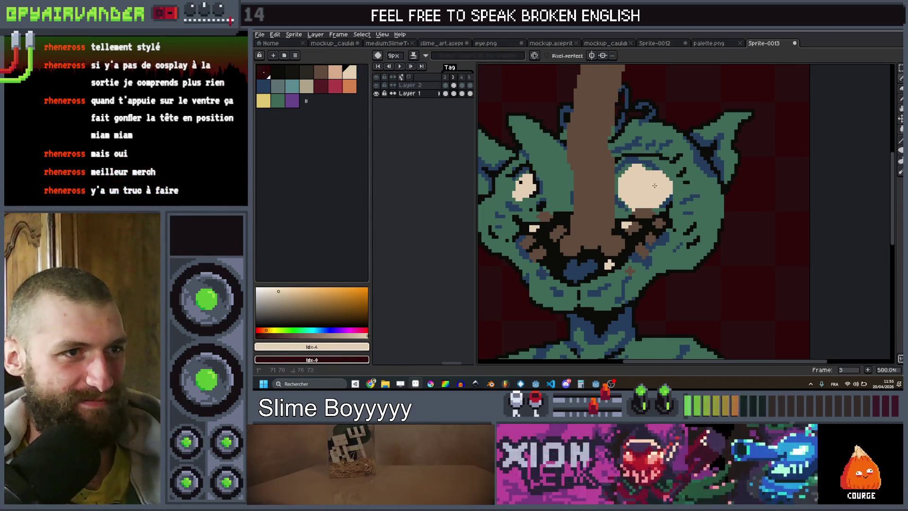
# Paint a black pupil in the left eye, undo it, and shrink the brush to 2 px
pyautogui.press('-')
pyautogui.press('-')
pyautogui.keyDown('alt'); pyautogui.click(520, 198); pyautogui.keyUp('alt')
pyautogui.moveTo(520, 189); pyautogui.dragTo(524, 193)
pyautogui.hotkey('ctrl', 'z')
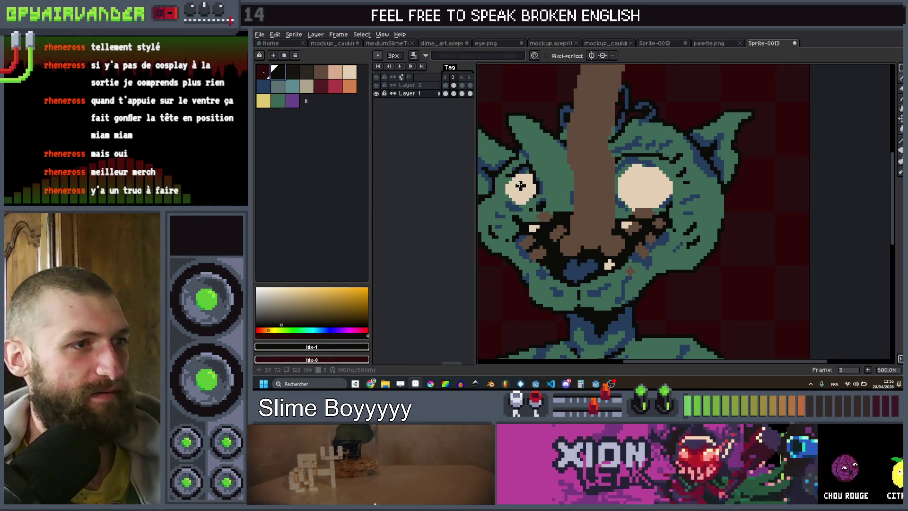
pyautogui.press('-')
pyautogui.press('-')
pyautogui.press('-')
pyautogui.scroll(-4, 658, 182)
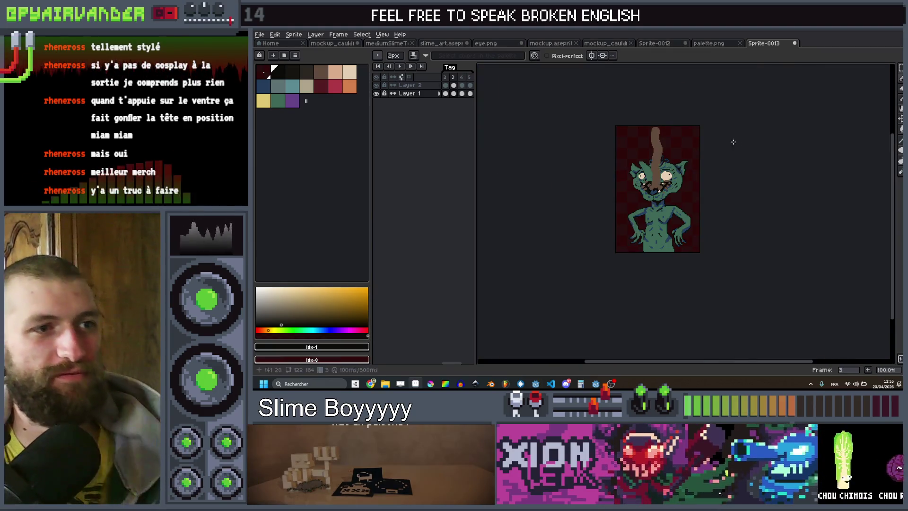
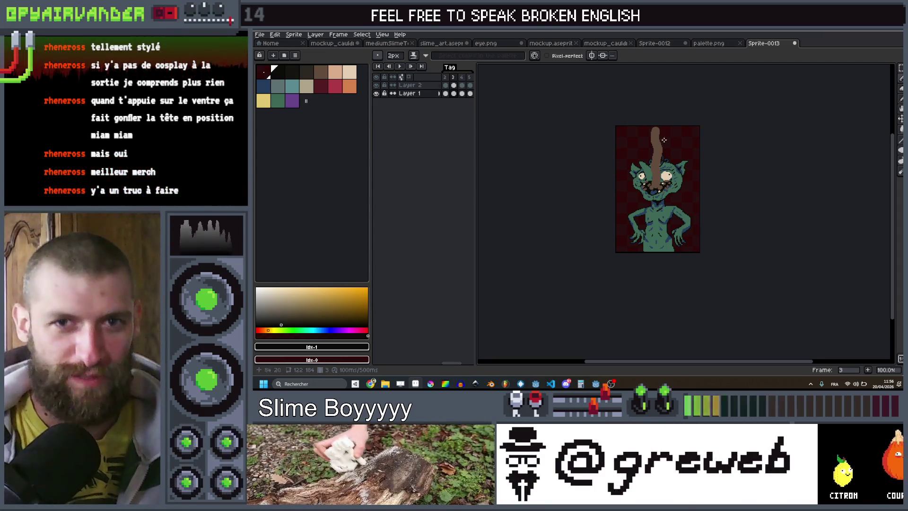
# Play the goblin drinking animation in Aseprite, zooming in and out, and stop it on frame 2
pyautogui.moveTo(680, 186); pyautogui.dragTo(678, 183)
pyautogui.press('Return')
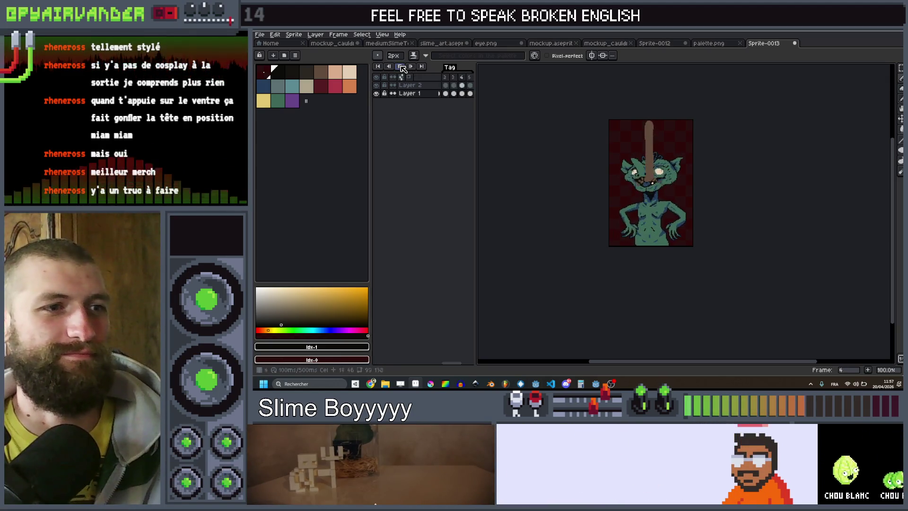
pyautogui.scroll(1, 672, 163)
pyautogui.scroll(-1, 681, 170)
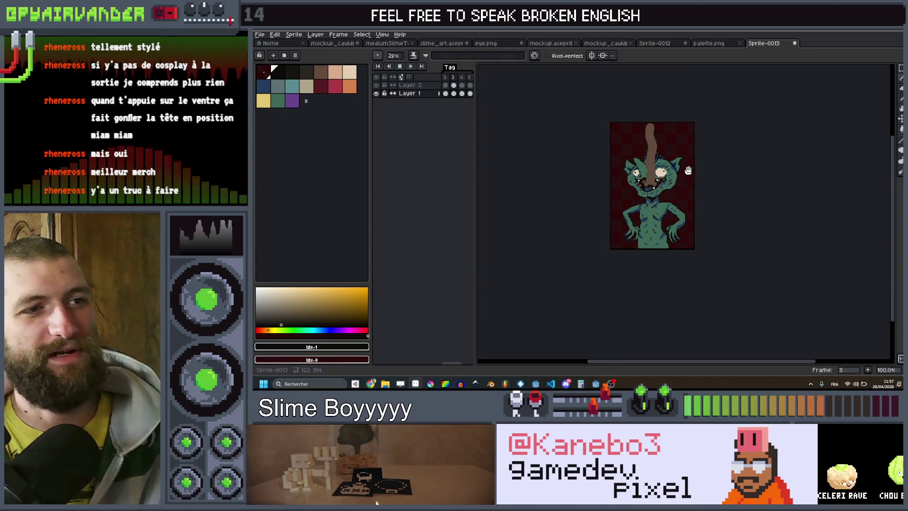
pyautogui.scroll(1, 695, 170)
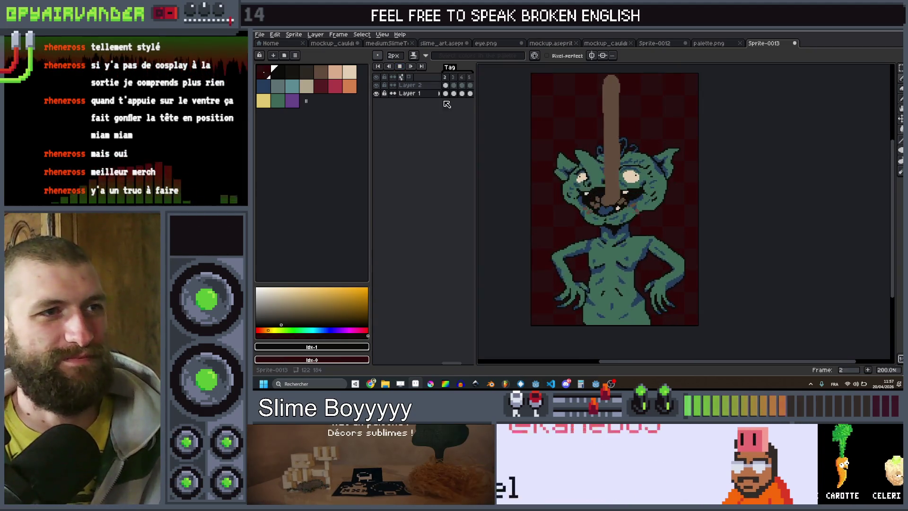
pyautogui.scroll(-1, 669, 155)
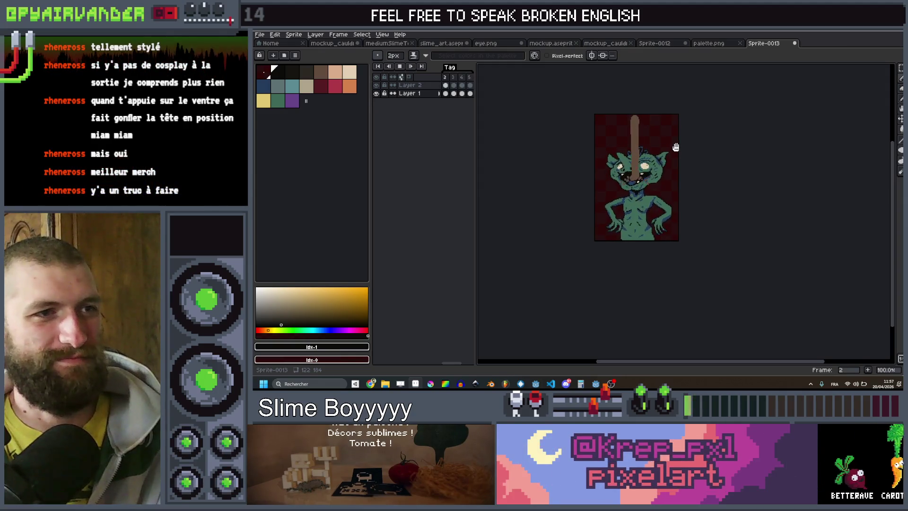
pyautogui.click(399, 66)
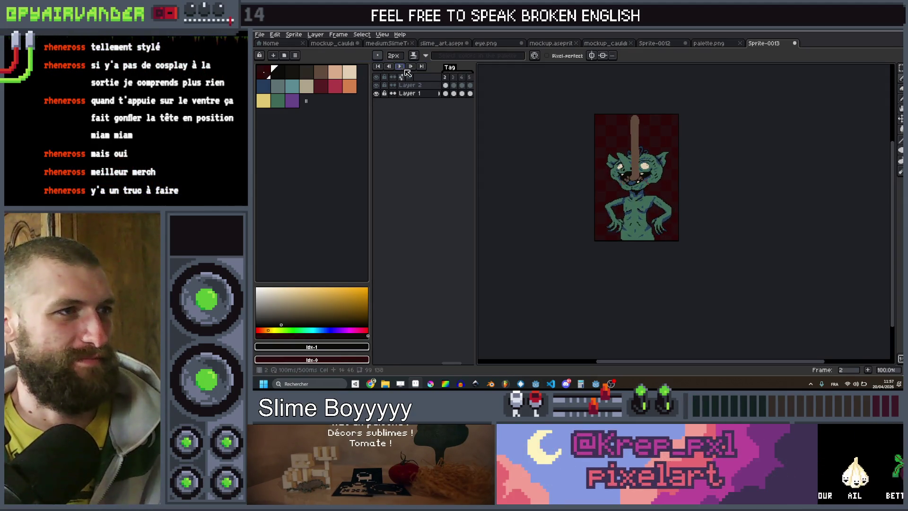
# Tag frames 2–5 in the timeline as 'drink'
pyautogui.doubleClick(453, 68)
pyautogui.write('drink')
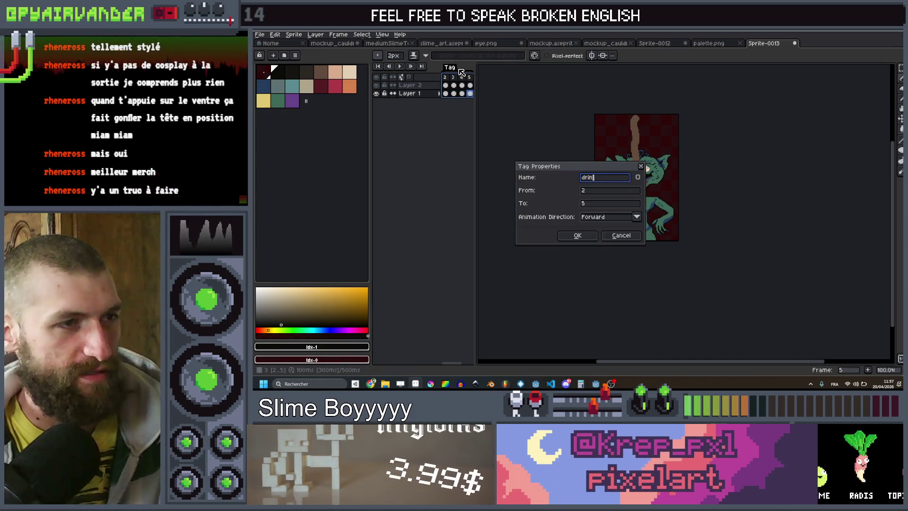
pyautogui.press('Return')
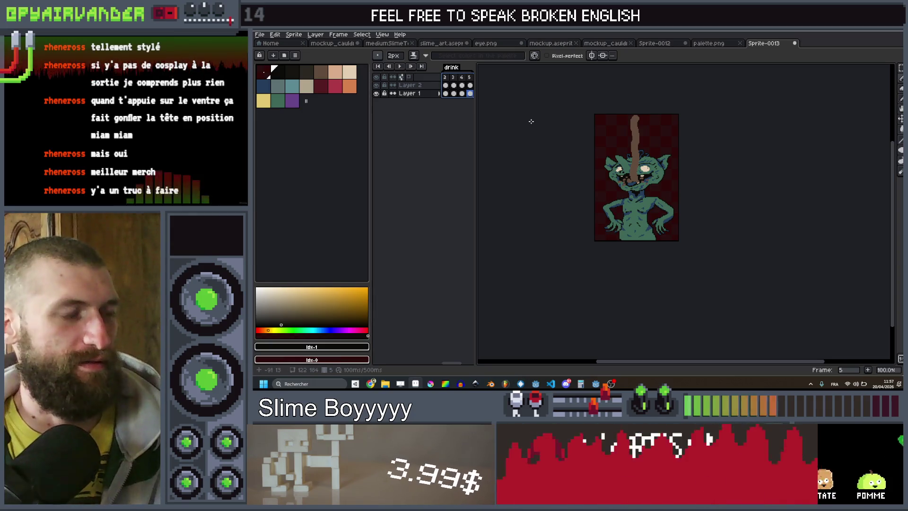
# Export only the drink tag's frames as goblin_drink.png
pyautogui.hotkey('ctrl', 'alt', 'shift', 's')
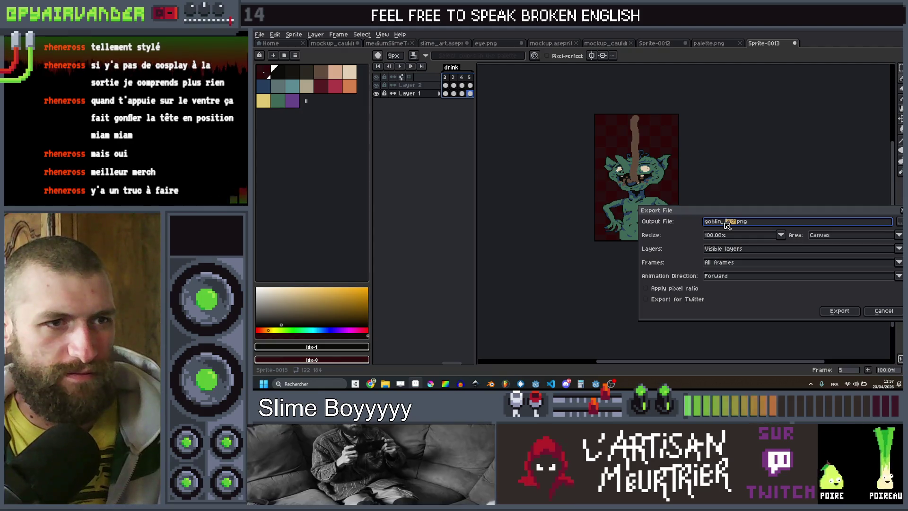
pyautogui.write('drink')
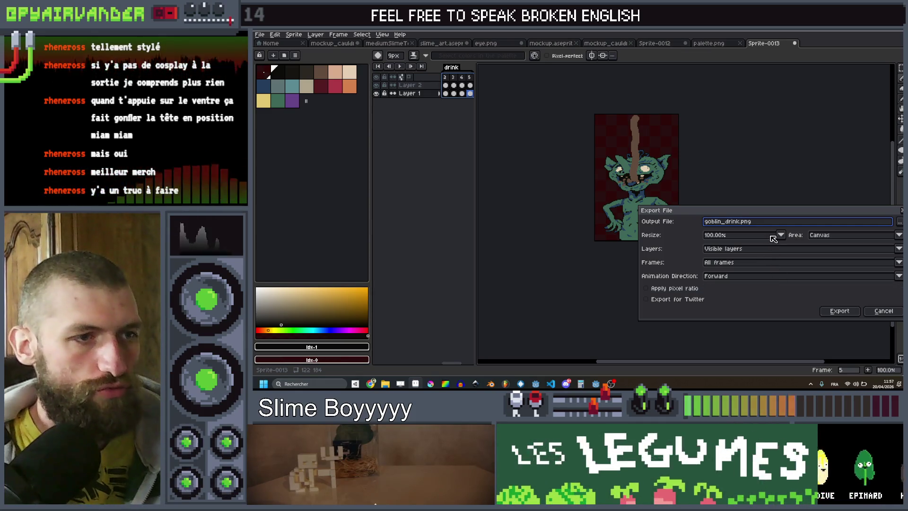
pyautogui.click(792, 263)
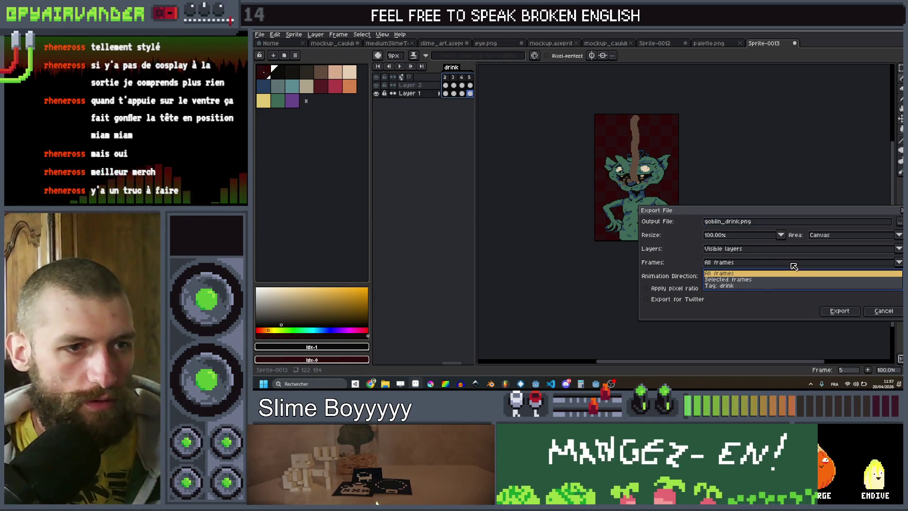
pyautogui.click(773, 280)
pyautogui.click(758, 263)
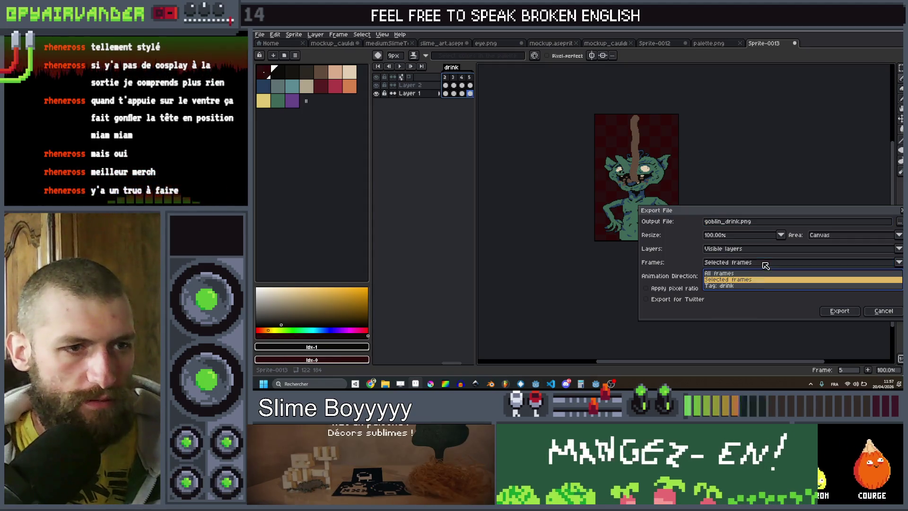
pyautogui.click(748, 285)
pyautogui.click(836, 310)
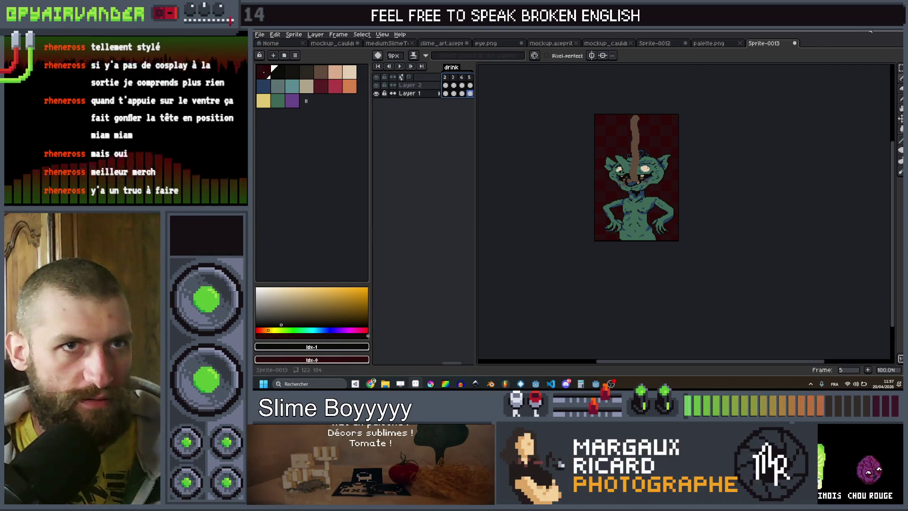
# Save the sprite as goblin.aseprite in the clients folder
pyautogui.hotkey('ctrl', 's')
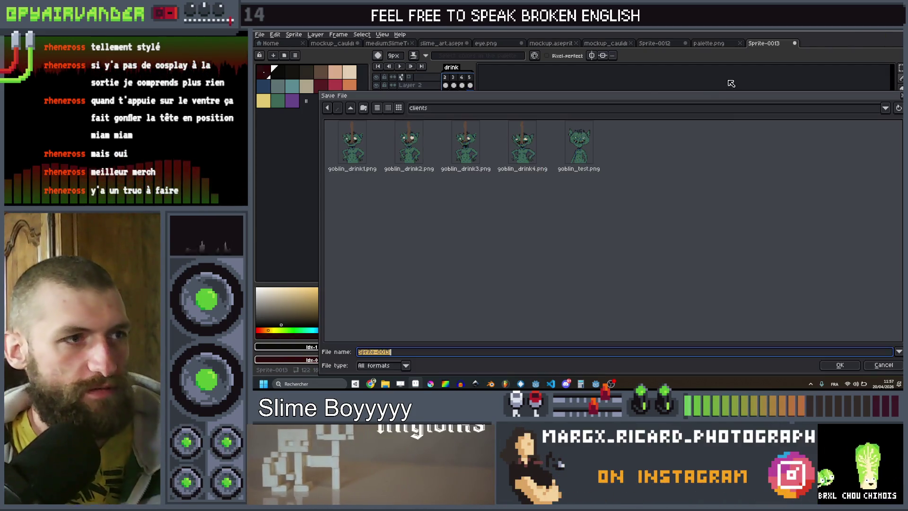
pyautogui.write('g')
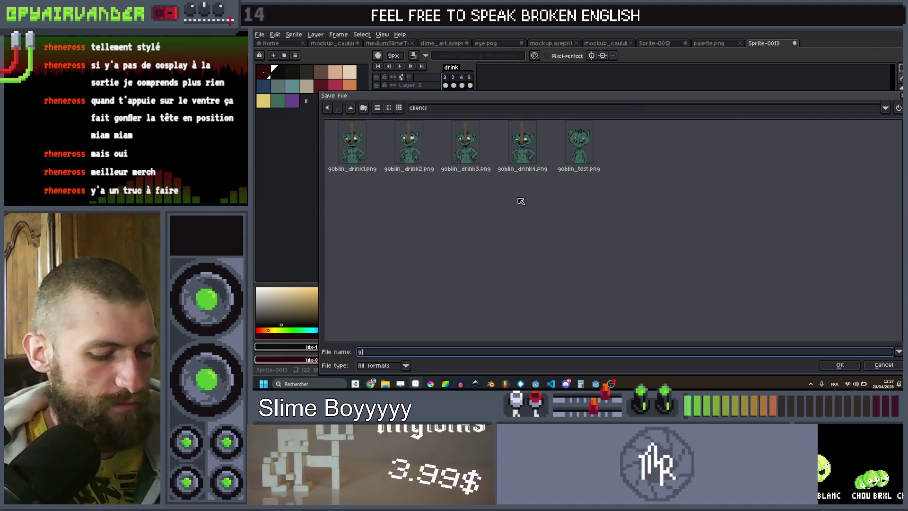
pyautogui.write('oblin')
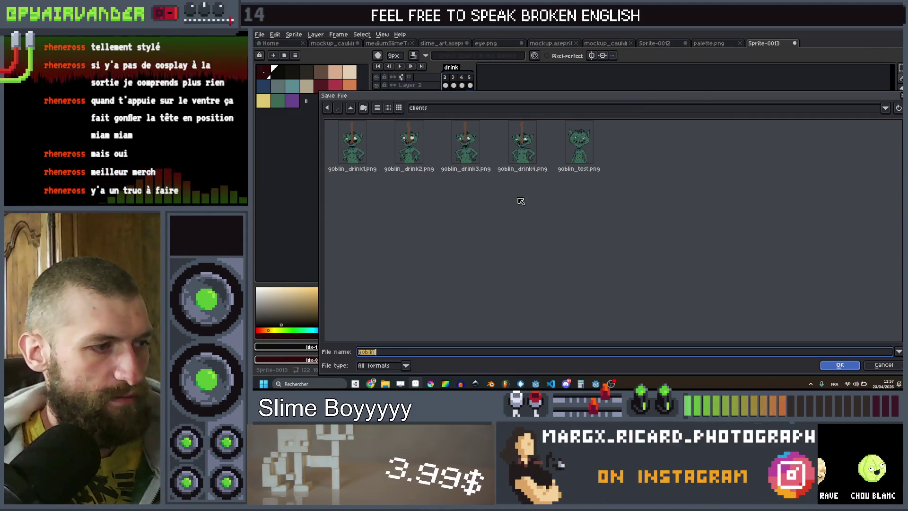
pyautogui.press('Return')
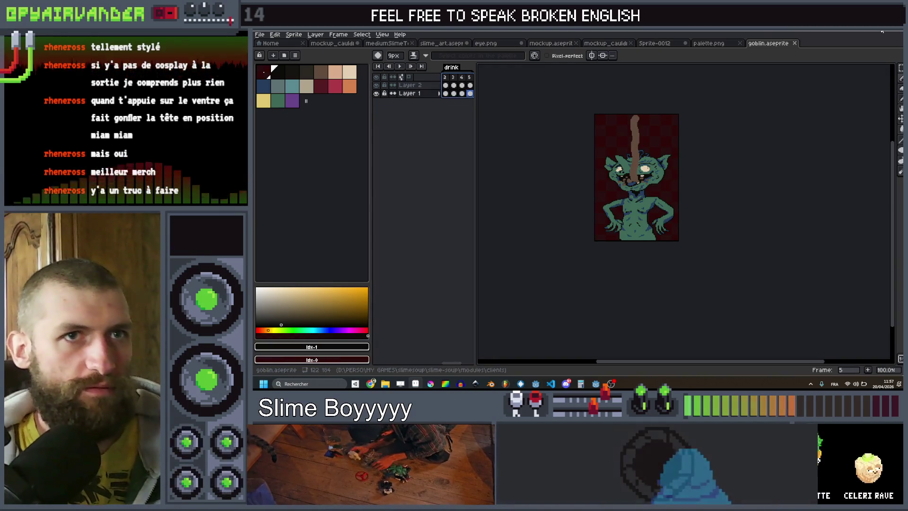
pyautogui.hotkey('alt', 'Tab')
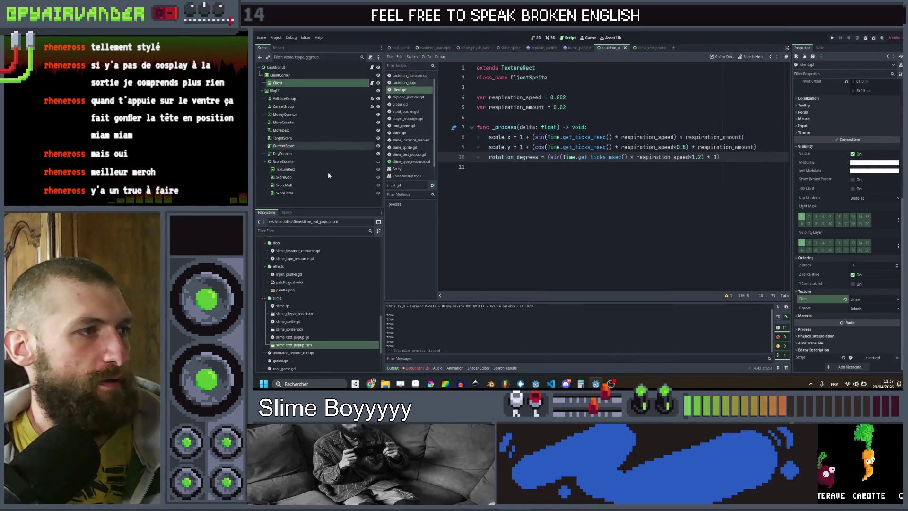
# Select the Client node and switch to the 2D scene view
pyautogui.click(307, 84)
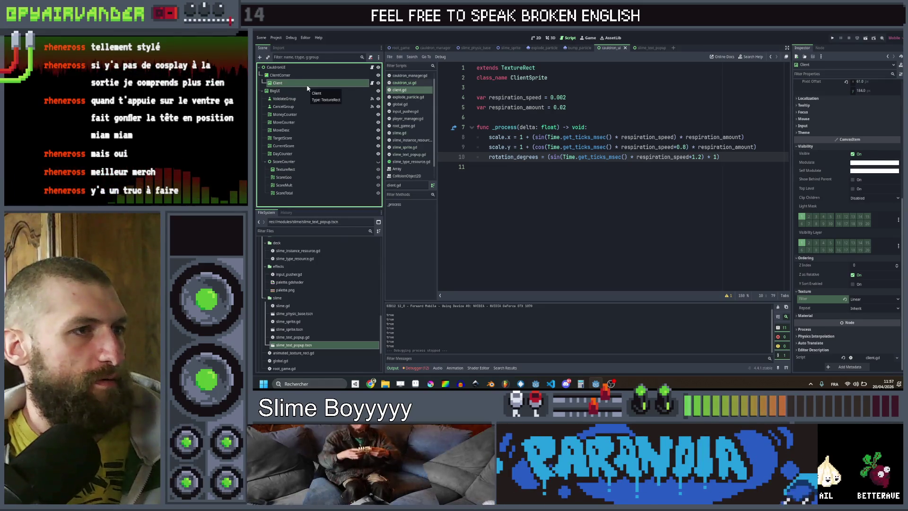
pyautogui.rightClick(307, 85)
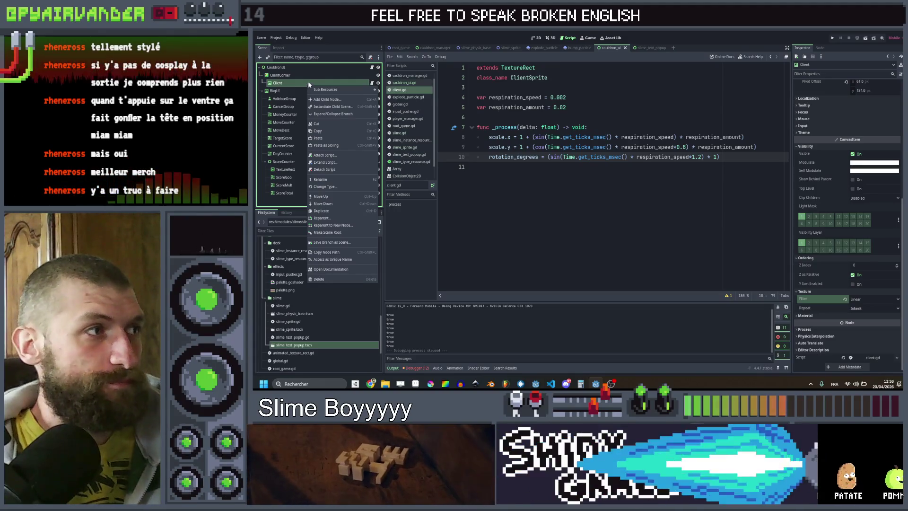
pyautogui.click(308, 78)
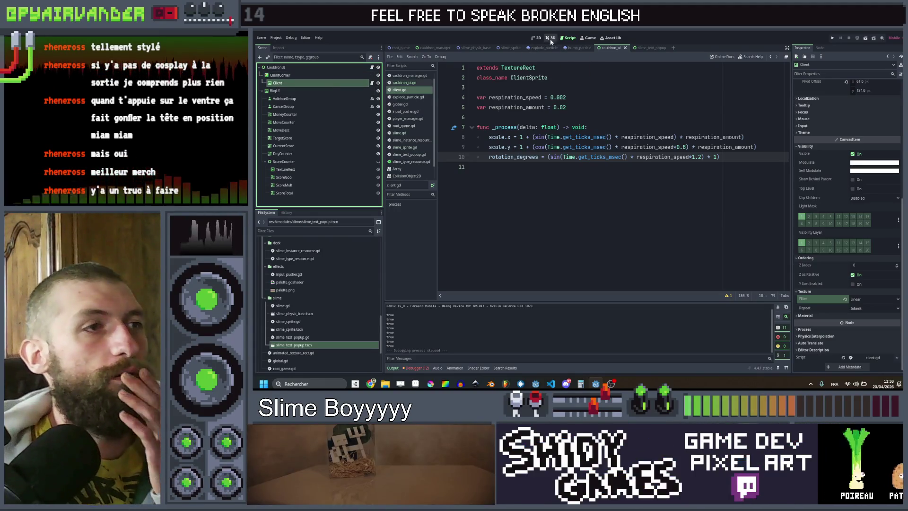
pyautogui.click(538, 38)
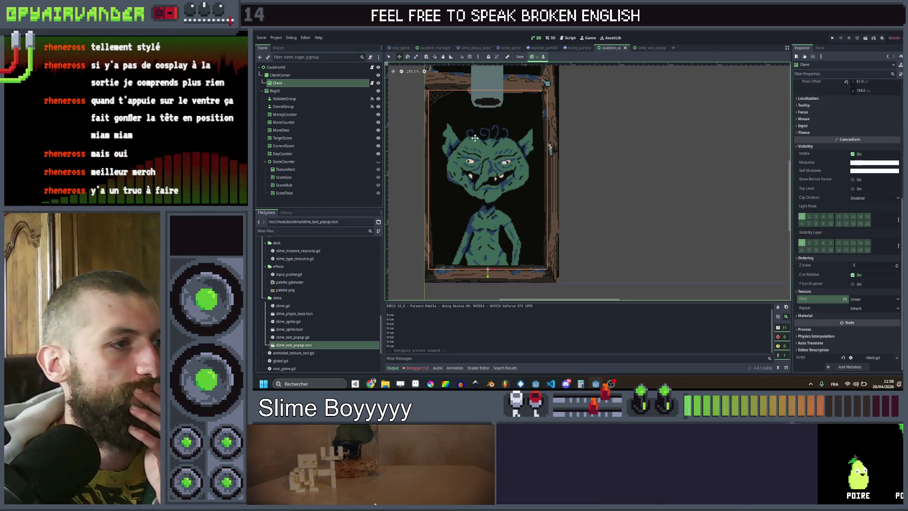
pyautogui.scroll(3, 486, 163)
pyautogui.scroll(-3, 486, 163)
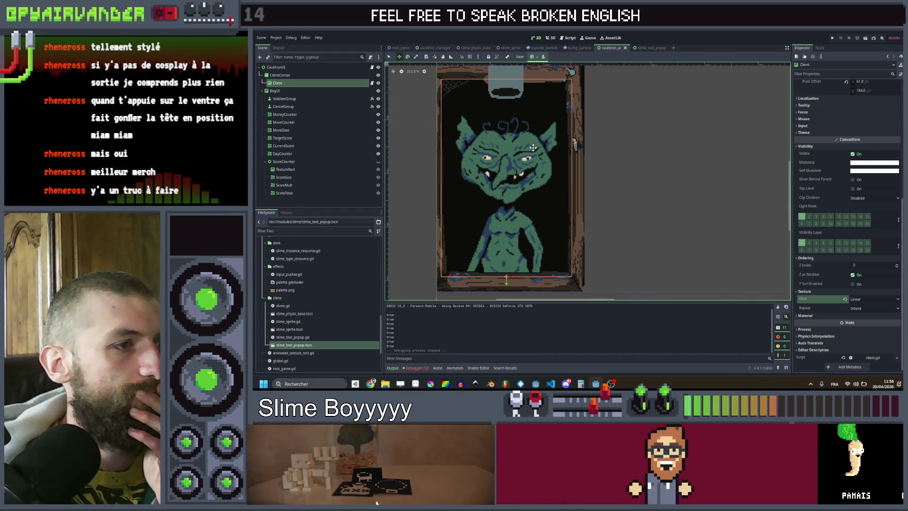
# Reselect Client and adjust the canvas view around the goblin sprite
pyautogui.click(300, 82)
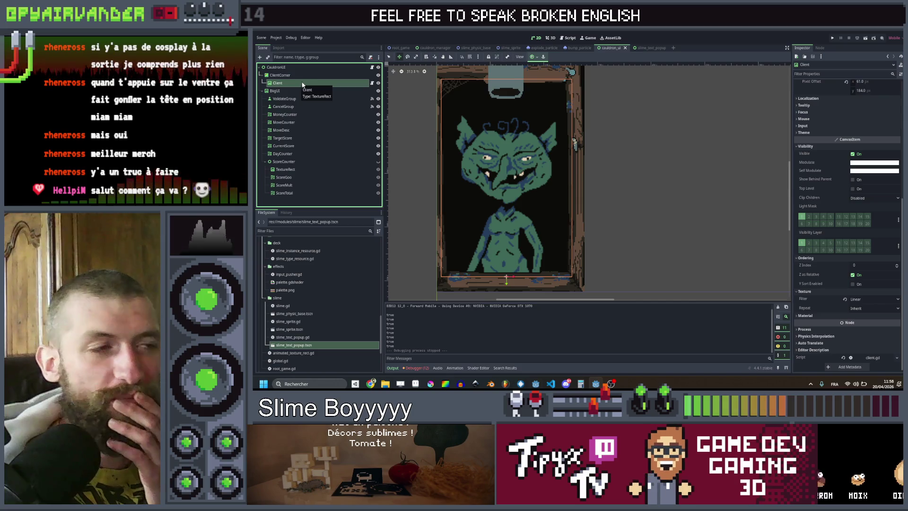
pyautogui.moveTo(516, 113); pyautogui.dragTo(508, 146)
pyautogui.moveTo(509, 145); pyautogui.dragTo(511, 126)
pyautogui.scroll(2, 515, 112)
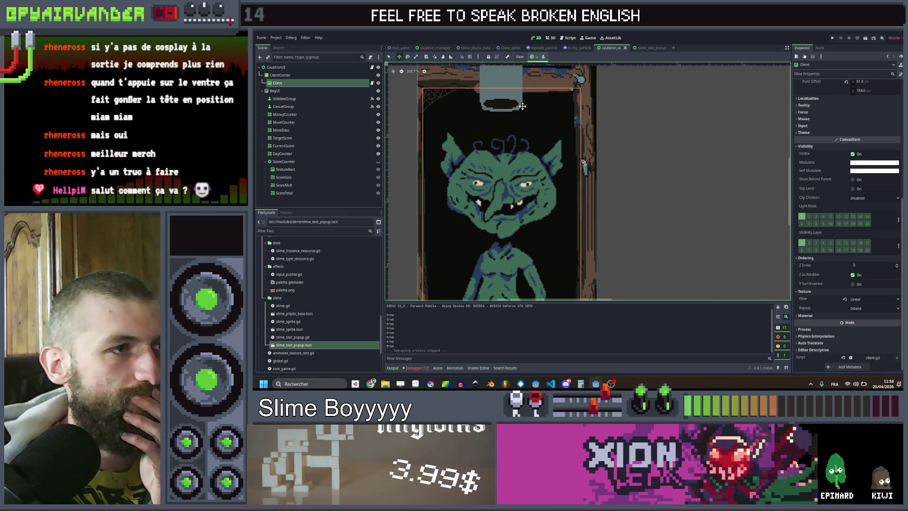
pyautogui.scroll(-1, 522, 106)
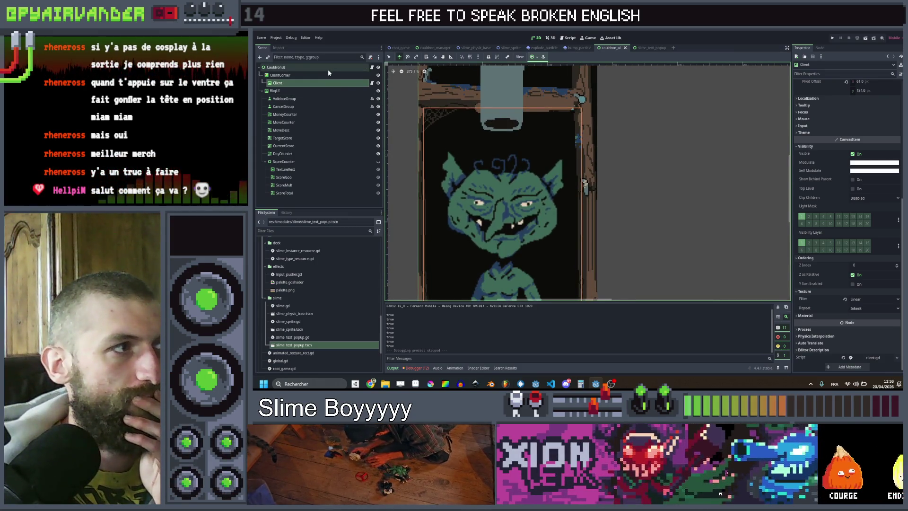
pyautogui.scroll(5, 864, 113)
pyautogui.scroll(1, 864, 113)
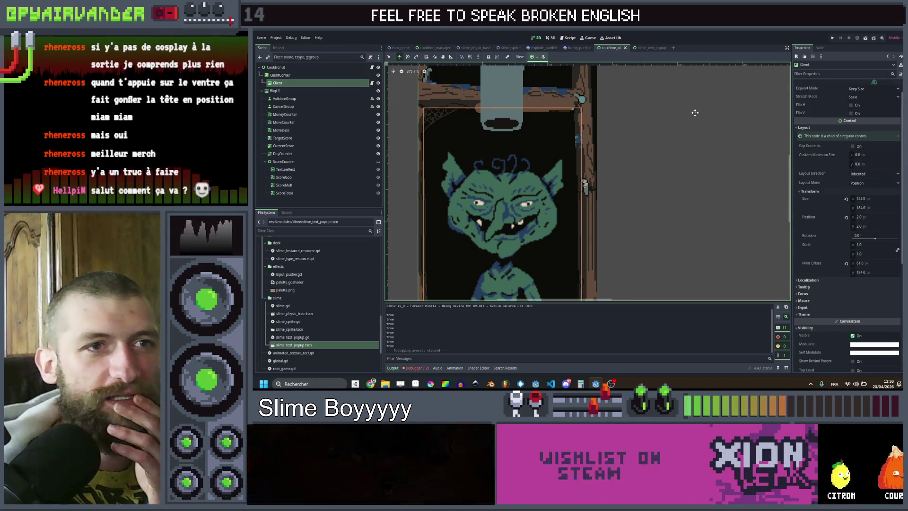
# Bring up the context menu for the ClientCorner node
pyautogui.rightClick(305, 85)
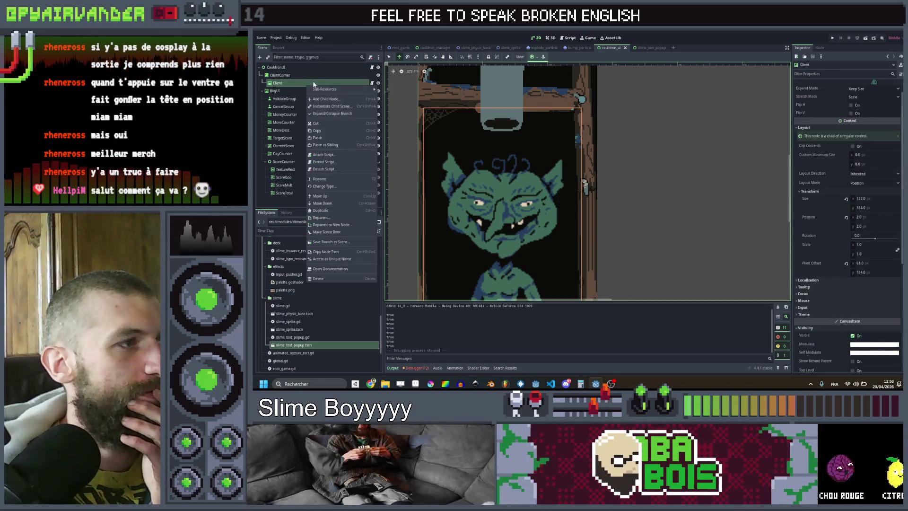
pyautogui.moveTo(322, 90)
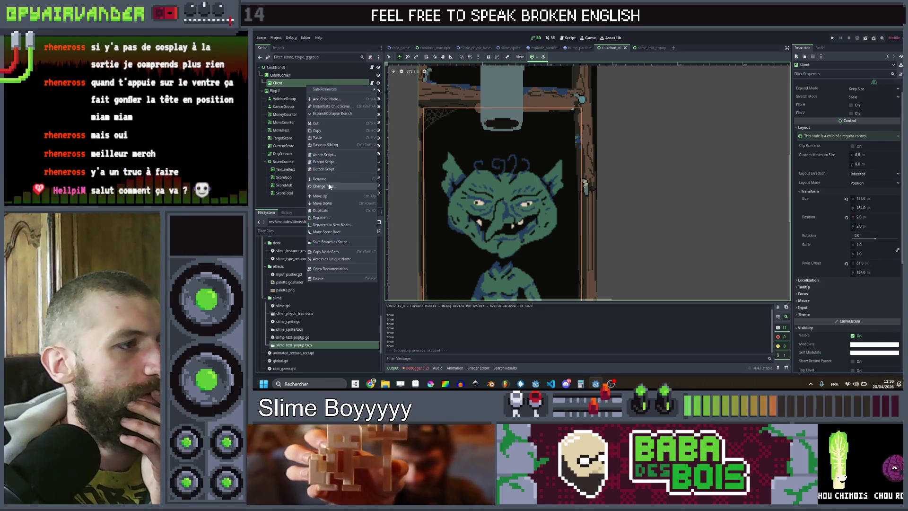
pyautogui.click(273, 99)
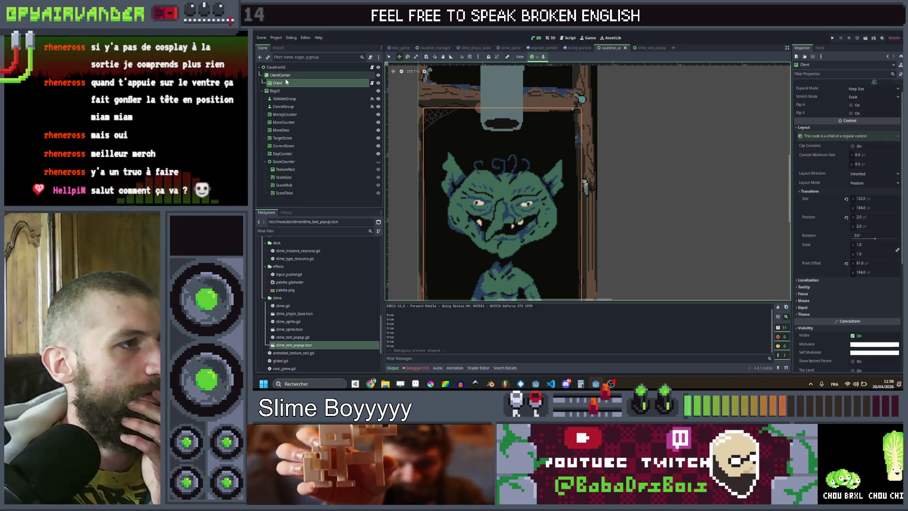
pyautogui.click(287, 82)
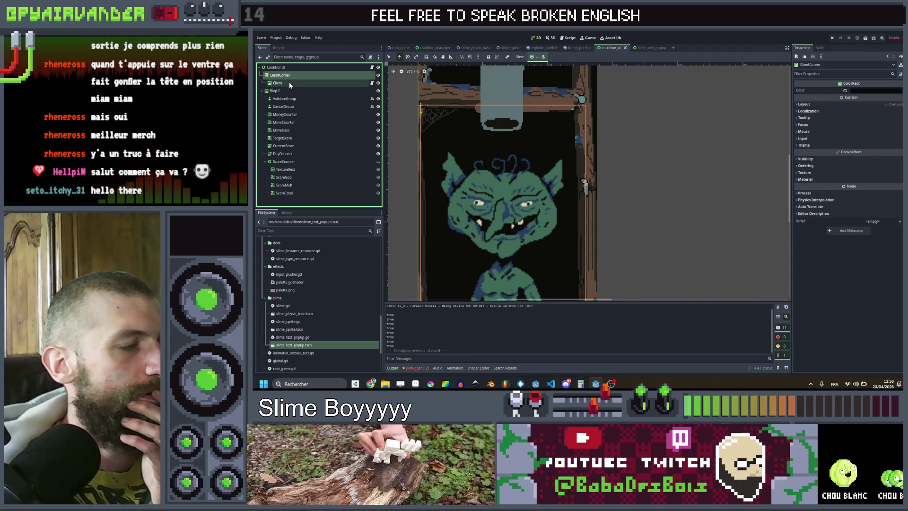
pyautogui.rightClick(289, 85)
pyautogui.rightClick(289, 77)
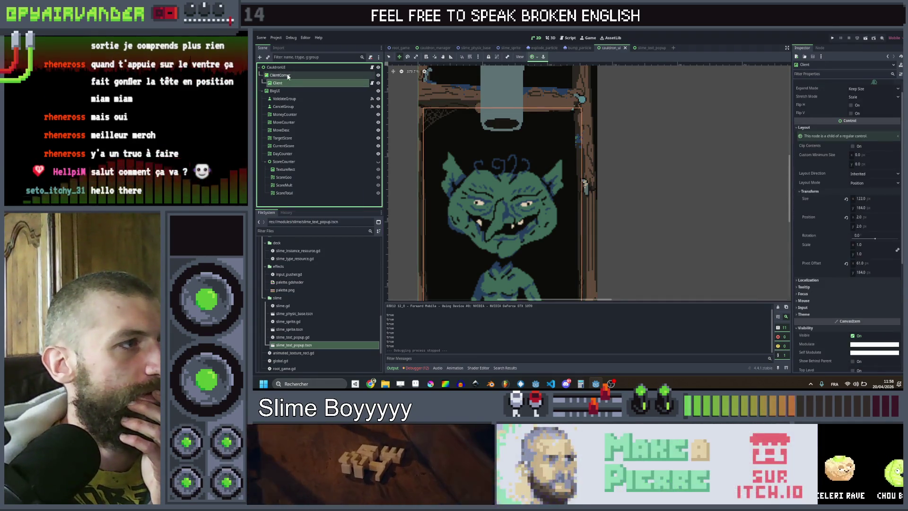
pyautogui.rightClick(289, 76)
# Add an AnimatedTextureRect child node under ClientCorner
pyautogui.click(306, 78)
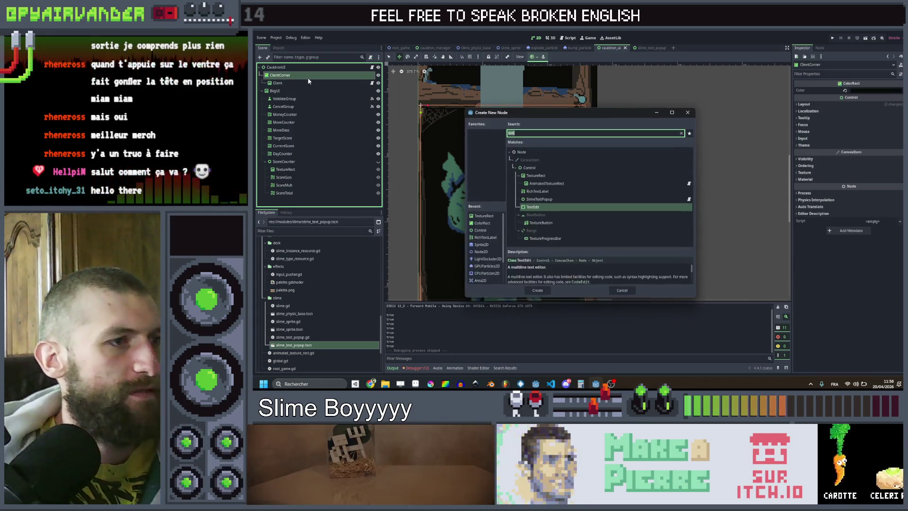
pyautogui.press('Up')
pyautogui.press('Up')
pyautogui.press('Up')
pyautogui.press('Return')
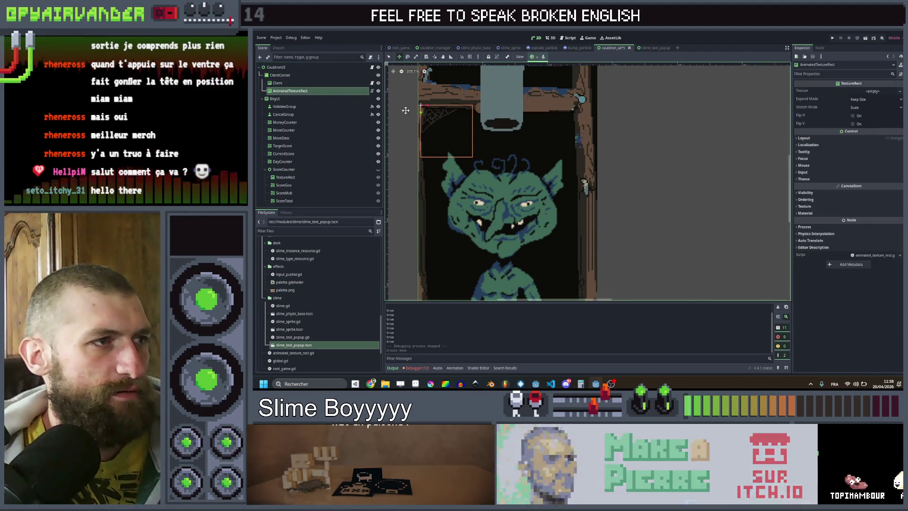
pyautogui.scroll(4, 407, 111)
pyautogui.moveTo(433, 102); pyautogui.dragTo(438, 102)
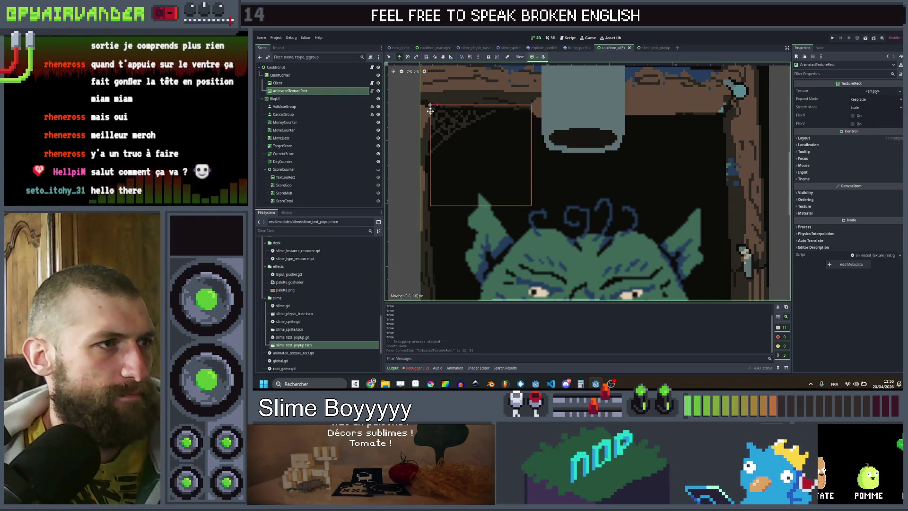
# Quick-load goblin_drink1 as the AnimatedTextureRect's texture
pyautogui.click(825, 136)
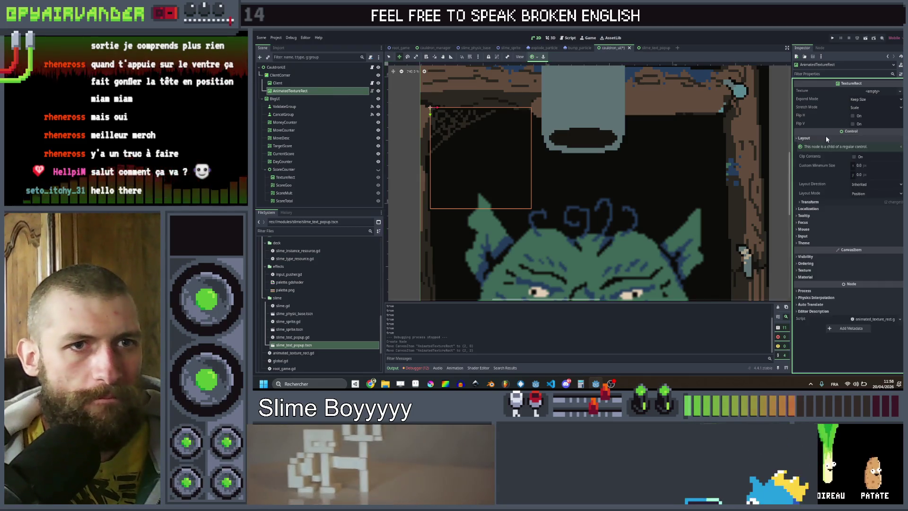
pyautogui.click(817, 202)
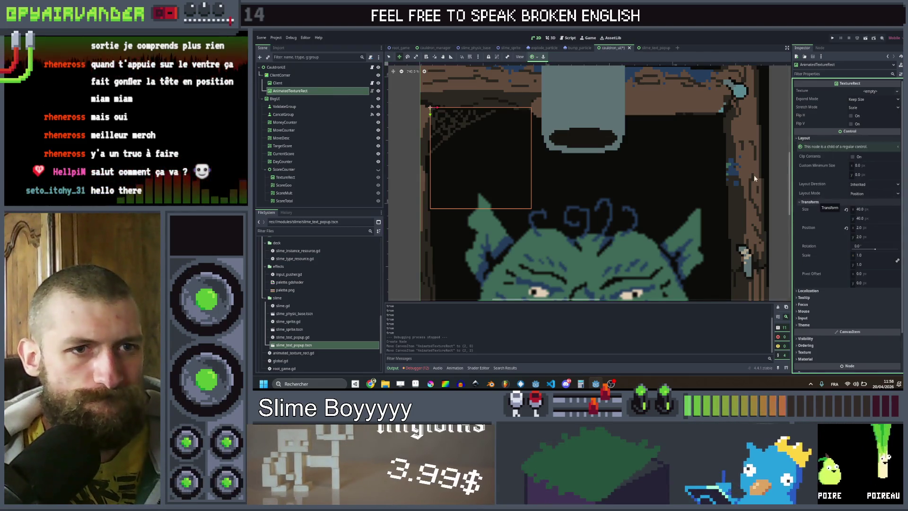
pyautogui.click(873, 92)
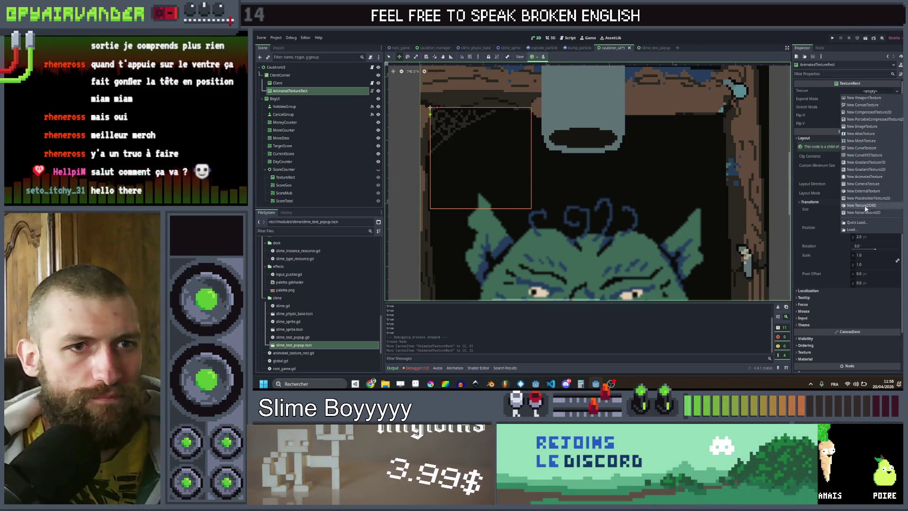
pyautogui.click(856, 222)
pyautogui.doubleClick(568, 209)
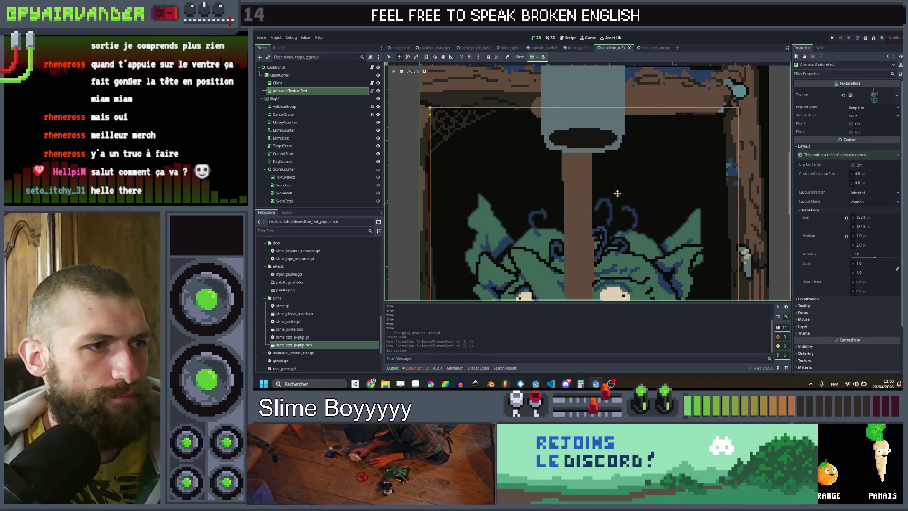
pyautogui.scroll(-4, 618, 157)
pyautogui.scroll(-1, 615, 153)
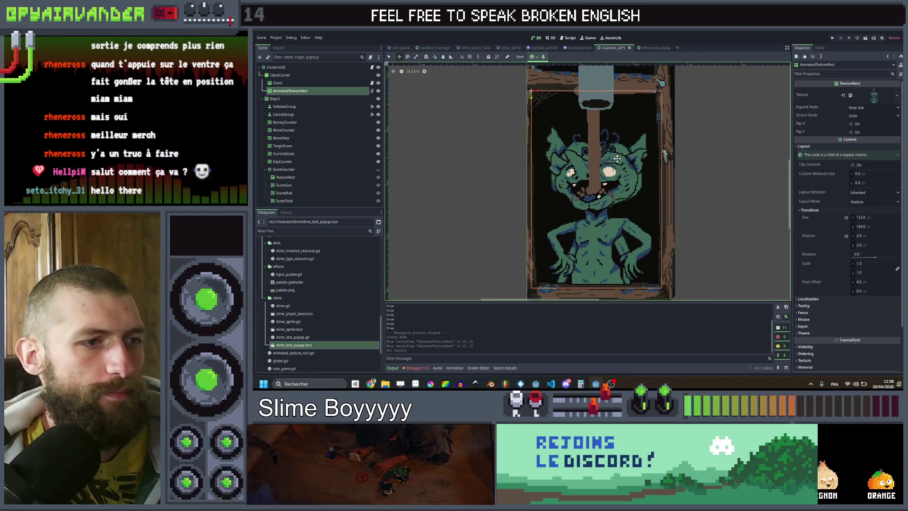
pyautogui.click(330, 94)
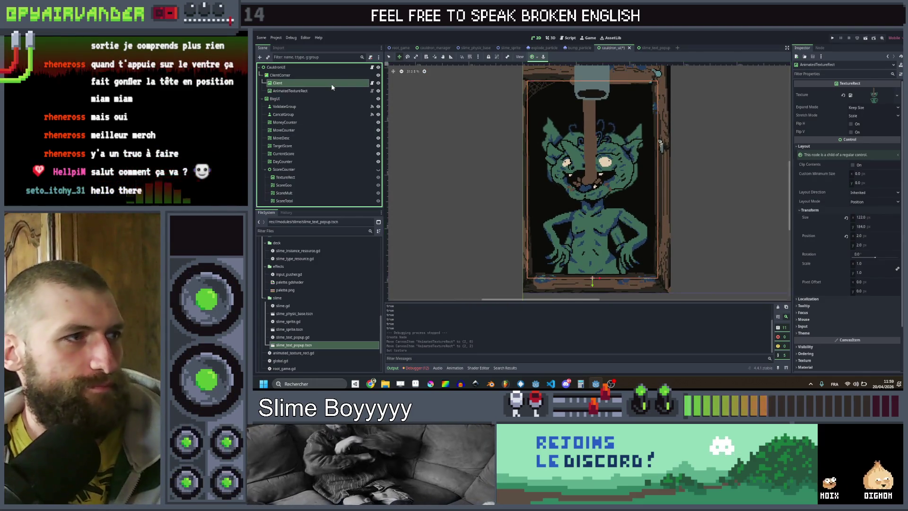
# Set the AnimatedTextureRect's texture filter to Linear and save the scene
pyautogui.click(591, 189)
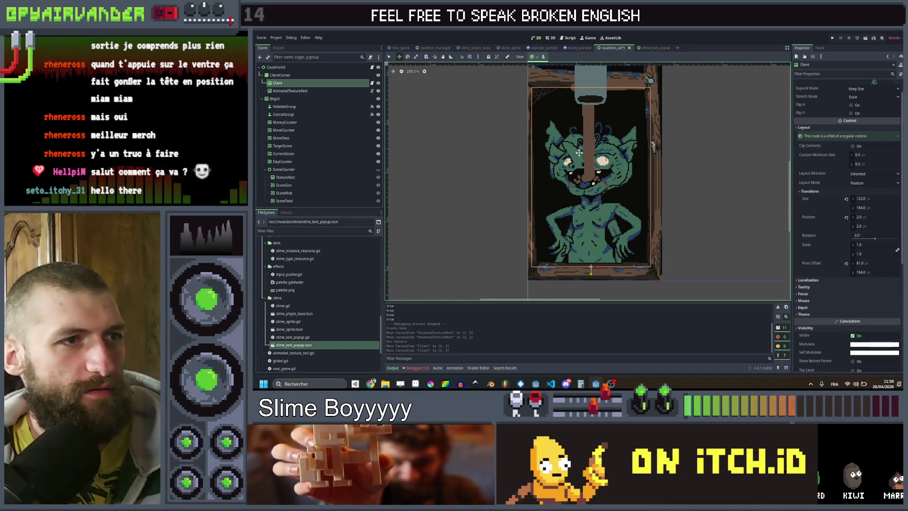
pyautogui.scroll(-1, 633, 167)
pyautogui.click(302, 91)
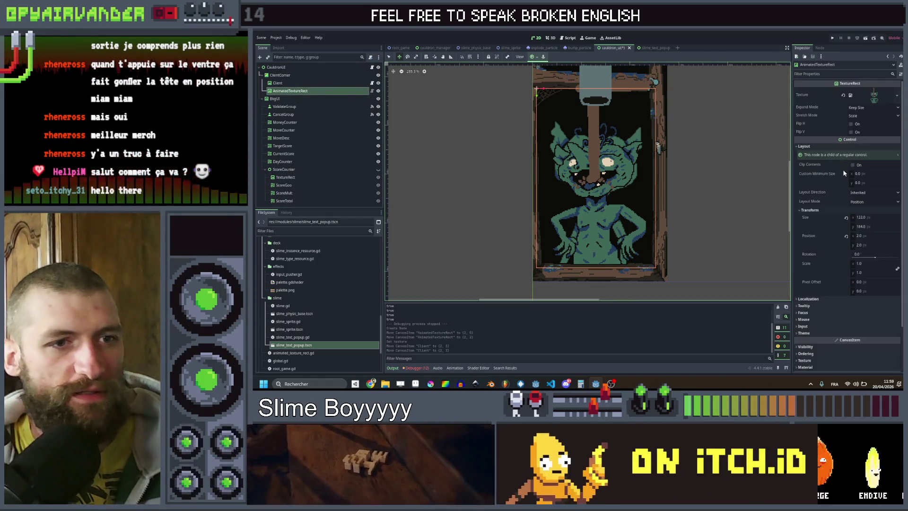
pyautogui.scroll(-3, 815, 310)
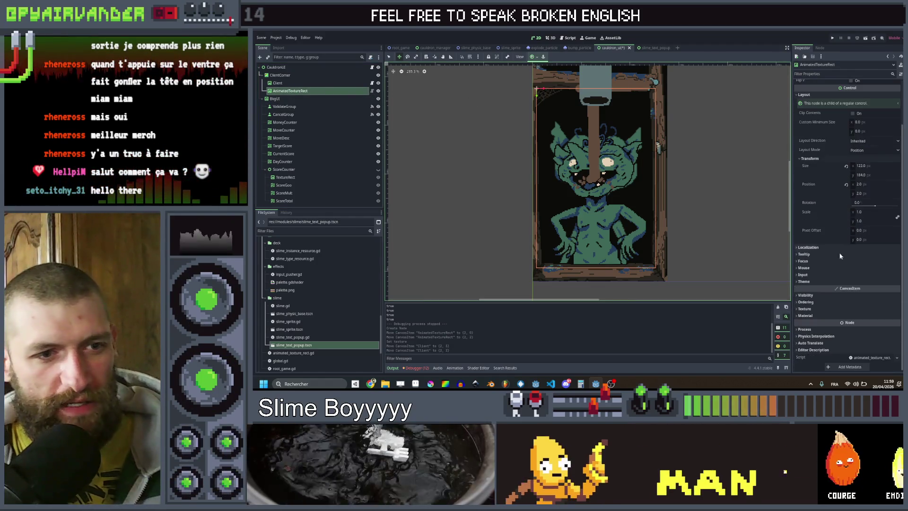
pyautogui.click(810, 310)
pyautogui.click(867, 317)
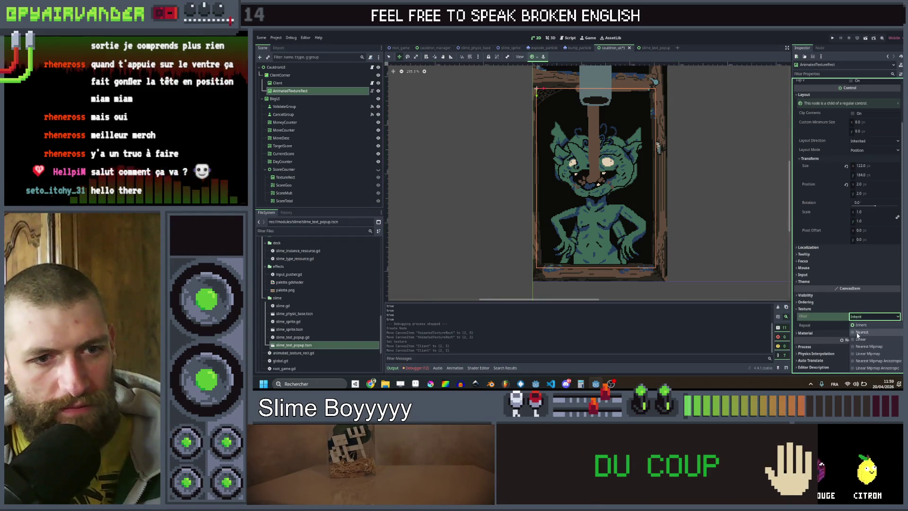
pyautogui.click(859, 340)
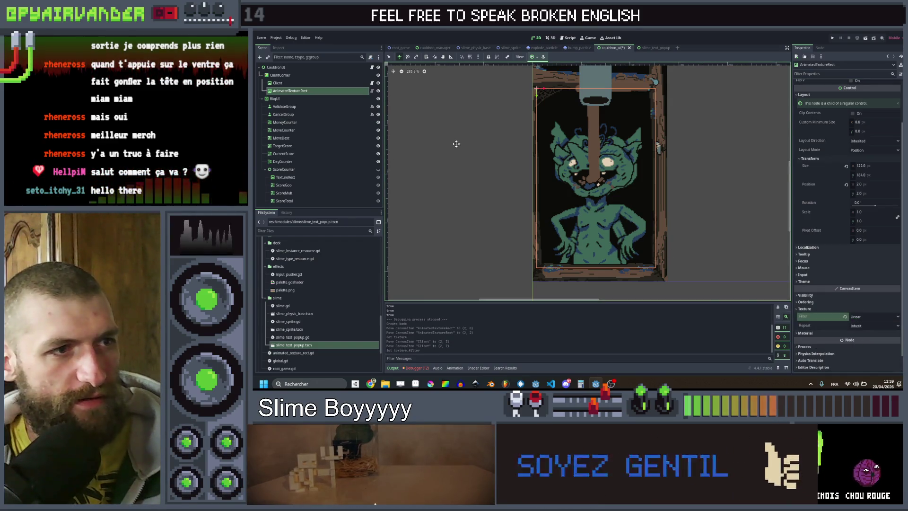
pyautogui.click(312, 106)
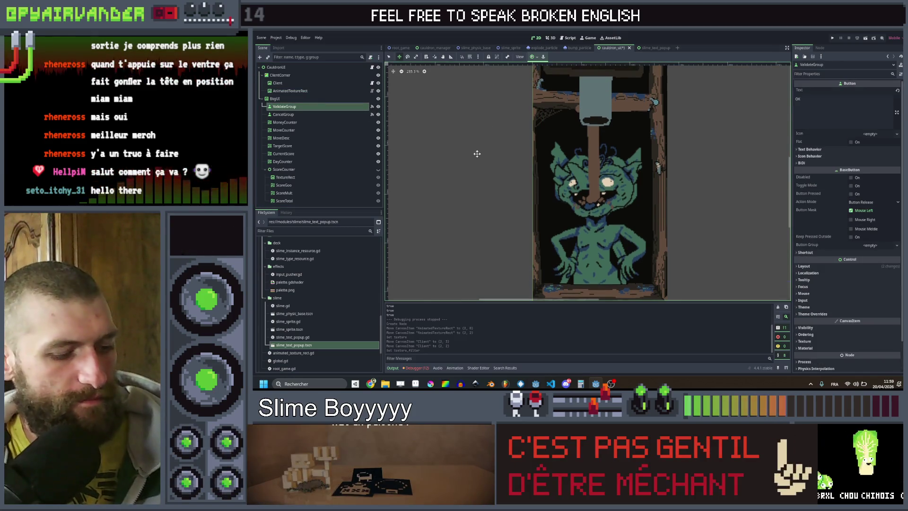
pyautogui.hotkey('ctrl', 's')
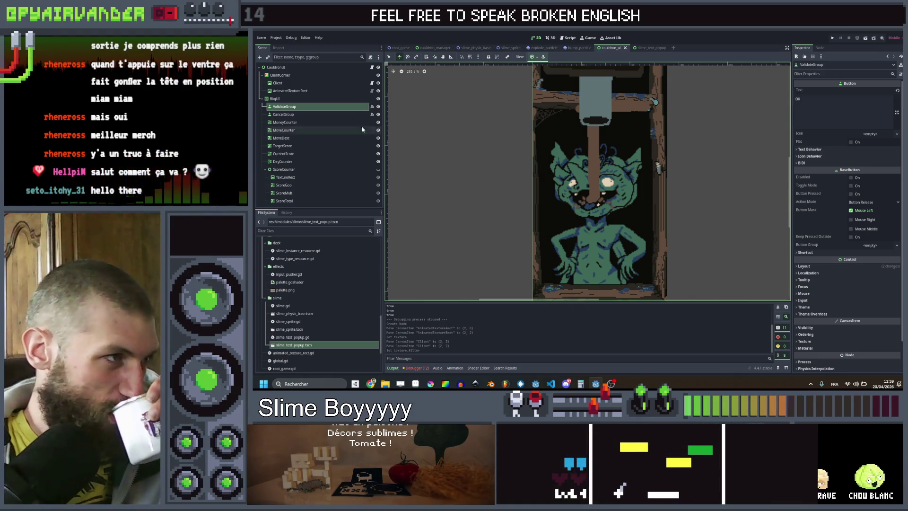
pyautogui.click(325, 92)
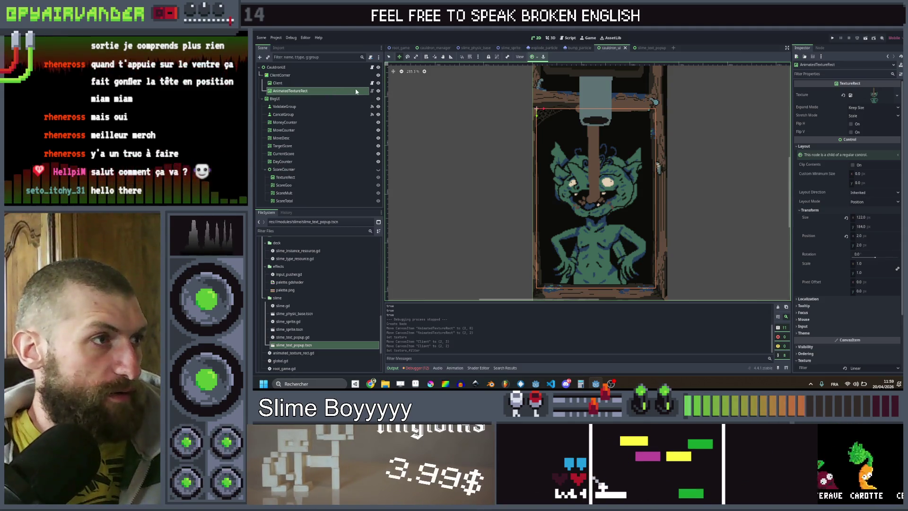
pyautogui.click(293, 83)
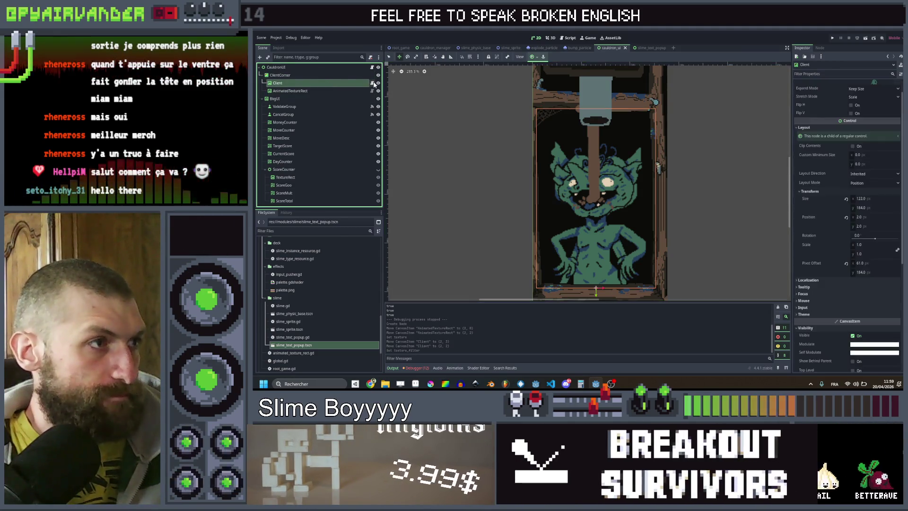
pyautogui.click(371, 82)
pyautogui.moveTo(290, 90)
pyautogui.mouseDown()
pyautogui.moveTo(525, 125)
pyautogui.moveTo(524, 111)
pyautogui.mouseUp()
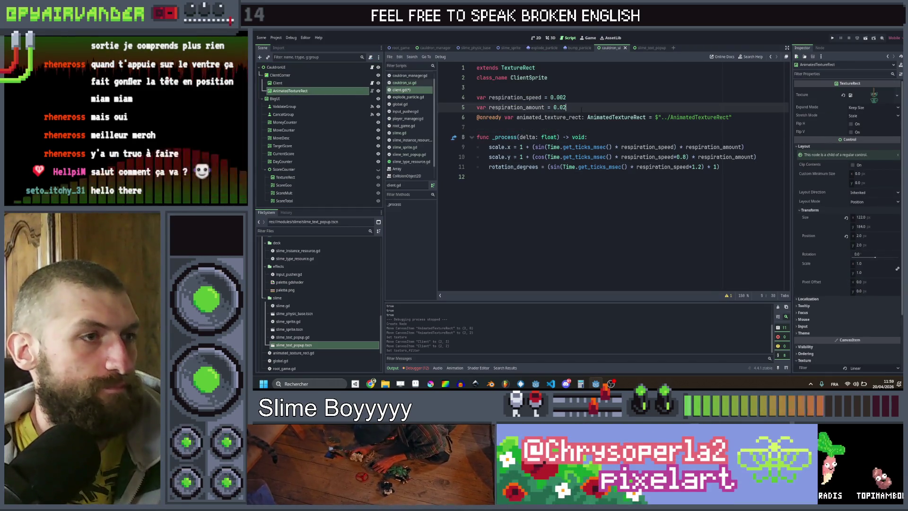
# Add a drink() function at the end of client.gd that calls hide()
pyautogui.click(531, 177)
pyautogui.press('Return')
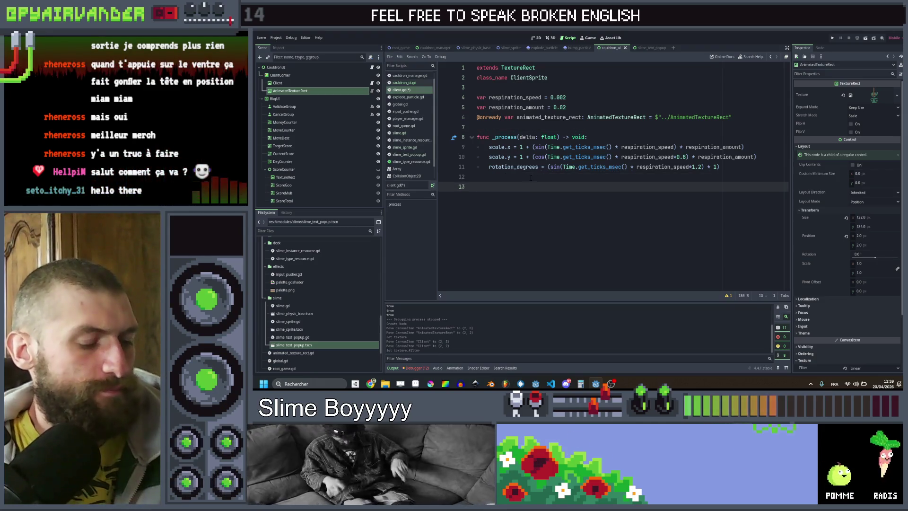
pyautogui.write('func drin')
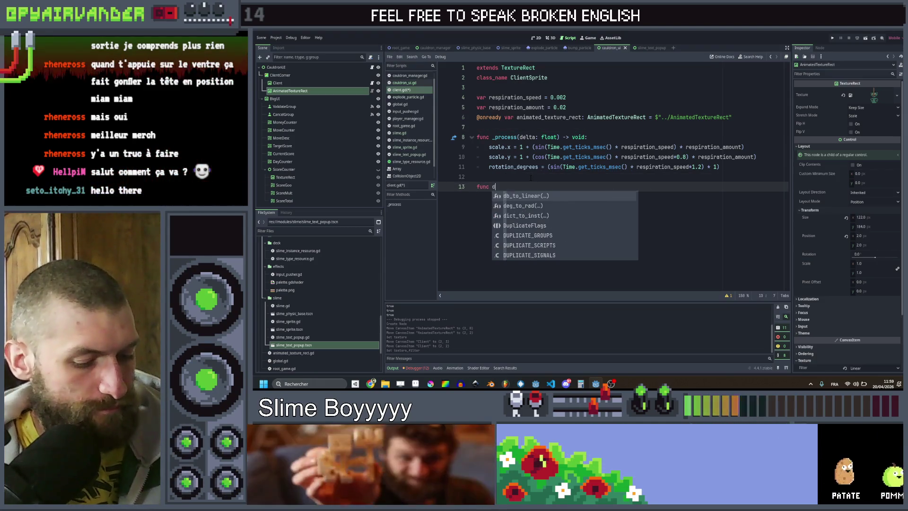
pyautogui.write('k():')
pyautogui.press('Return')
pyautogui.press('Up')
pyautogui.press('Up')
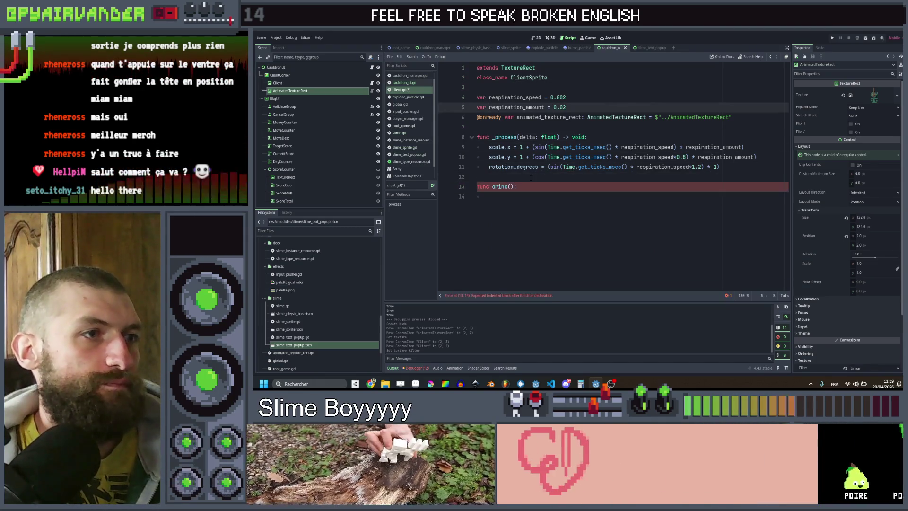
pyautogui.press('Down')
pyautogui.press('Down')
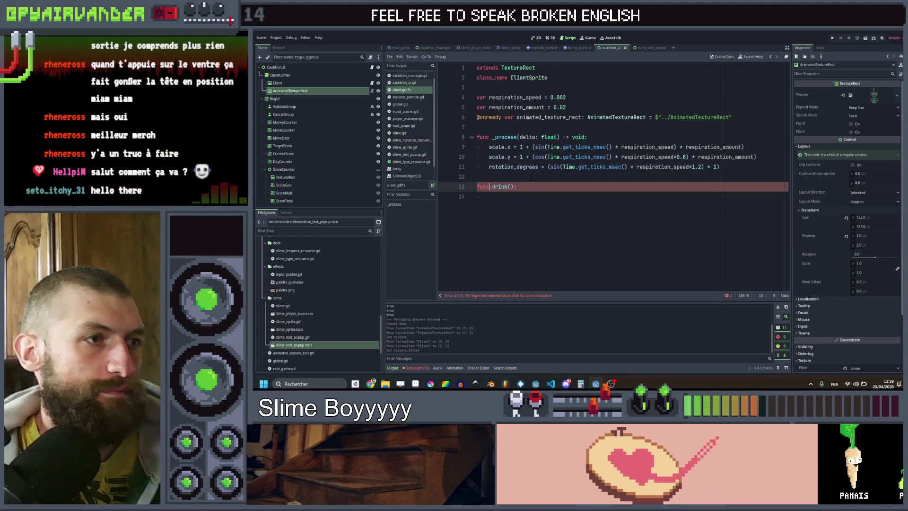
pyautogui.write('ide')
pyautogui.press('Return')
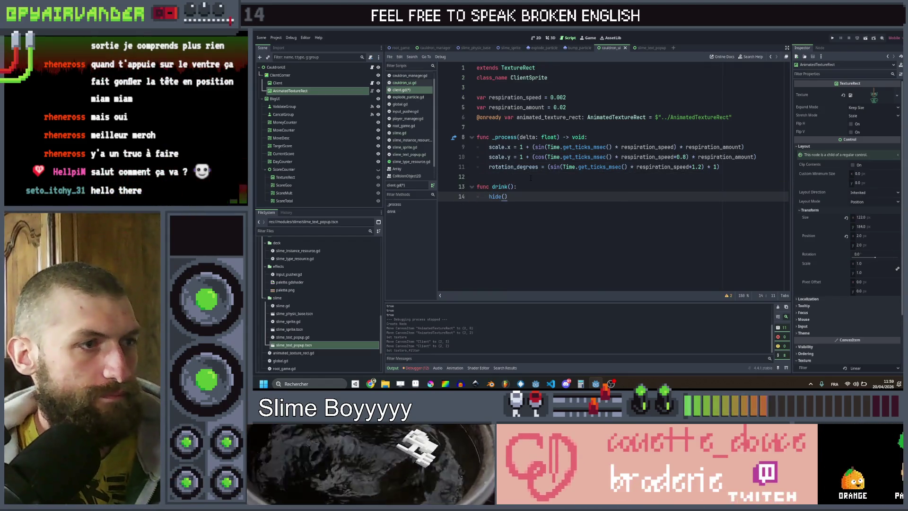
pyautogui.press('Return')
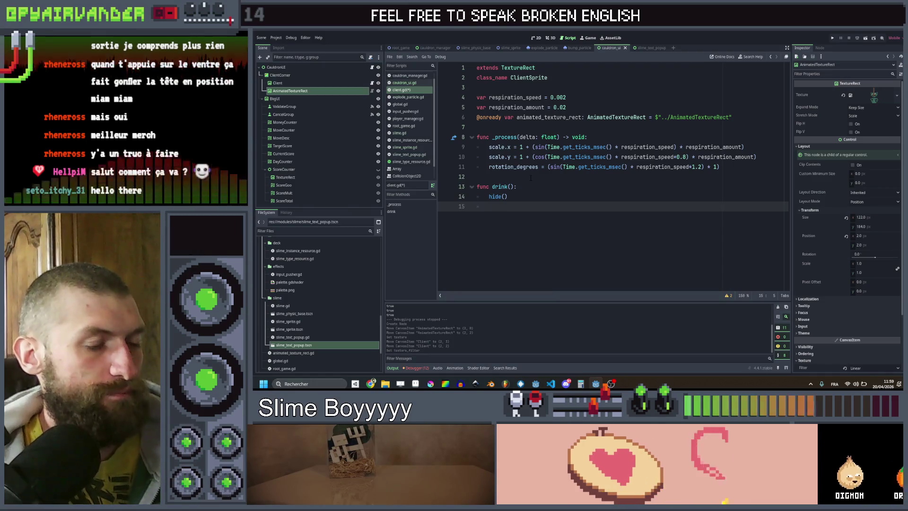
pyautogui.click(555, 126)
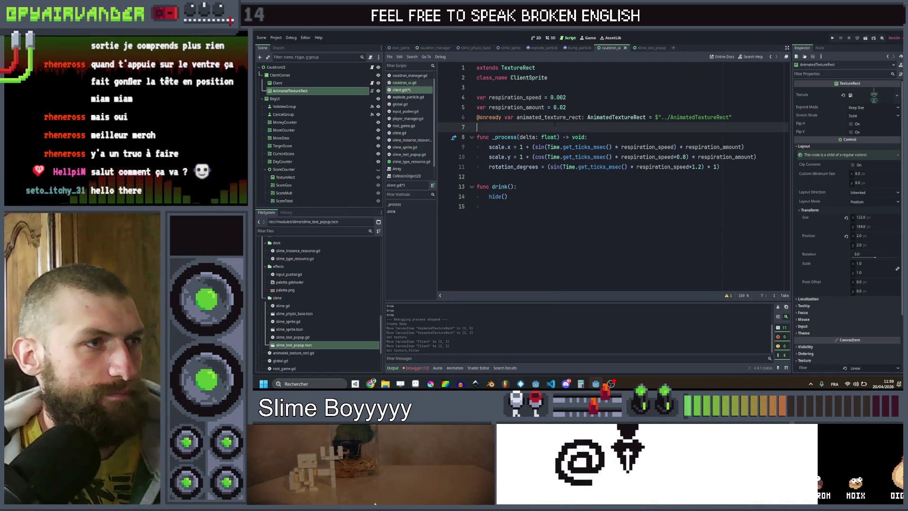
pyautogui.press('Return')
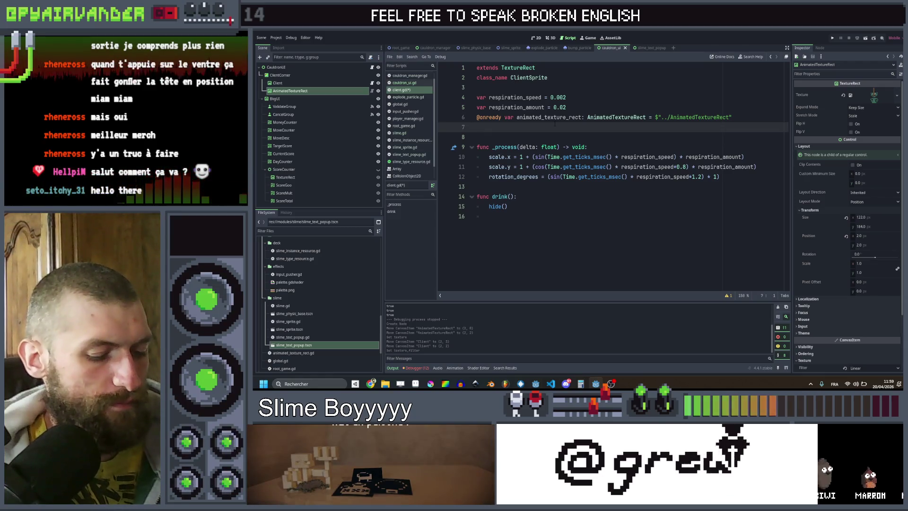
pyautogui.press('Up')
pyautogui.hotkey('alt', 'Up')
pyautogui.hotkey('alt', 'Up')
pyautogui.press('Down')
pyautogui.press('Return')
pyautogui.press('Down')
pyautogui.press('Down')
pyautogui.write('v')
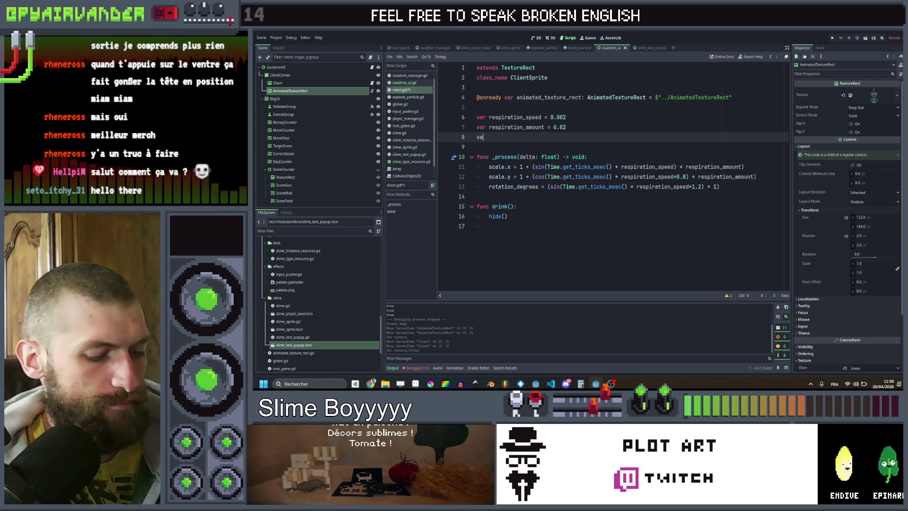
pyautogui.write('_anim')
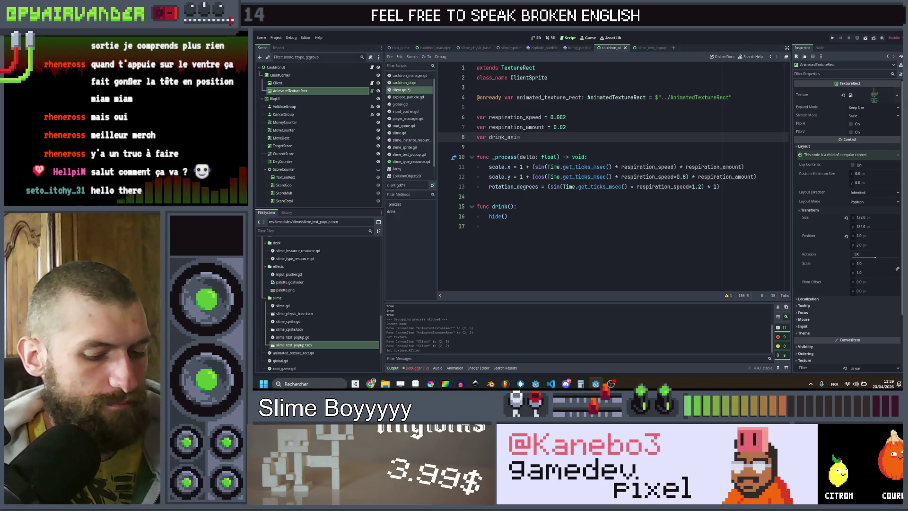
pyautogui.write(': Array[')
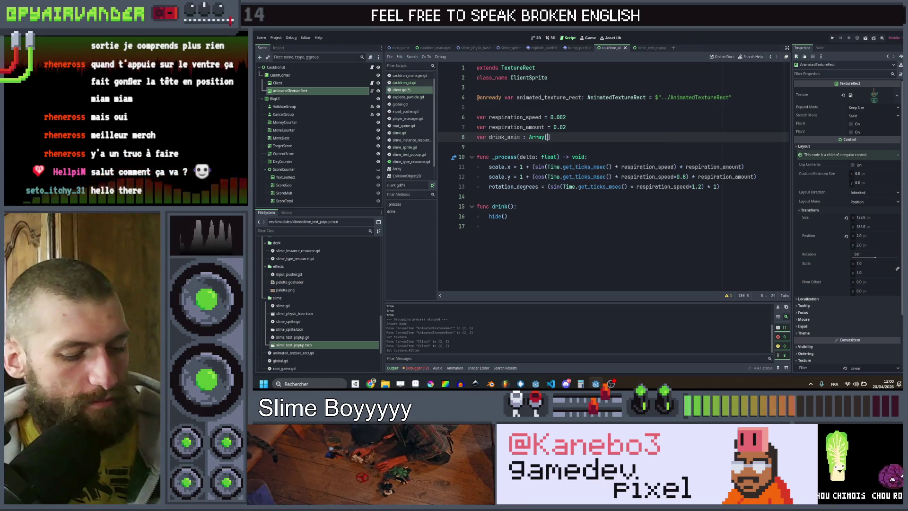
pyautogui.write('Texture2D')
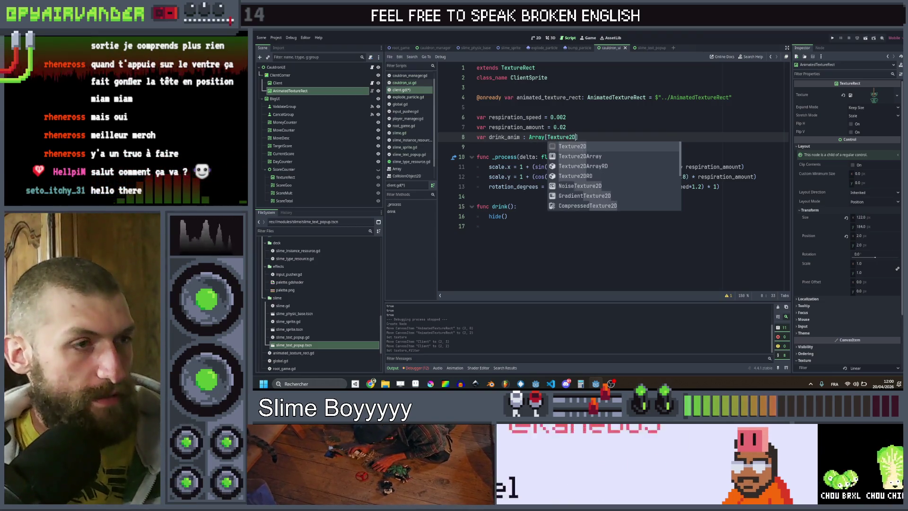
pyautogui.press('Return')
pyautogui.hotkey('ctrl', 's')
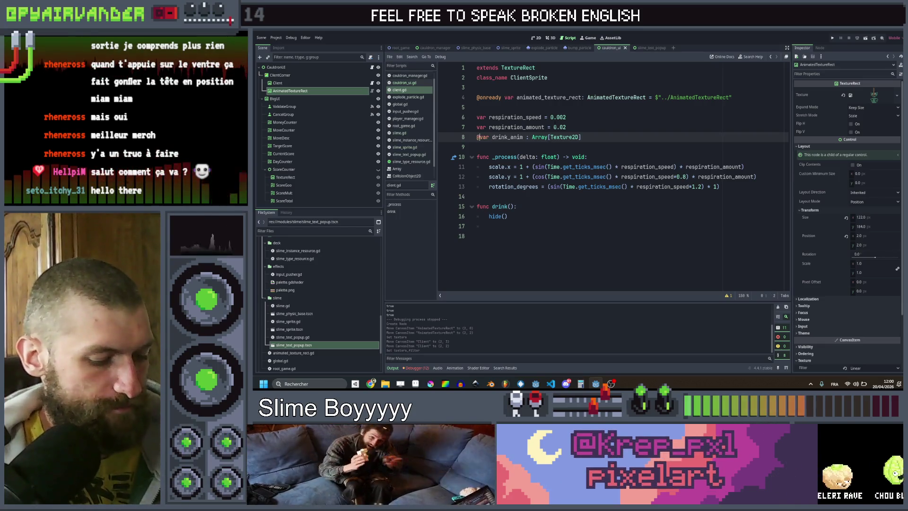
pyautogui.write('@export')
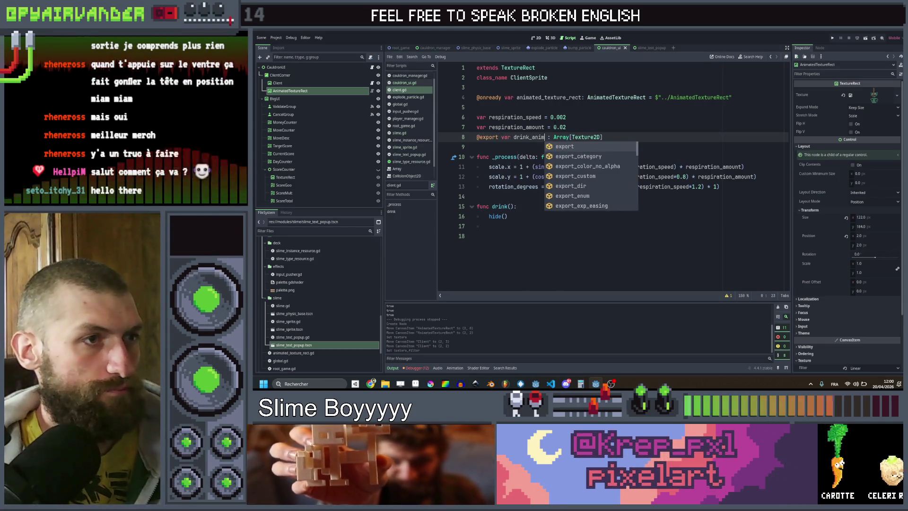
pyautogui.click(599, 137)
pyautogui.press('Escape')
pyautogui.press('Down')
pyautogui.press('Down')
pyautogui.press('Down')
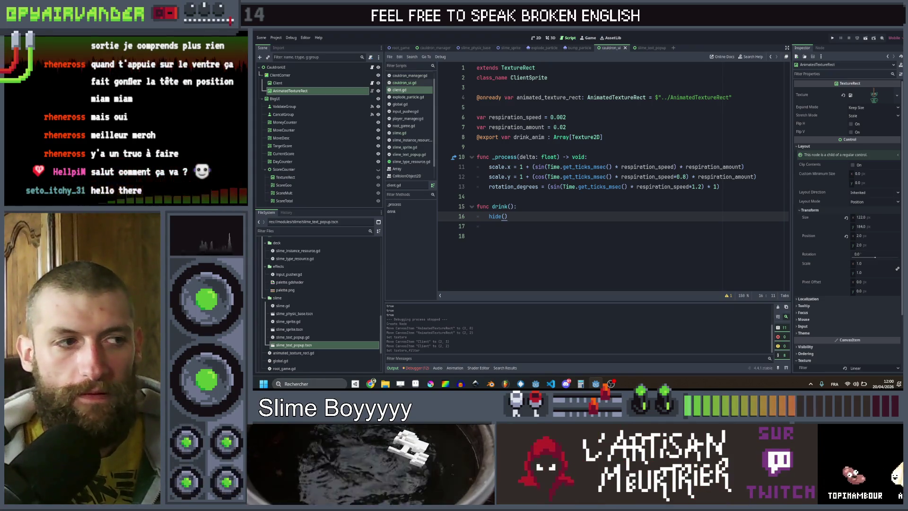
pyautogui.press('Down')
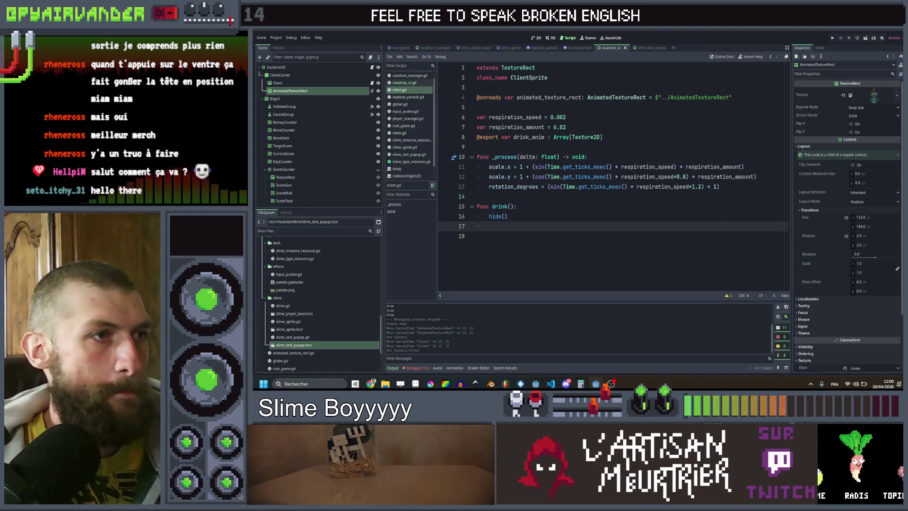
# Add animated_texture_rect.show() inside drink()
pyautogui.write('i')
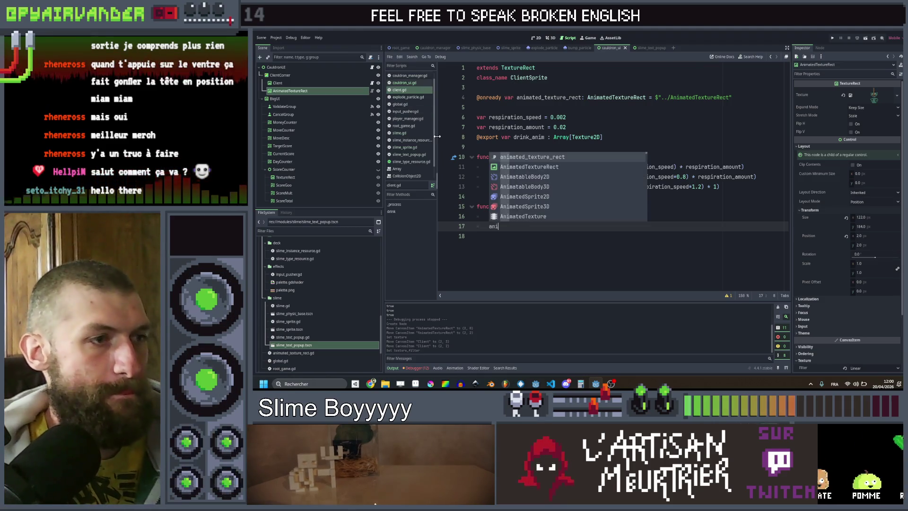
pyautogui.press('Return')
pyautogui.write('.sho')
pyautogui.press('Return')
# Duplicate the drink() header as a new stop_drink() function with a pasted body line
pyautogui.press('Up')
pyautogui.press('Up')
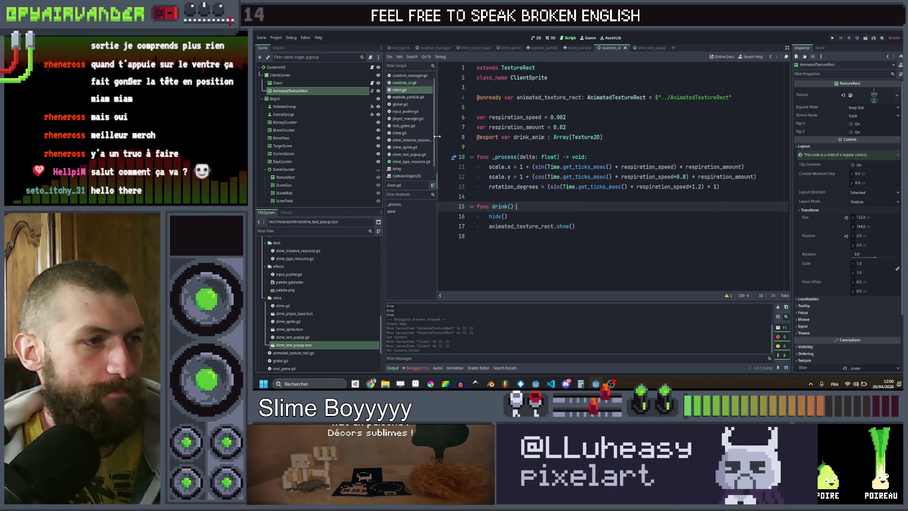
pyautogui.hotkey('ctrl', 'c')
pyautogui.press('Down')
pyautogui.press('Down')
pyautogui.press('Down')
pyautogui.press('Return')
pyautogui.hotkey('ctrl', 'v')
pyautogui.press('Right')
pyautogui.press('Right')
pyautogui.press('Right')
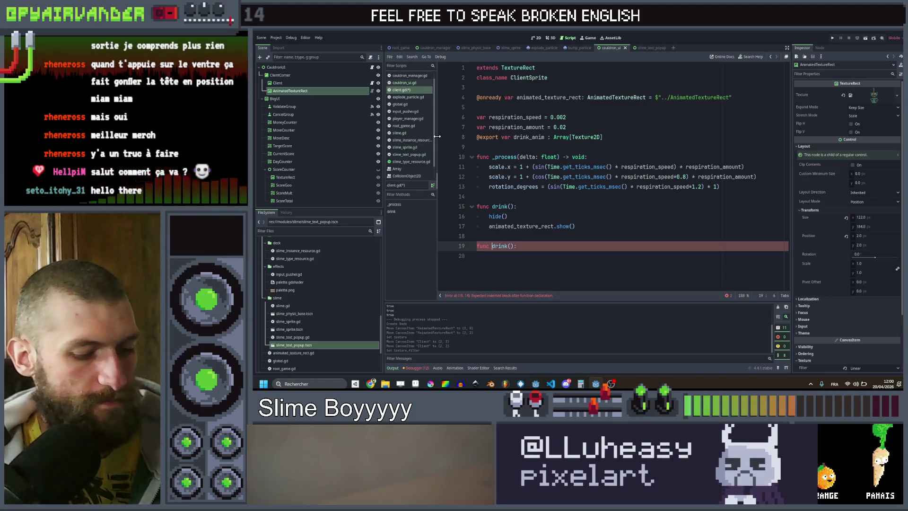
pyautogui.write('p_')
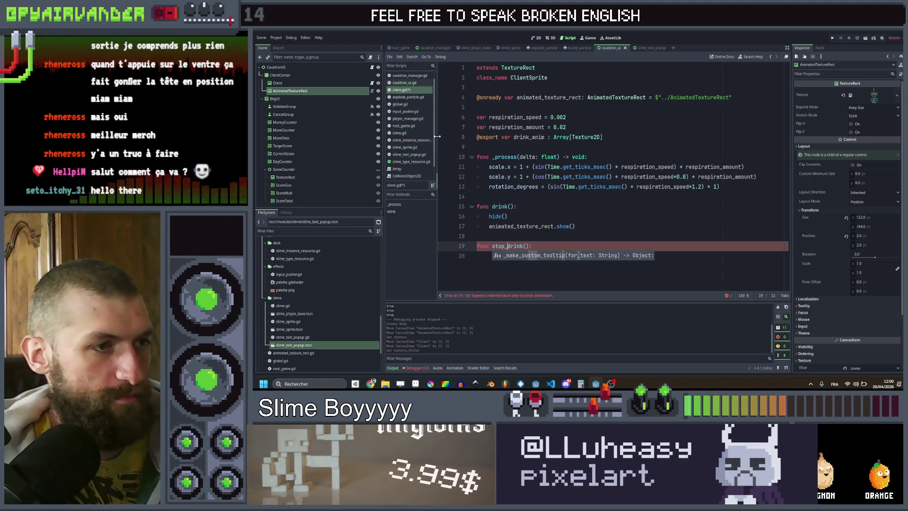
pyautogui.press('Escape')
pyautogui.press('Down')
pyautogui.hotkey('ctrl', 'v')
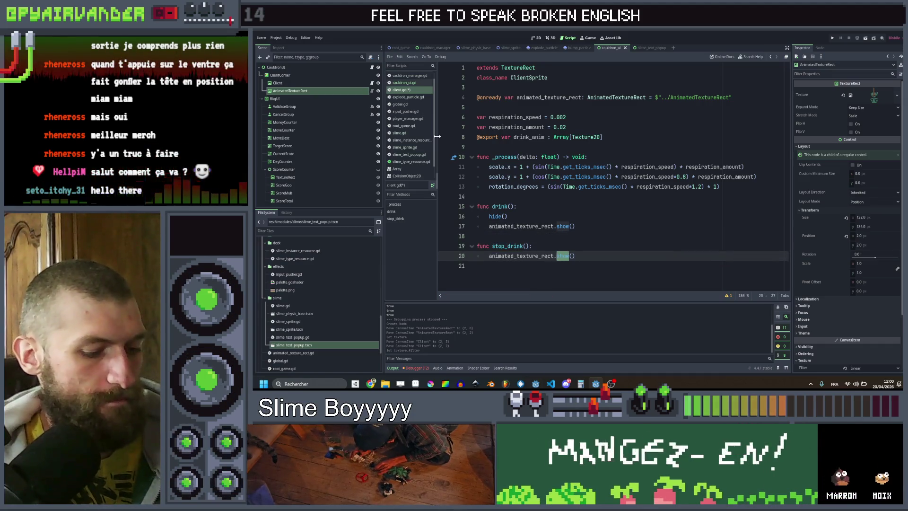
# Write the show() and hide() lines for stop_drink()
pyautogui.press('Up')
pyautogui.press('Up')
pyautogui.press('Up')
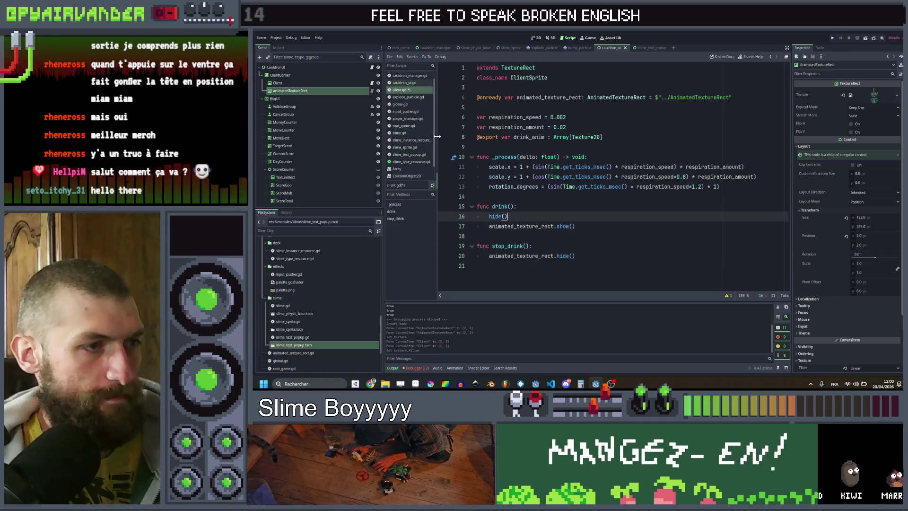
pyautogui.press('Down')
pyautogui.press('Down')
pyautogui.press('Down')
pyautogui.press('Return')
pyautogui.write('hide()')
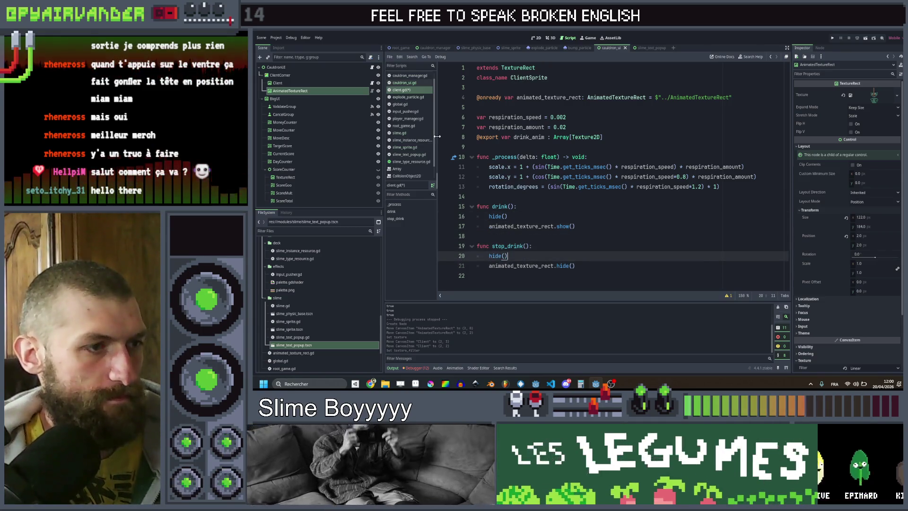
pyautogui.write('show')
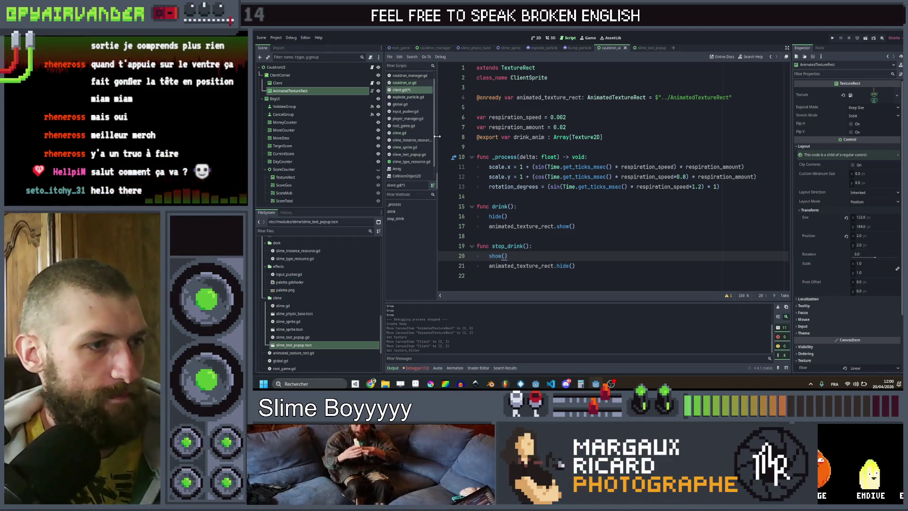
pyautogui.press('Up')
pyautogui.press('Up')
# Add animated_texture_rect.setAnim(drink_anim) to drink()
pyautogui.press('Return')
pyautogui.press('Up')
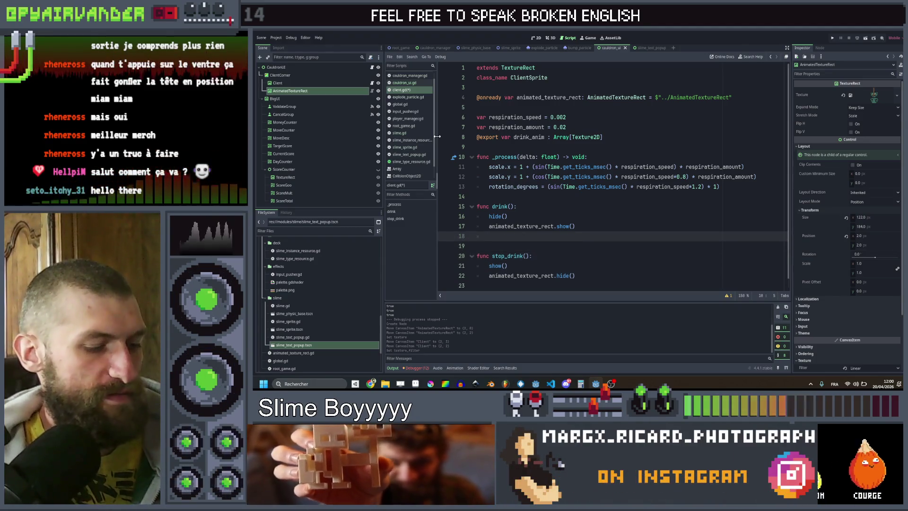
pyautogui.press('Return')
pyautogui.write('.setA')
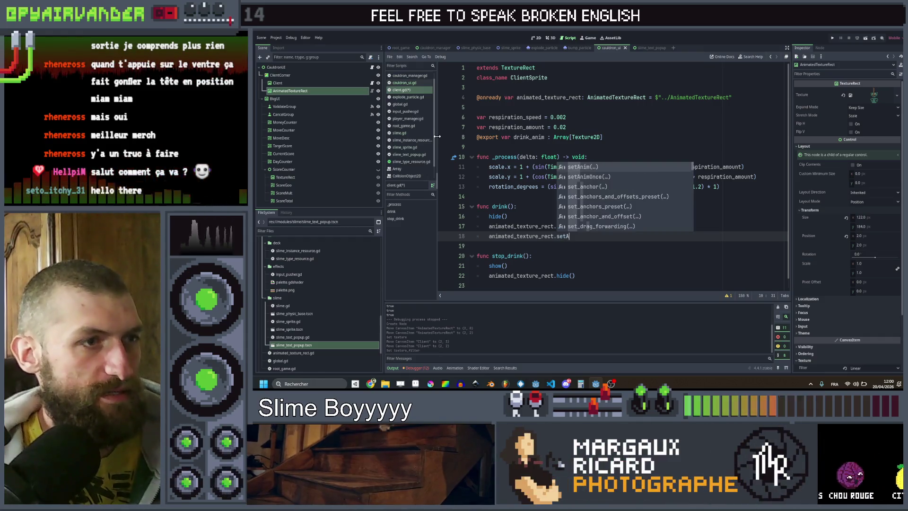
pyautogui.press('Return')
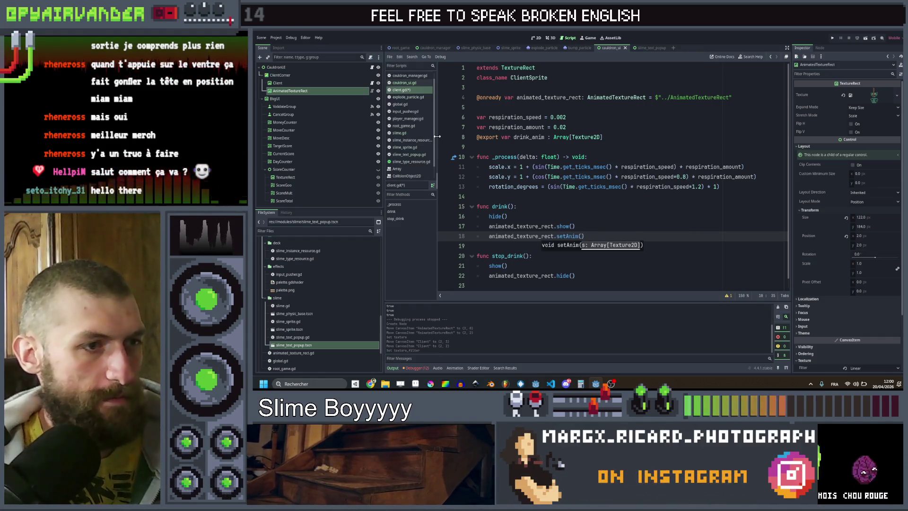
pyautogui.write('drink')
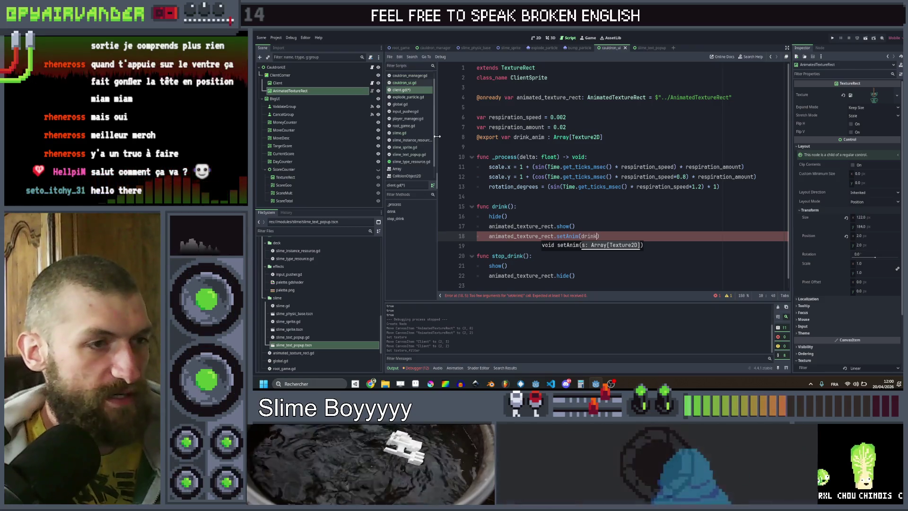
pyautogui.write('_anim')
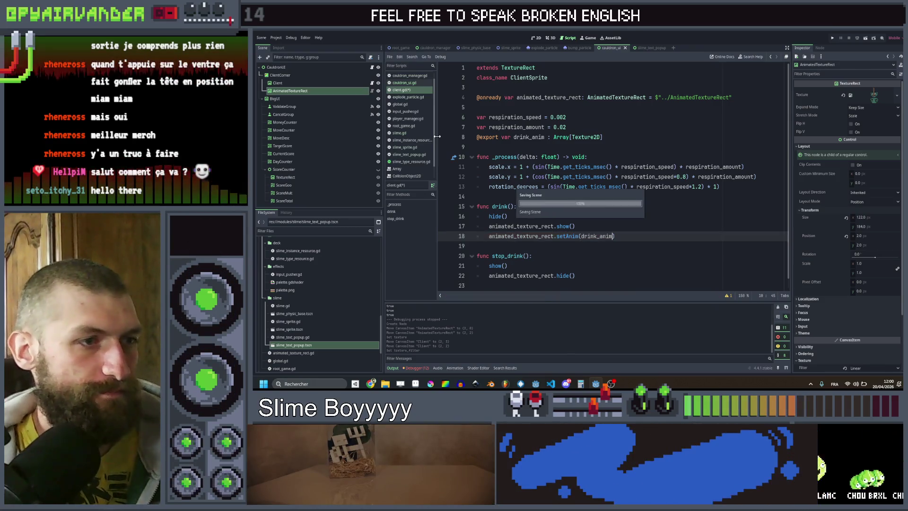
pyautogui.click(631, 228)
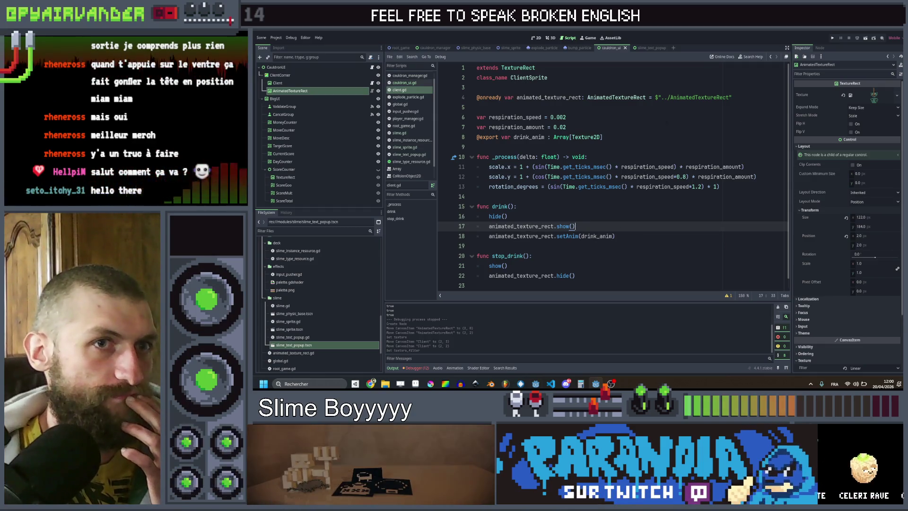
# Select the Client node and find its Drink Anim property in the Inspector
pyautogui.click(323, 84)
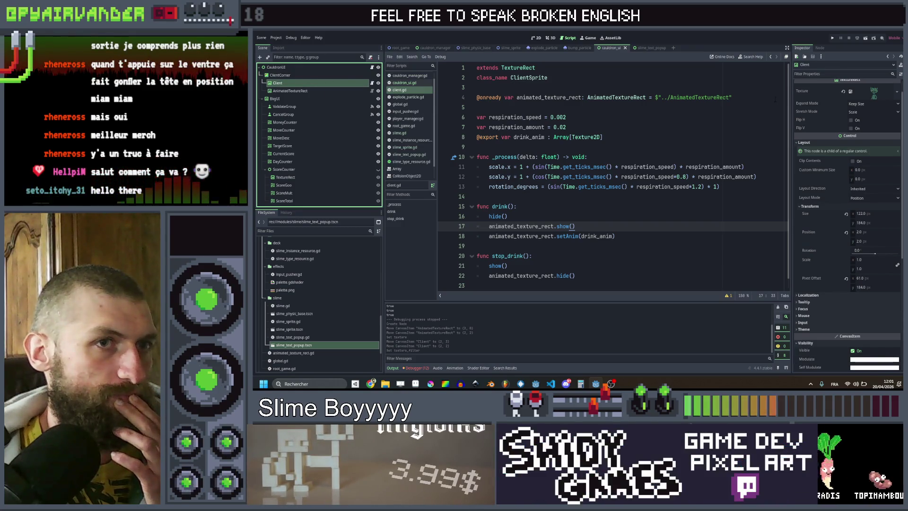
pyautogui.scroll(1, 859, 97)
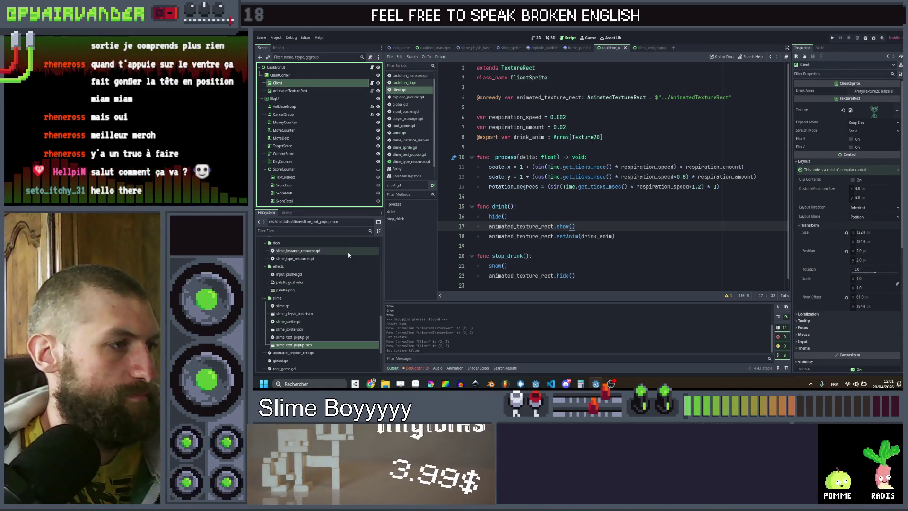
pyautogui.scroll(5, 348, 252)
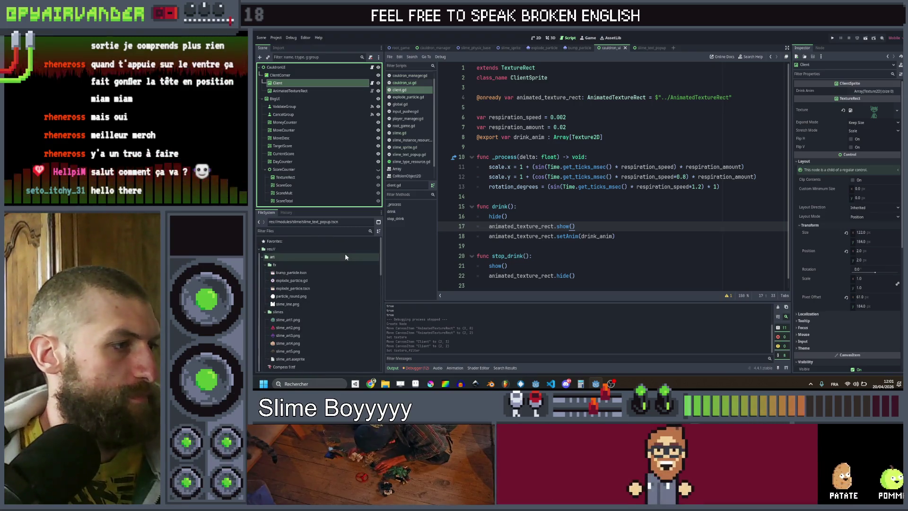
pyautogui.scroll(-5, 344, 254)
pyautogui.scroll(5, 276, 279)
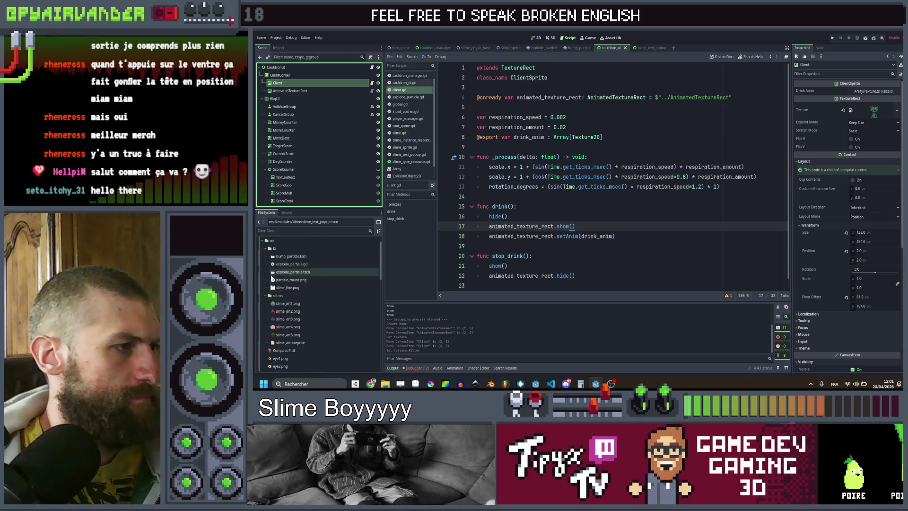
pyautogui.scroll(-4, 272, 279)
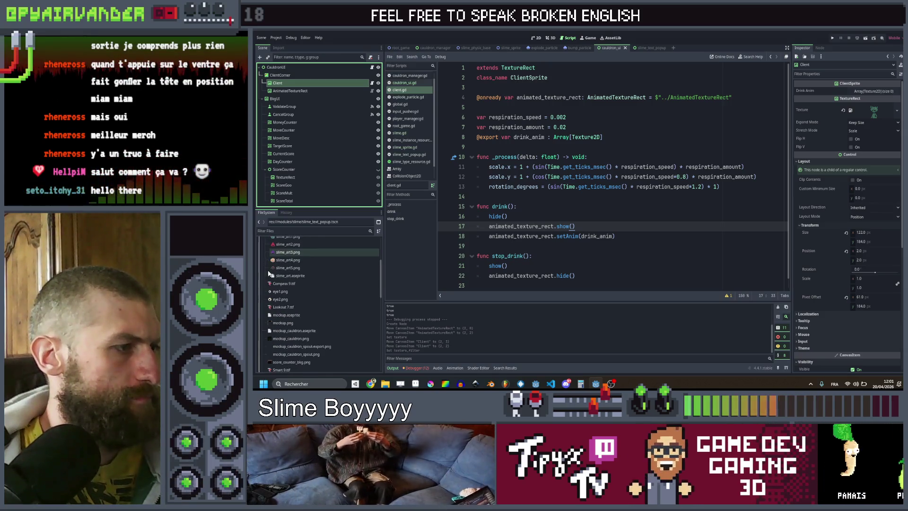
pyautogui.scroll(5, 331, 267)
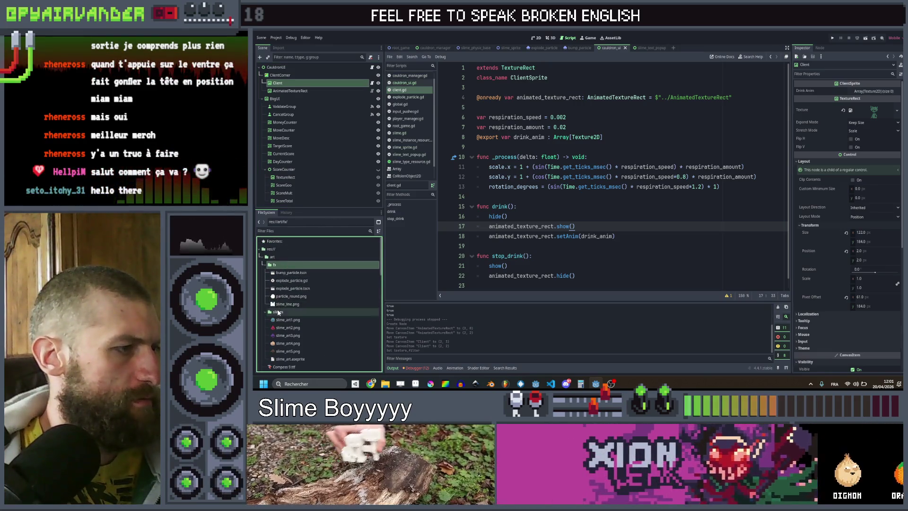
pyautogui.scroll(-5, 282, 283)
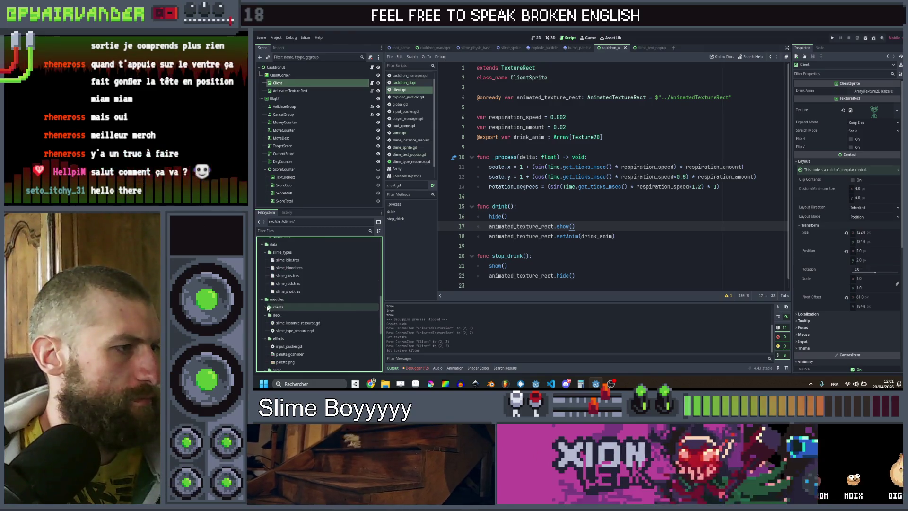
# Assign the four goblin_drink frames from the clients folder to Drink Anim and save
pyautogui.click(262, 307)
pyautogui.scroll(-2, 284, 307)
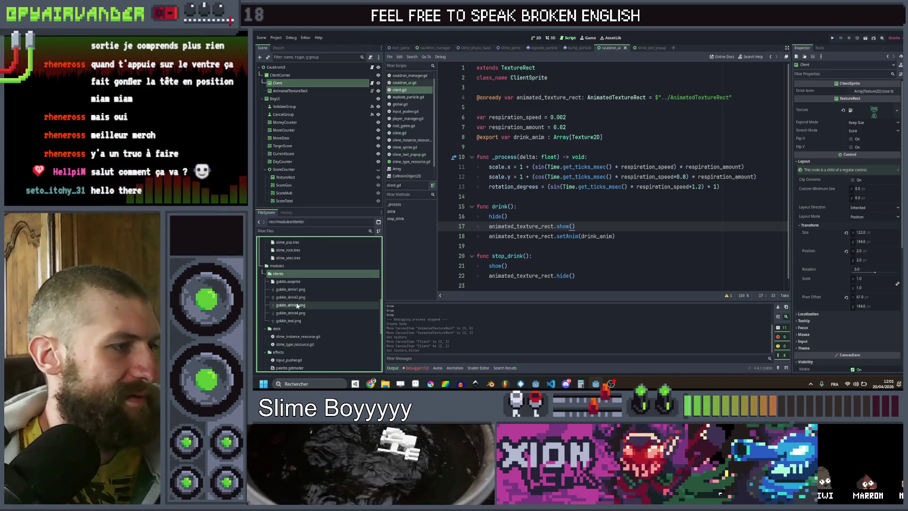
pyautogui.click(293, 312)
pyautogui.moveTo(618, 270)
pyautogui.mouseDown()
pyautogui.moveTo(804, 122)
pyautogui.moveTo(870, 90)
pyautogui.mouseUp()
pyautogui.hotkey('ctrl', 's')
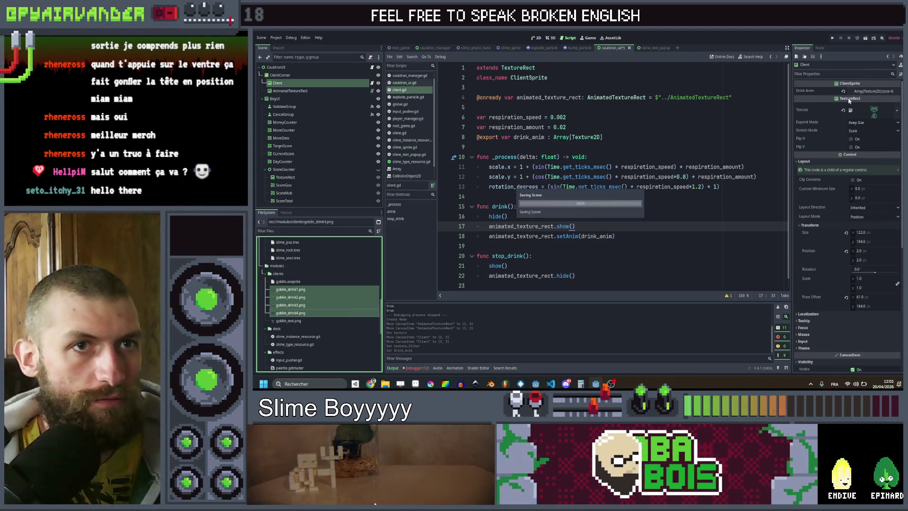
# Return to the drink function in client.gd, then open cauldron_ui.gd
pyautogui.click(676, 206)
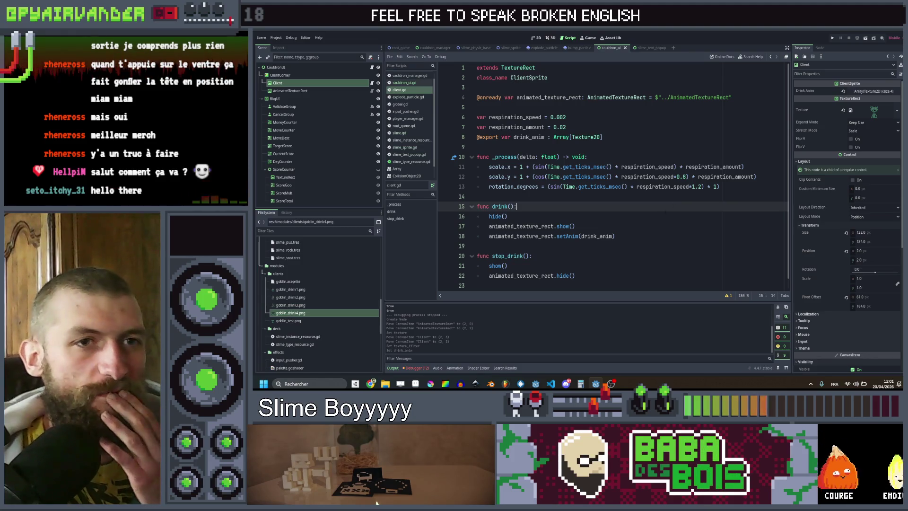
pyautogui.scroll(-1, 676, 206)
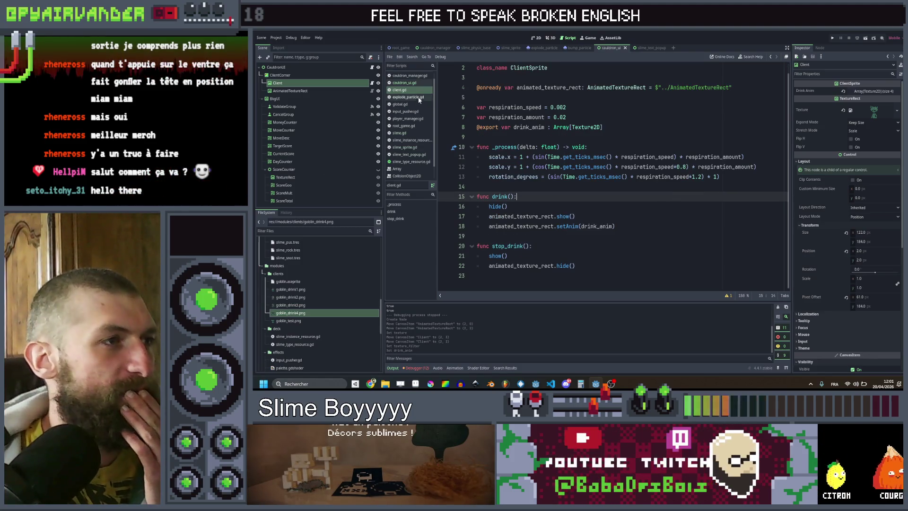
pyautogui.click(415, 84)
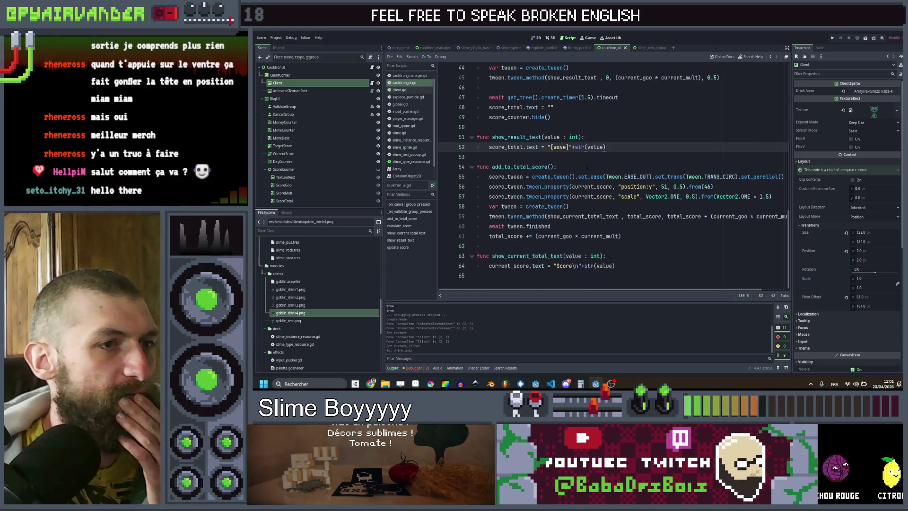
# Add a client.drink() call at the top of add_to_total_score in cauldron_ui.gd
pyautogui.click(583, 168)
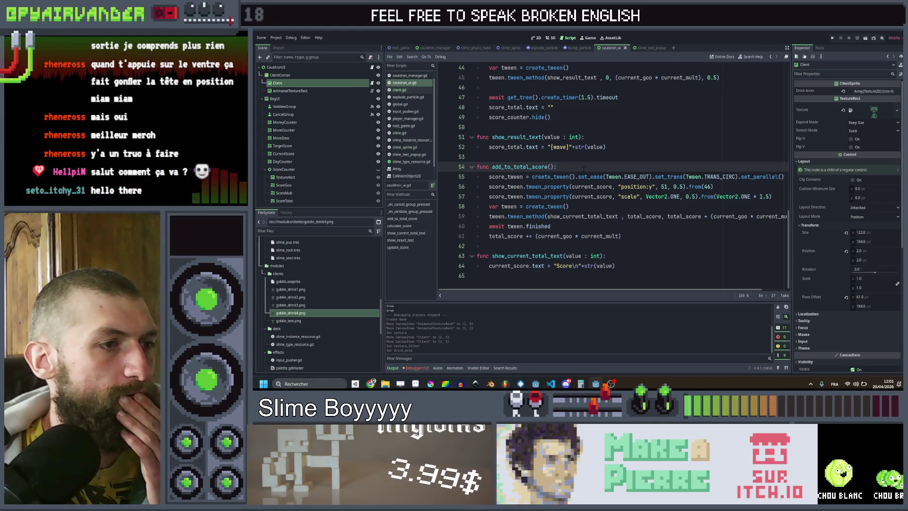
pyautogui.scroll(7, 583, 168)
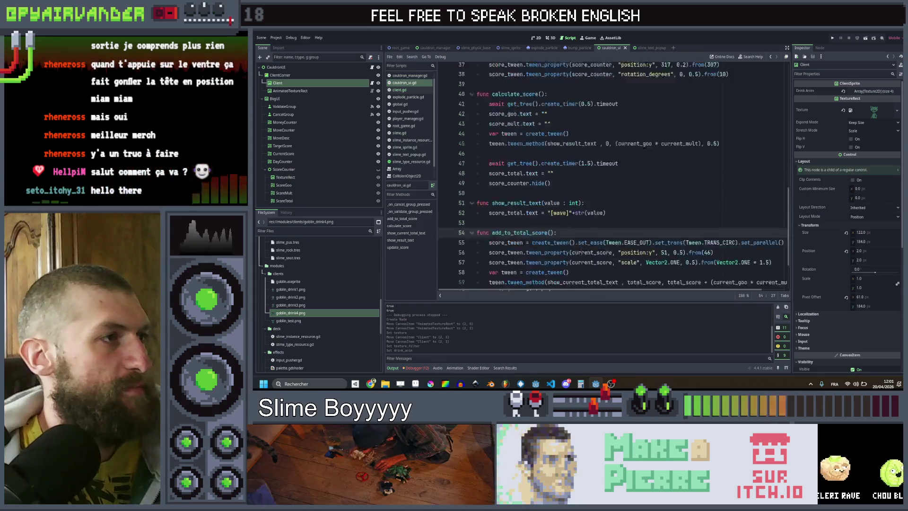
pyautogui.hotkey('ctrl', 'z')
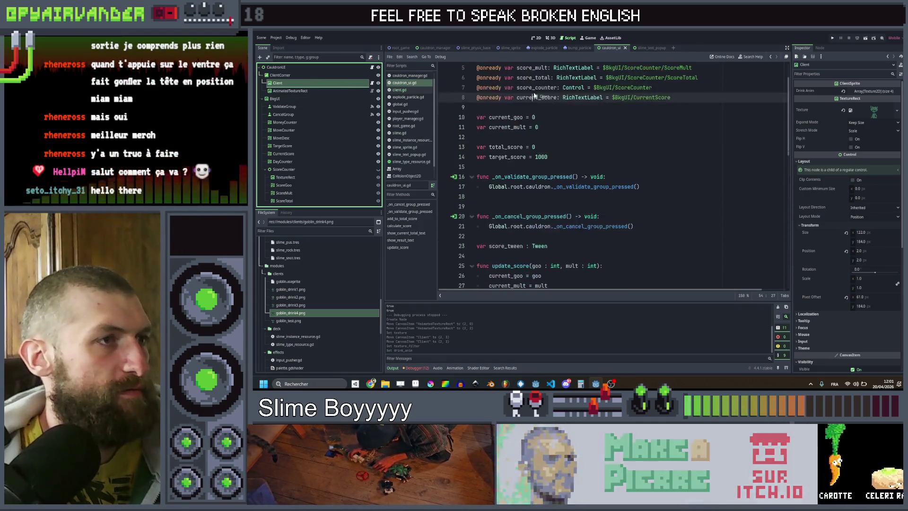
pyautogui.scroll(-15, 613, 175)
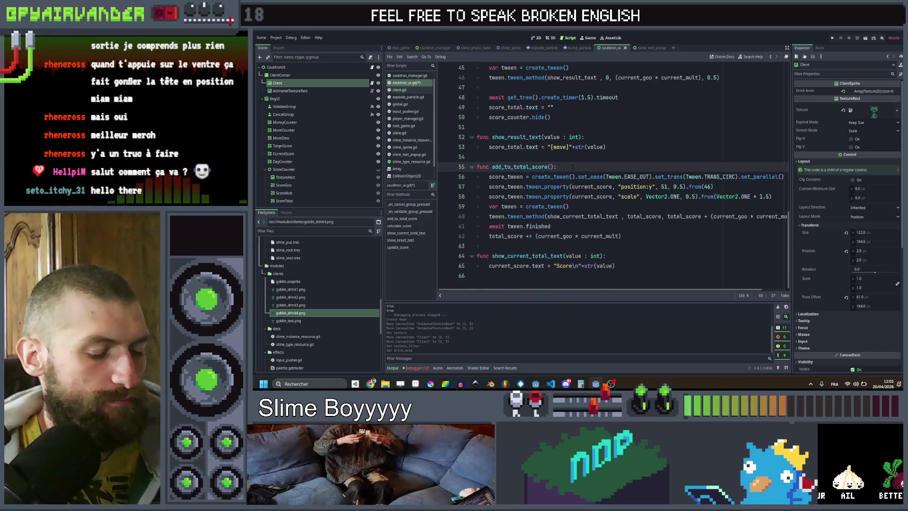
pyautogui.press('Return')
pyautogui.write('cli')
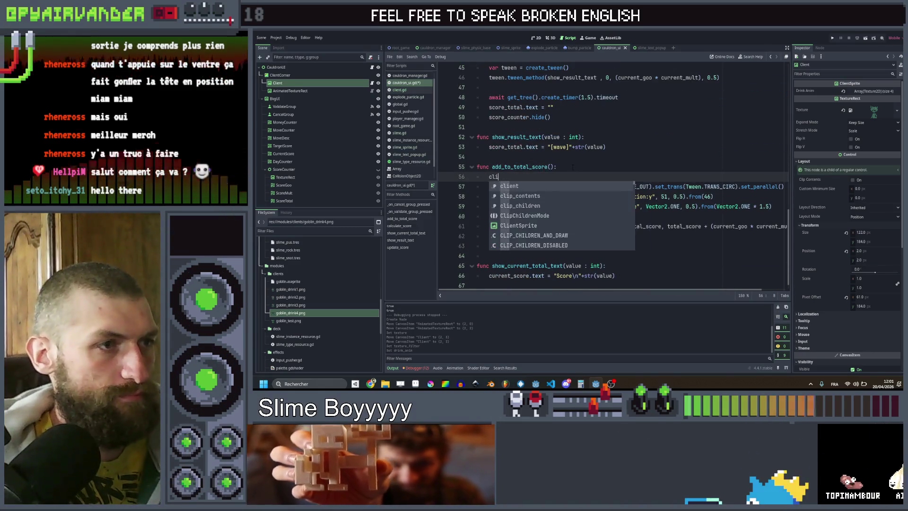
pyautogui.press('Return')
pyautogui.write('.d')
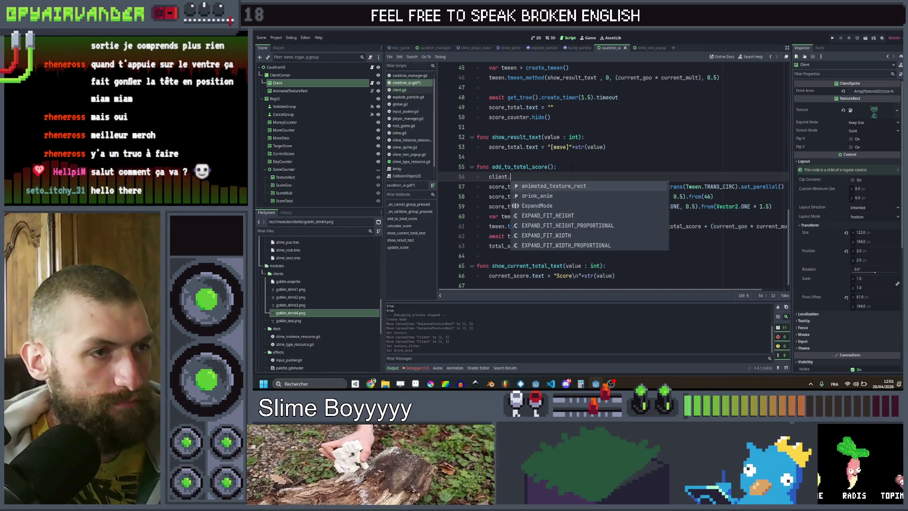
pyautogui.write('r')
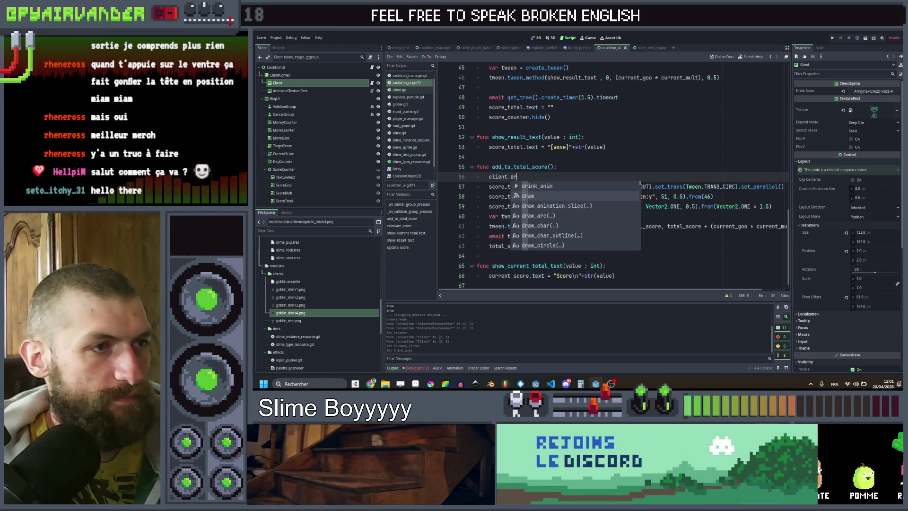
pyautogui.write('ink(')
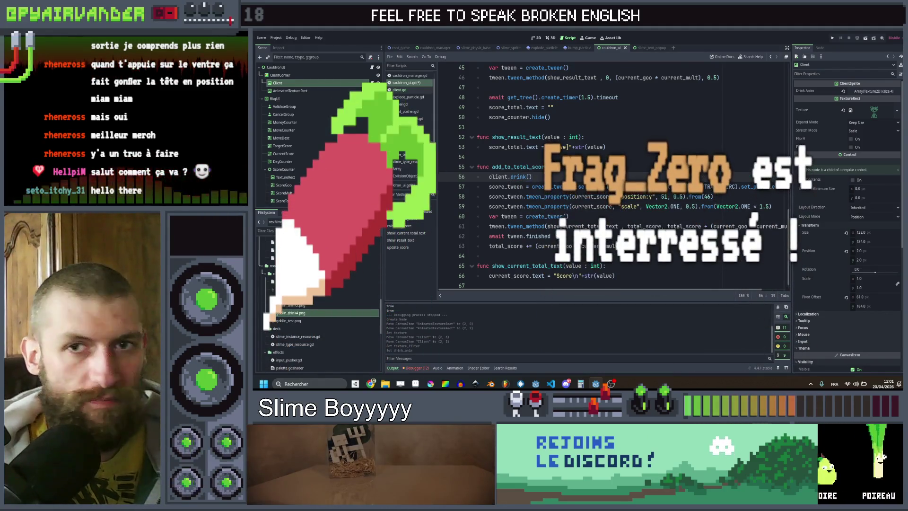
# Add an await timer line and a client.stop_drink() call at the end of the function
pyautogui.press('Down')
pyautogui.press('Down')
pyautogui.press('Down')
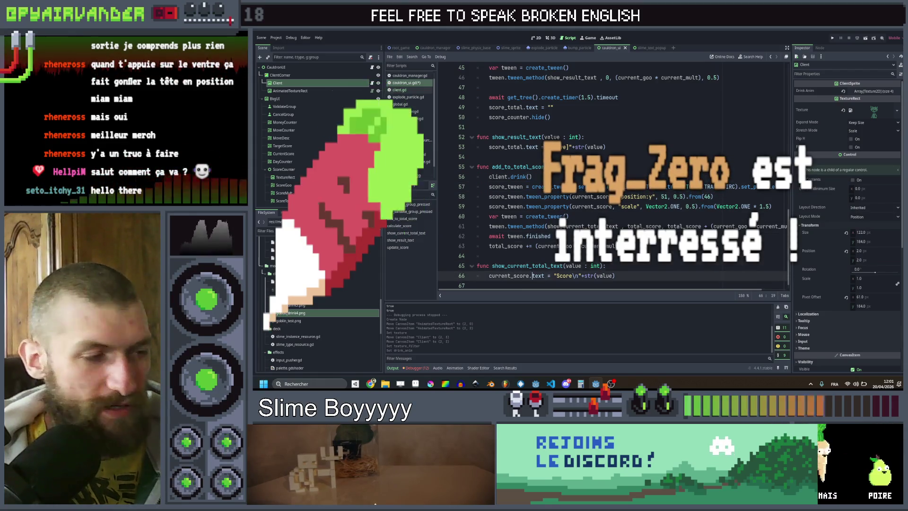
pyautogui.press('Up')
pyautogui.press('Up')
pyautogui.press('Up')
pyautogui.press('End')
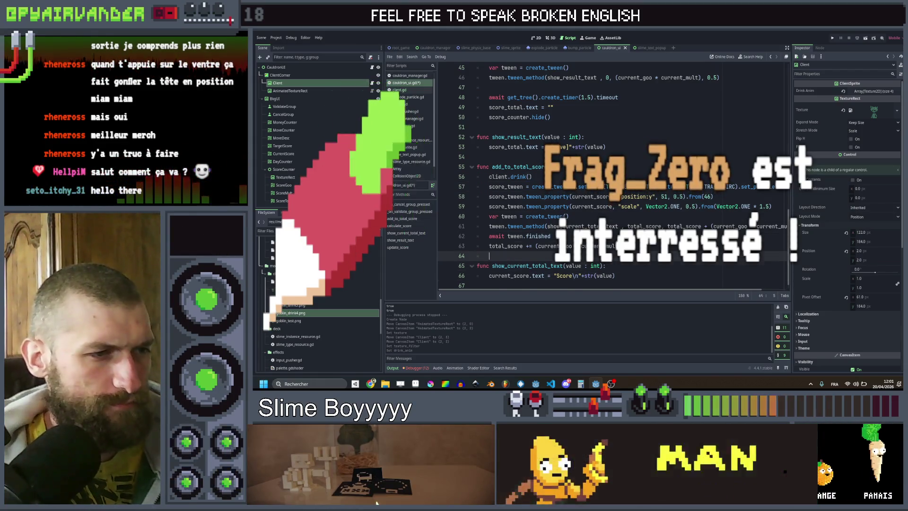
pyautogui.press('Return')
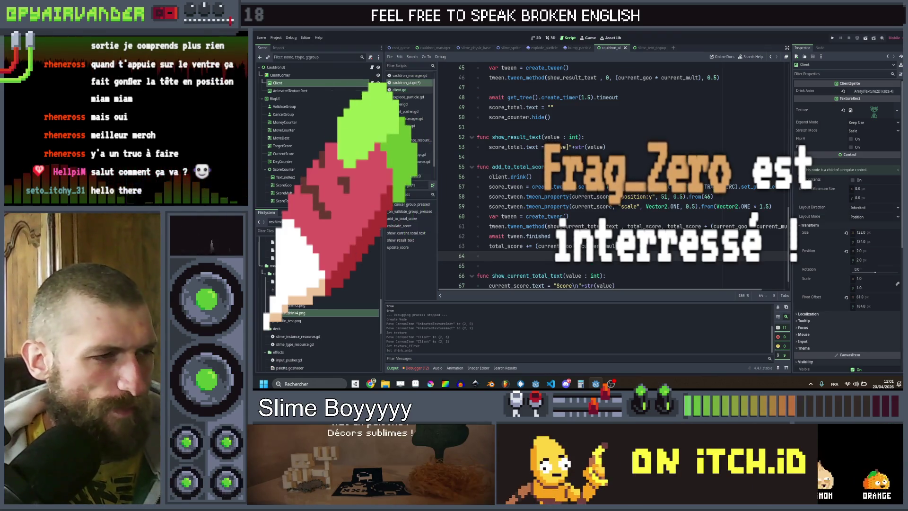
pyautogui.write('client.drink()')
pyautogui.hotkey('ctrl', 'v')
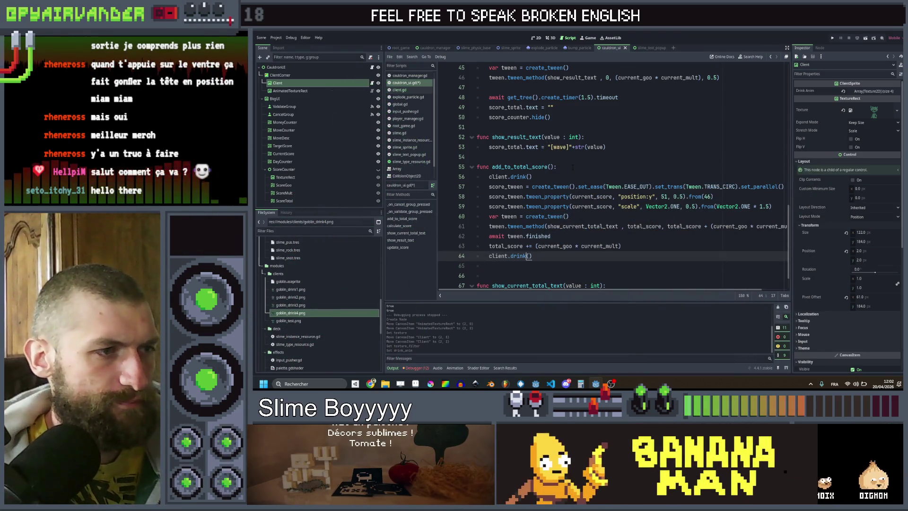
pyautogui.write('stop_')
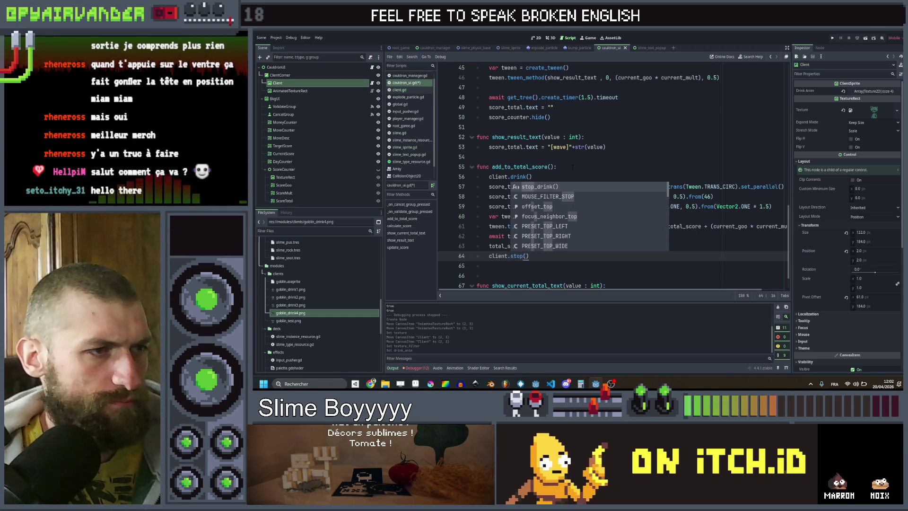
pyautogui.press('Return')
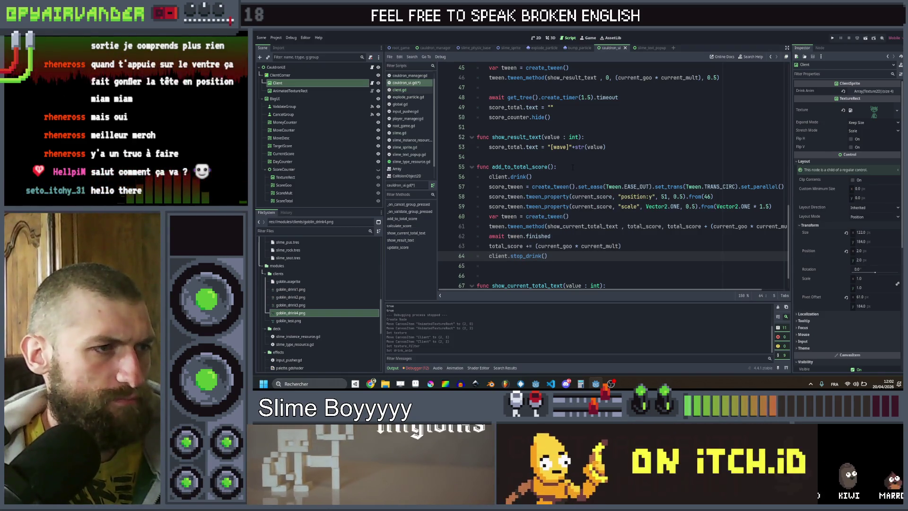
pyautogui.press('Down')
pyautogui.hscroll(2, 591, 156)
pyautogui.scroll(1, 606, 122)
pyautogui.hscroll(-2, 606, 122)
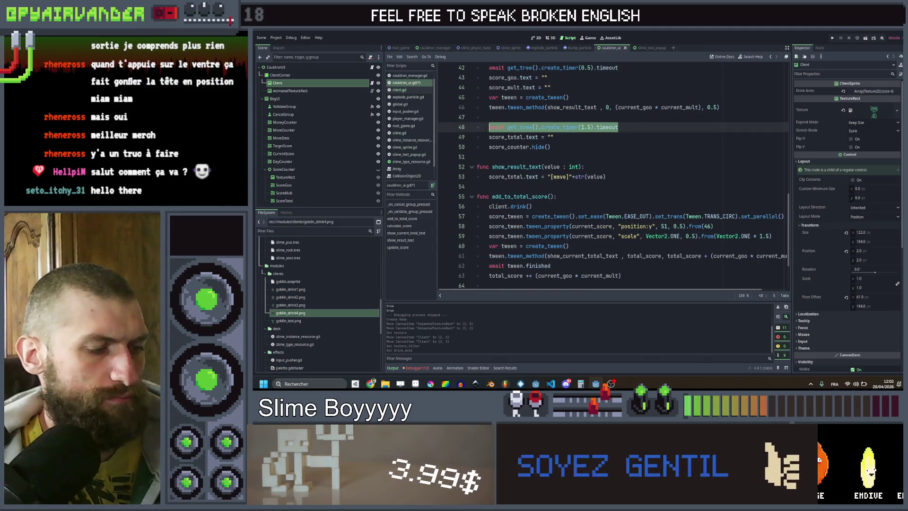
pyautogui.scroll(-2, 502, 159)
# Set the timer duration to 1 second, save cauldron_ui.gd and run the game
pyautogui.click(505, 216)
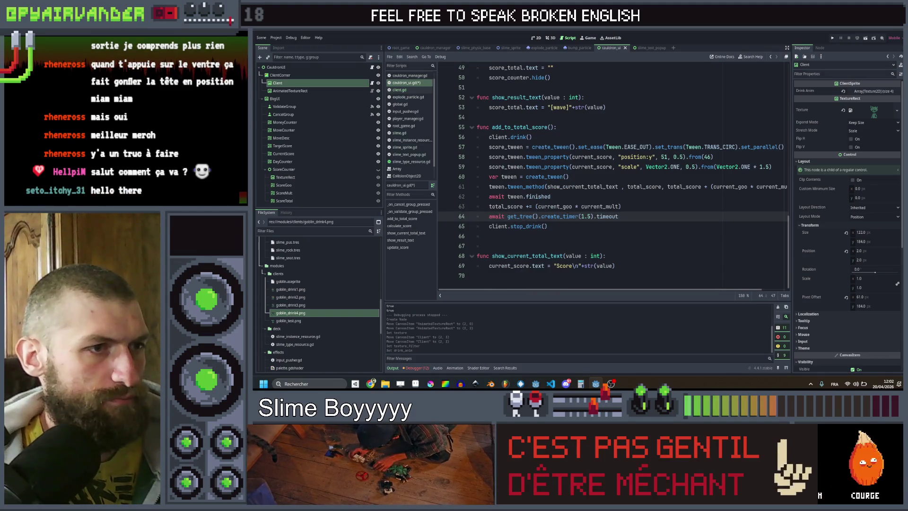
pyautogui.click(586, 216)
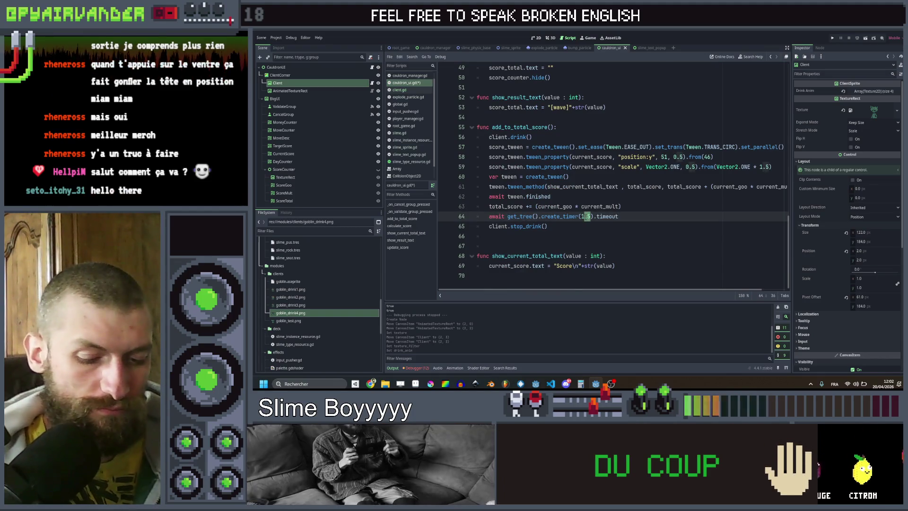
pyautogui.write('1')
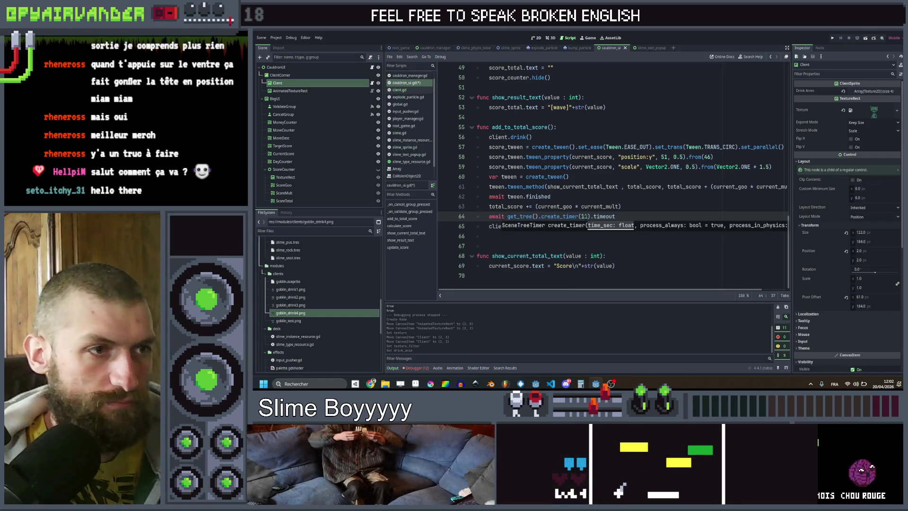
pyautogui.click(624, 206)
pyautogui.hotkey('ctrl', 's')
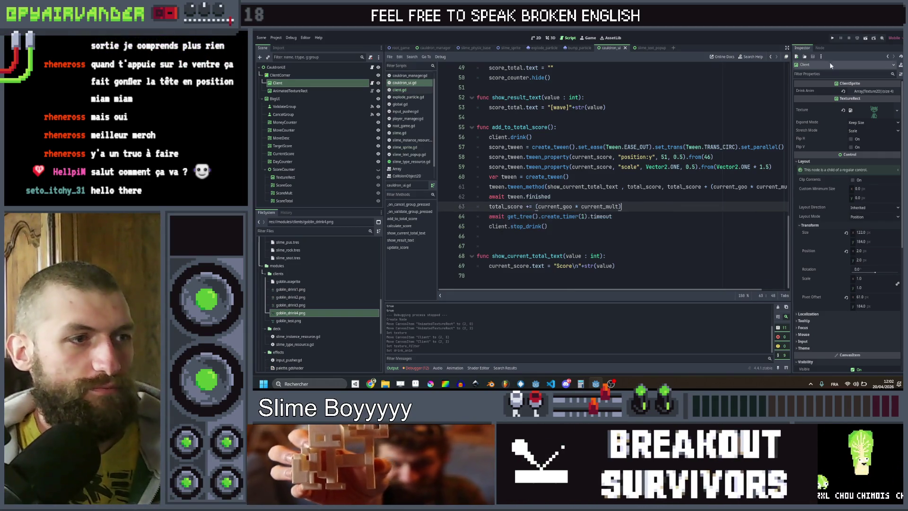
pyautogui.click(833, 39)
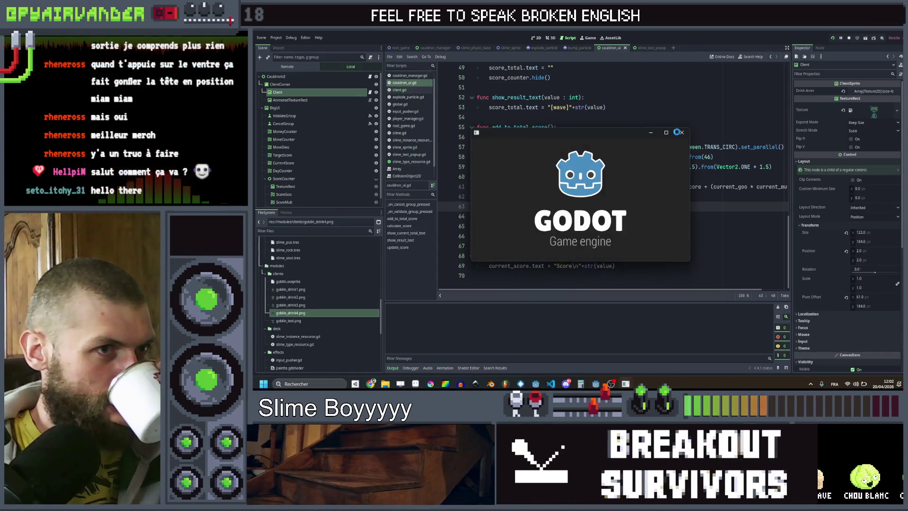
# Save and restart the game, score the purple slime to reach 675, then close the game
pyautogui.click(682, 134)
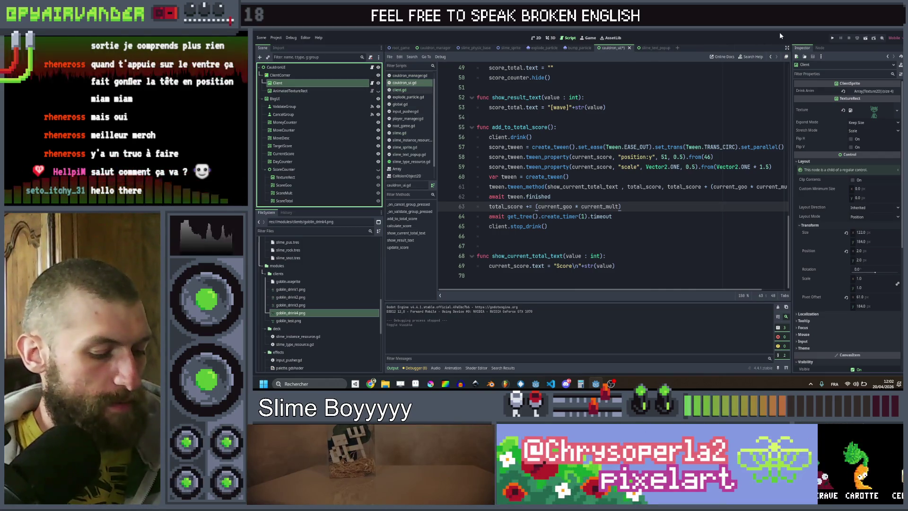
pyautogui.hotkey('ctrl', 's')
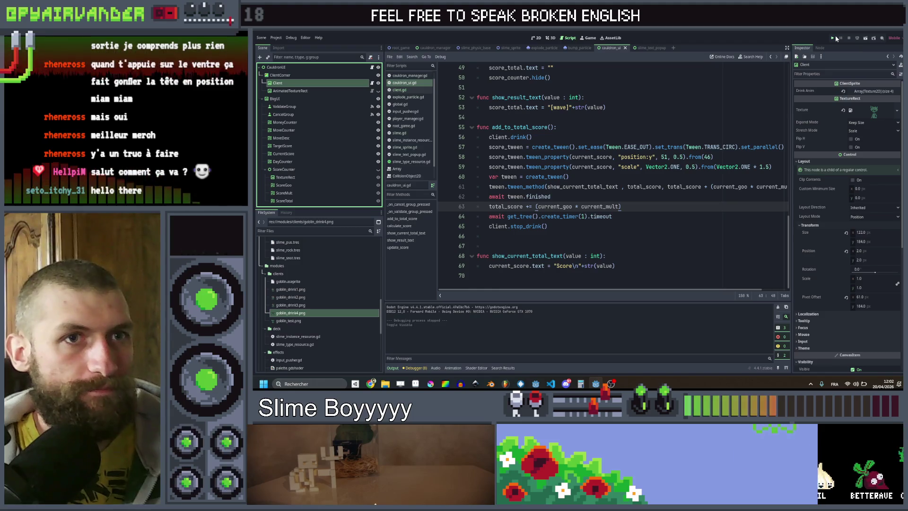
pyautogui.click(833, 38)
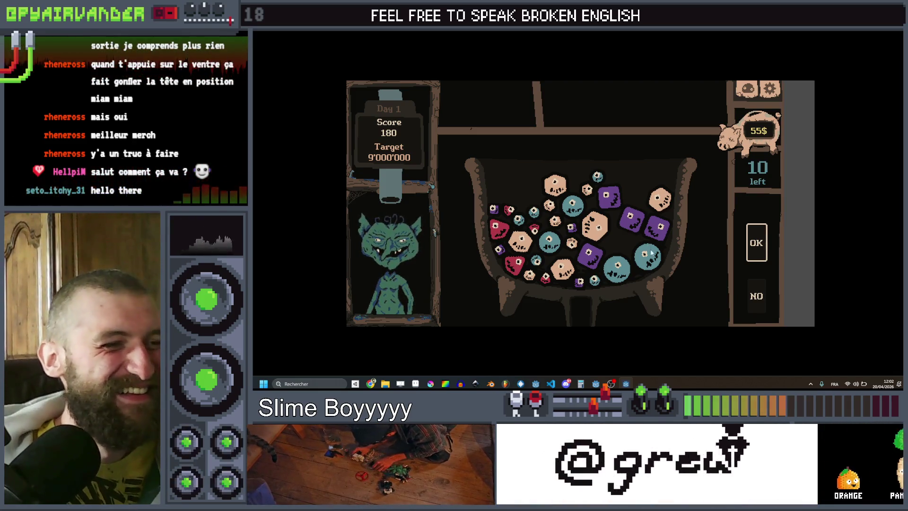
pyautogui.click(615, 205)
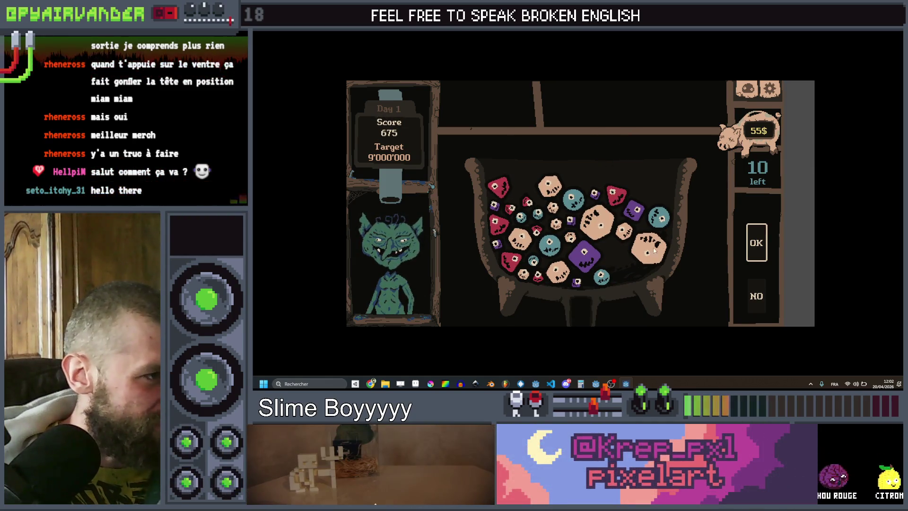
pyautogui.hotkey('alt', 'F4')
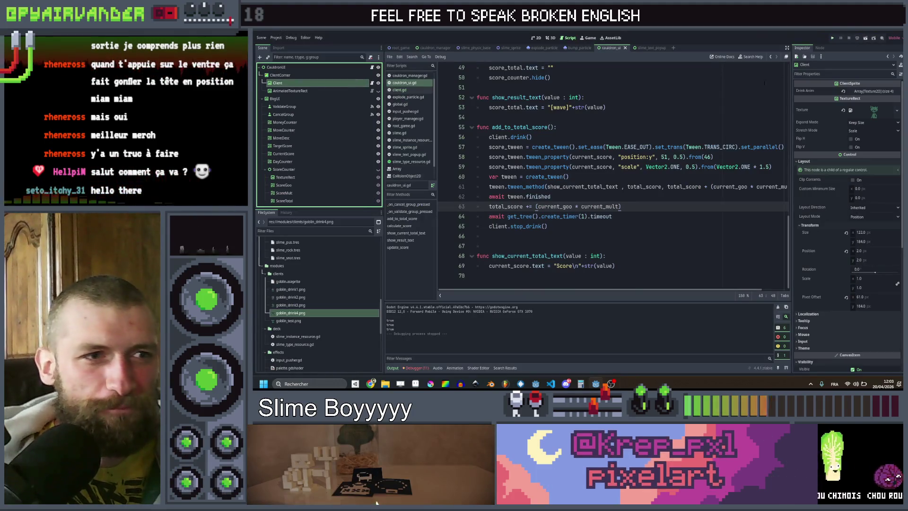
# Set the AnimatedTextureRect's texture filter to Linear, then review the score code in cauldron_ui.gd
pyautogui.click(290, 91)
pyautogui.scroll(-3, 852, 125)
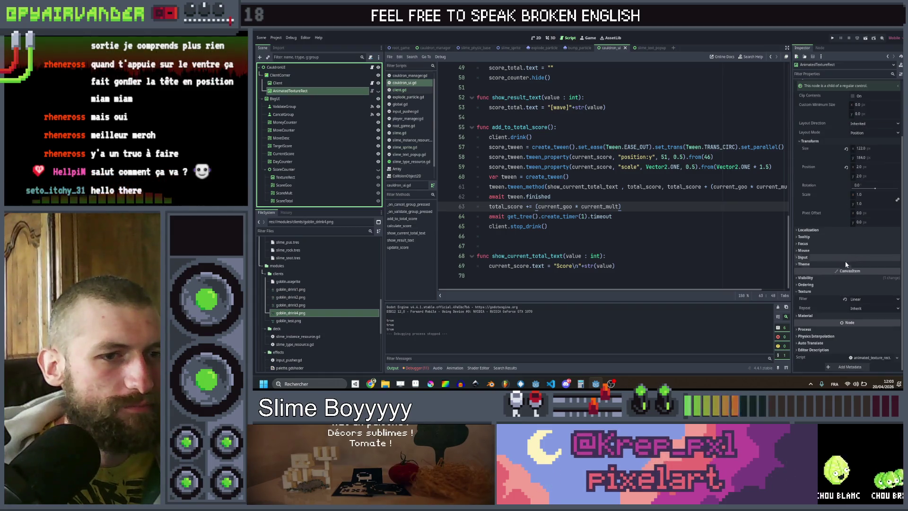
pyautogui.click(857, 300)
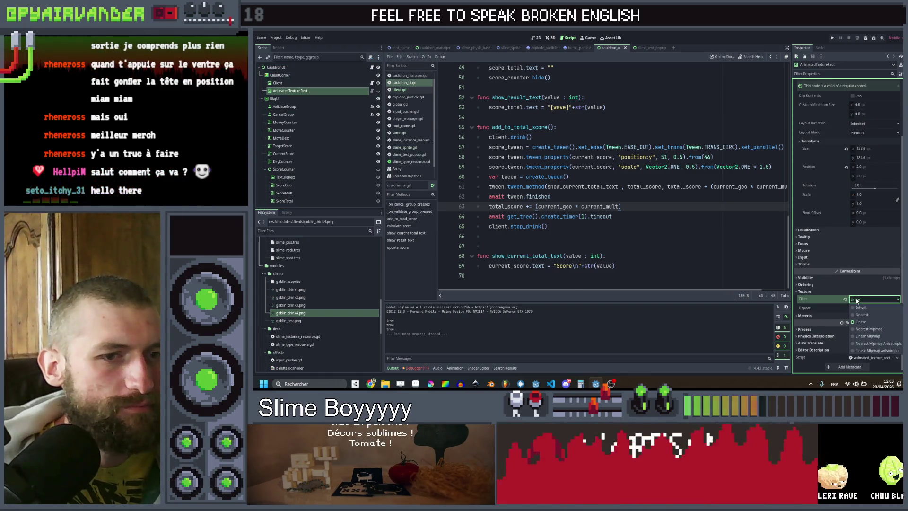
pyautogui.click(856, 299)
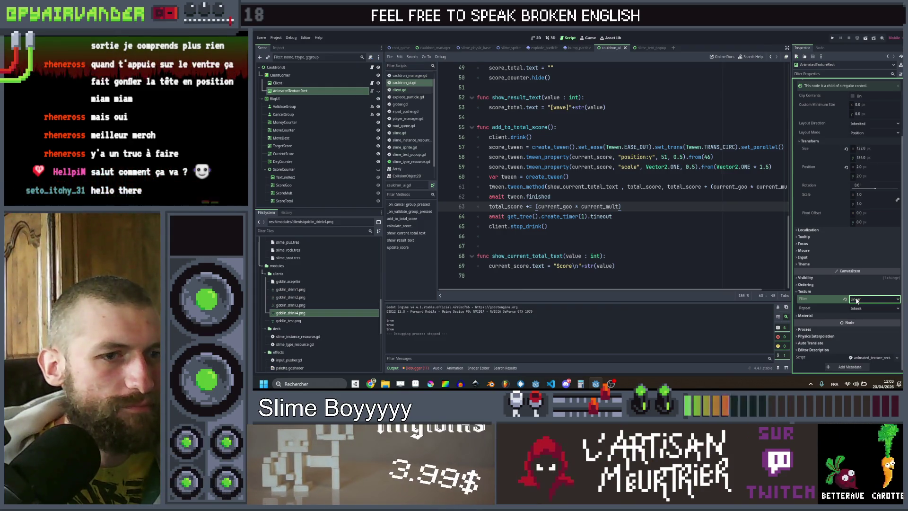
pyautogui.scroll(3, 856, 298)
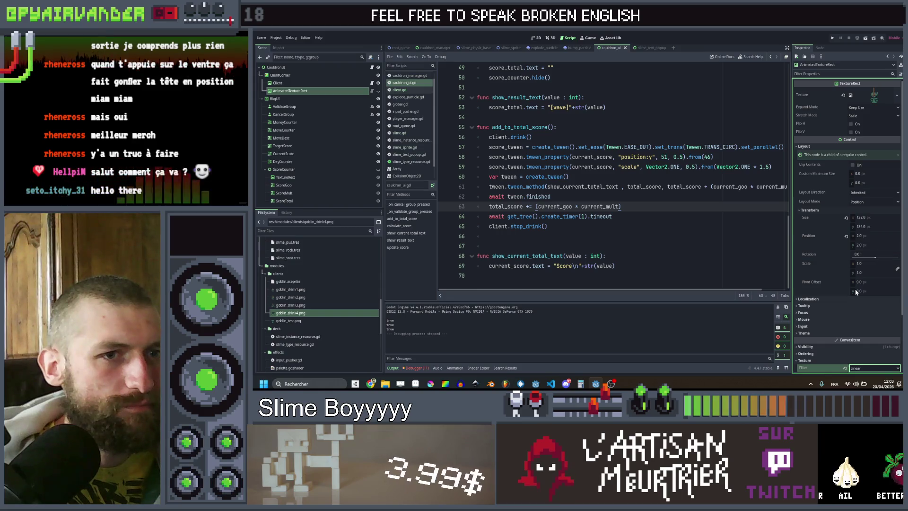
pyautogui.scroll(-3, 855, 292)
pyautogui.moveTo(831, 300)
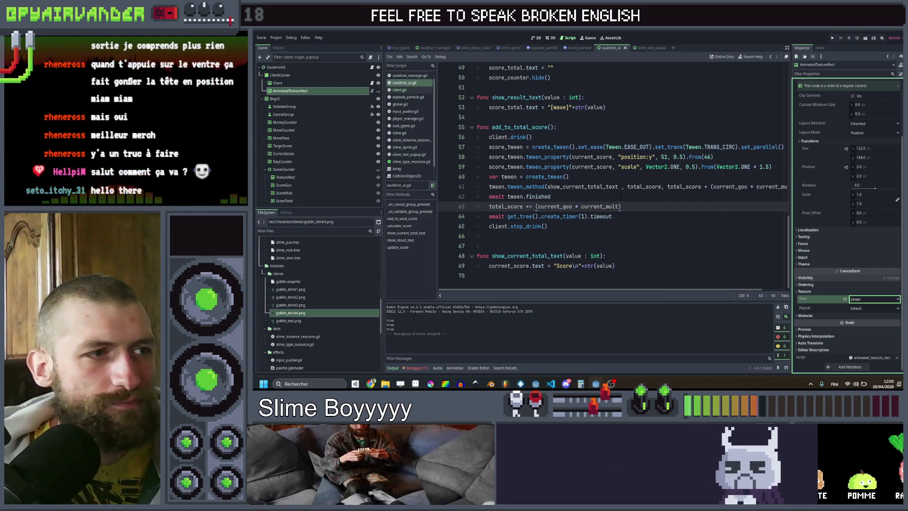
pyautogui.scroll(4, 622, 191)
pyautogui.scroll(4, 621, 191)
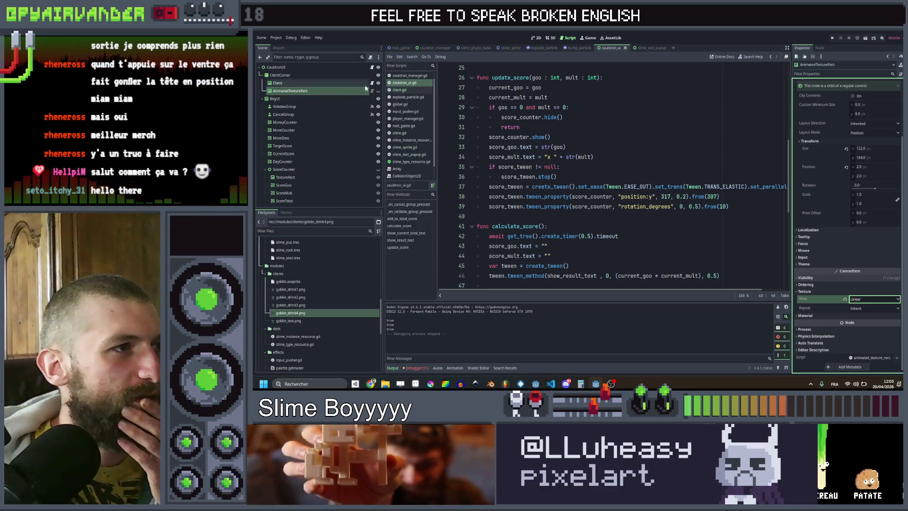
# In client.gd's _process, add 'animated_texture_rect.scale = scale' below the rotation line
pyautogui.click(401, 89)
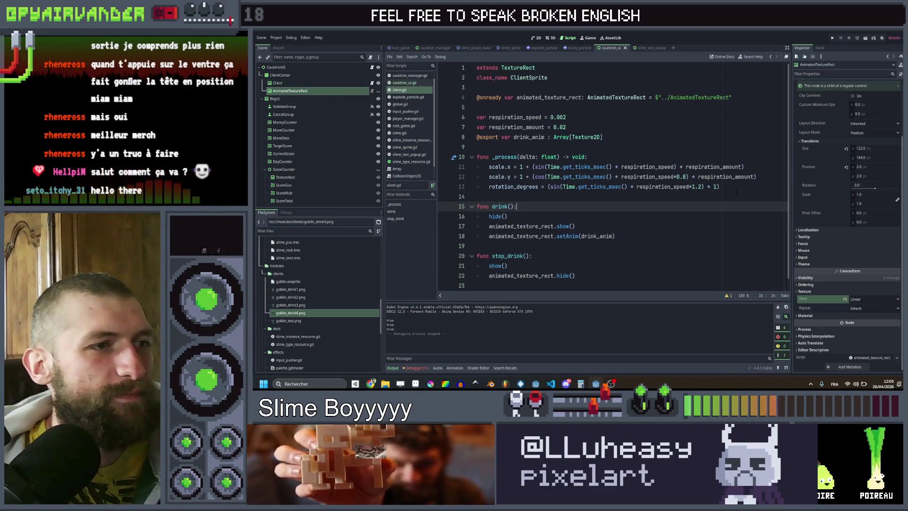
pyautogui.click(736, 189)
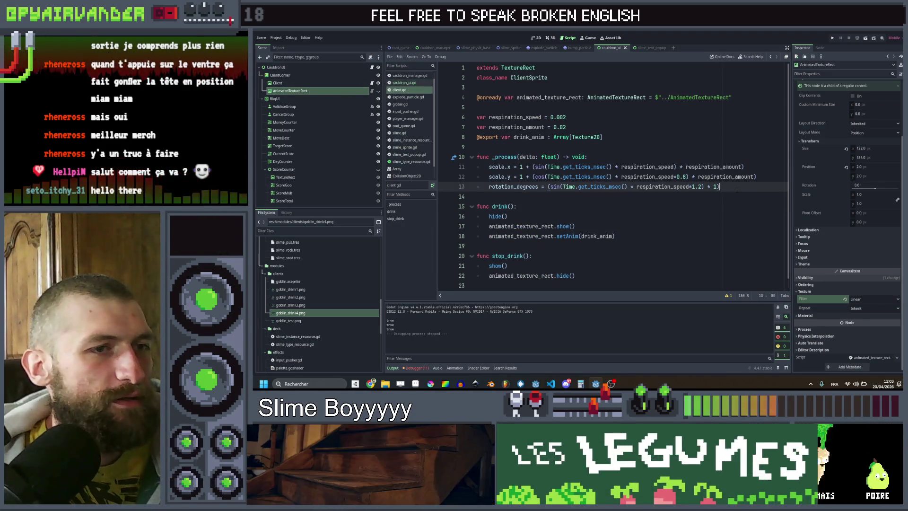
pyautogui.moveTo(736, 189)
pyautogui.mouseDown()
pyautogui.moveTo(615, 187)
pyautogui.moveTo(489, 166)
pyautogui.mouseUp()
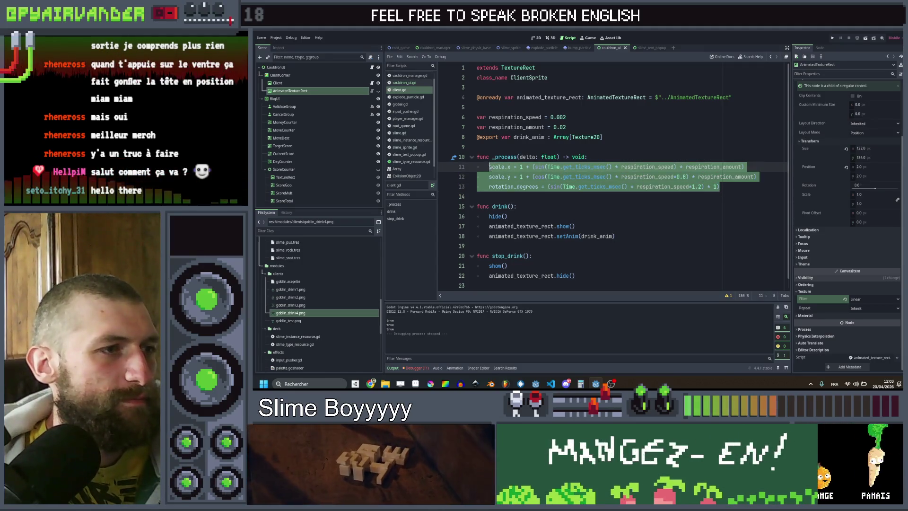
pyautogui.click(742, 187)
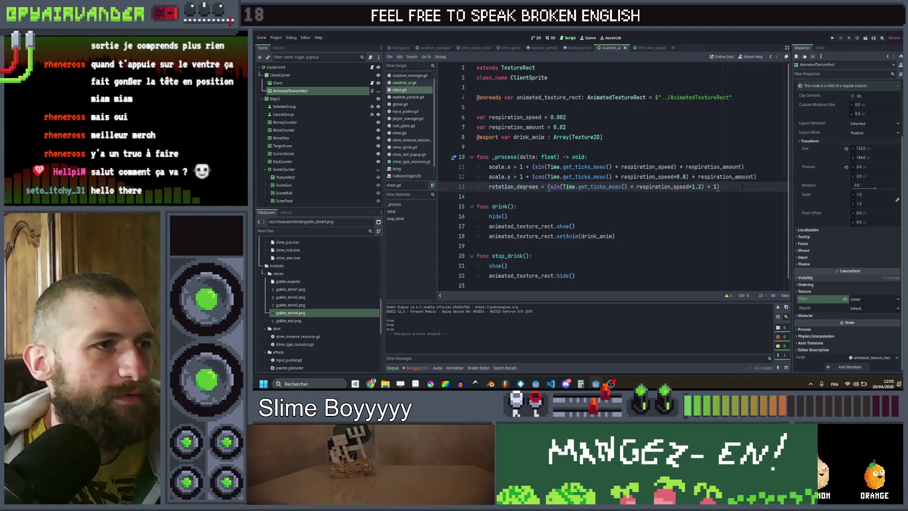
pyautogui.press('Return')
pyautogui.write('ani')
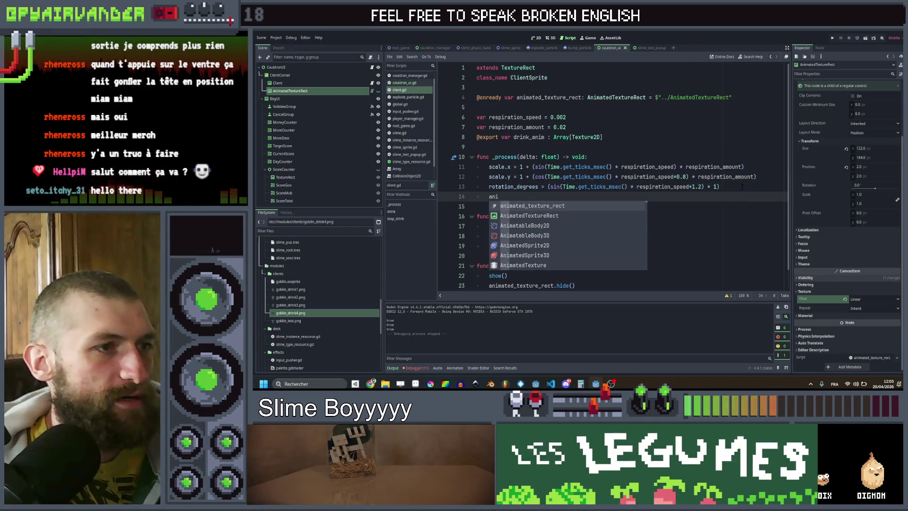
pyautogui.press('Return')
pyautogui.write('.scale = ')
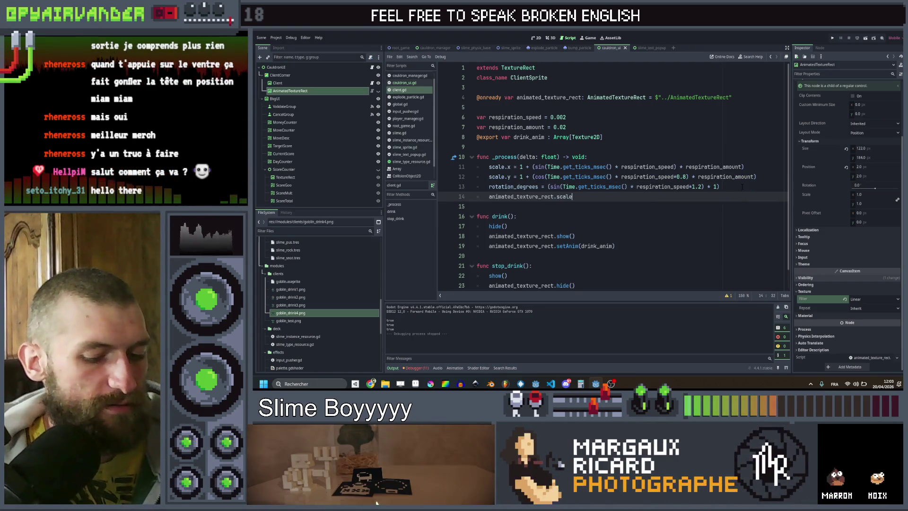
pyautogui.write('scale')
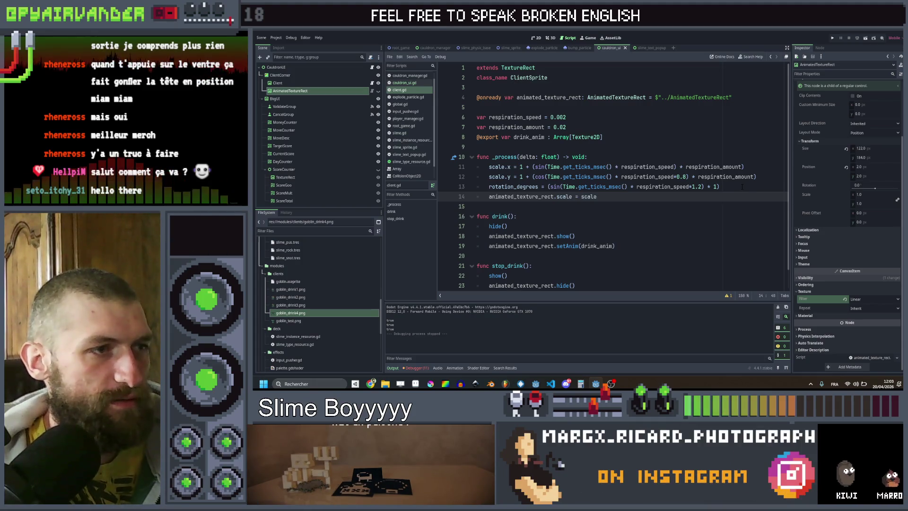
pyautogui.press('Return')
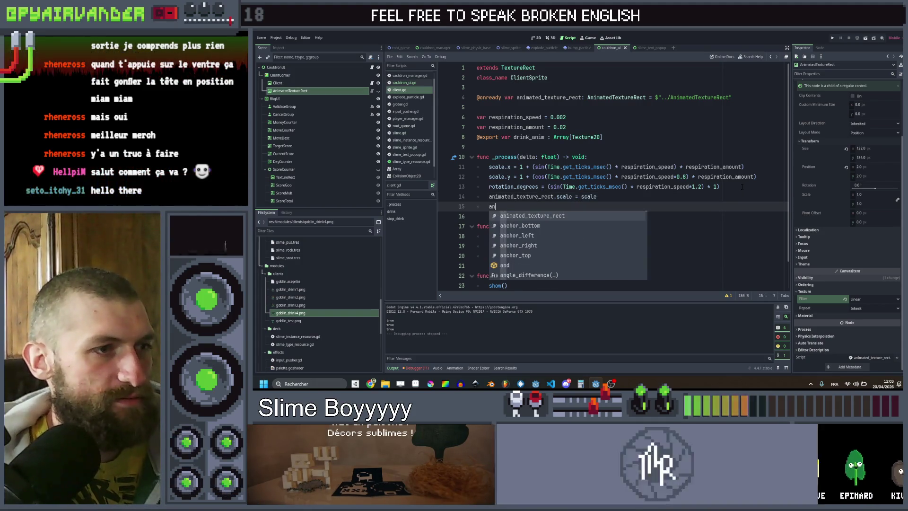
# Add 'animated_texture_rect.rotation_degrees = rotation_degrees' and enlarge the running game window
pyautogui.press('Return')
pyautogui.write('ted_texture_rect.rot')
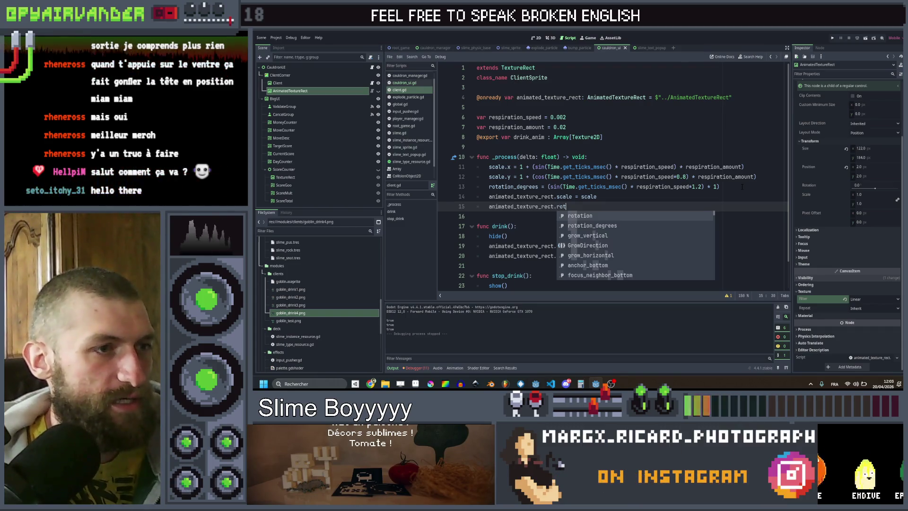
pyautogui.press('Down')
pyautogui.press('Return')
pyautogui.write('= ro')
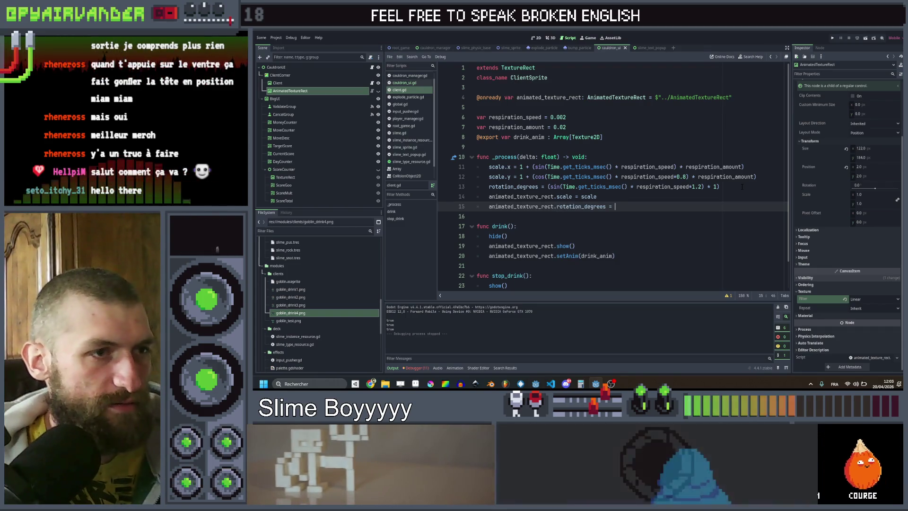
pyautogui.press('Down')
pyautogui.press('Return')
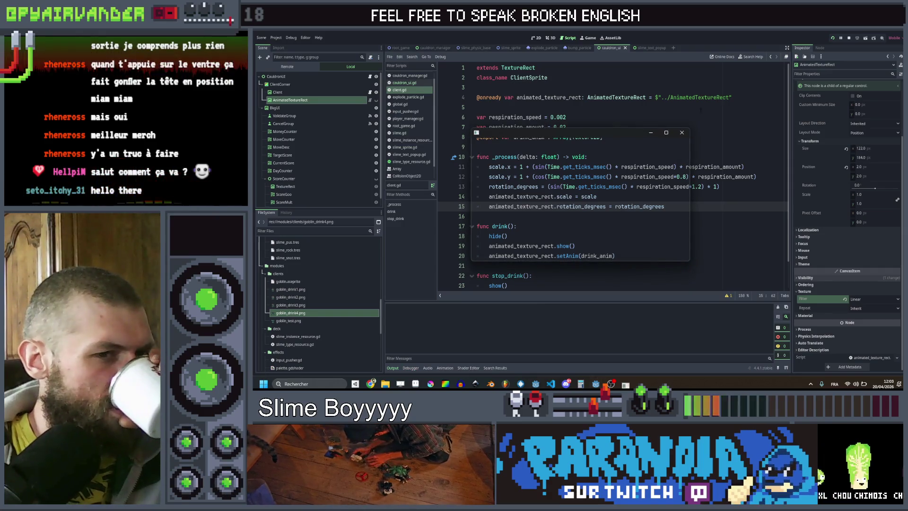
pyautogui.click(666, 133)
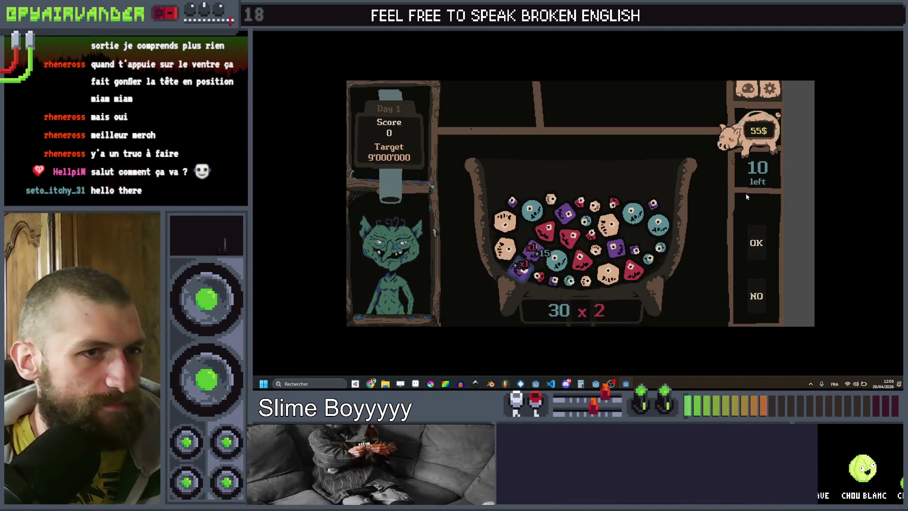
# Score a slime chain for 110 points, then stop the game with F8
pyautogui.click(756, 244)
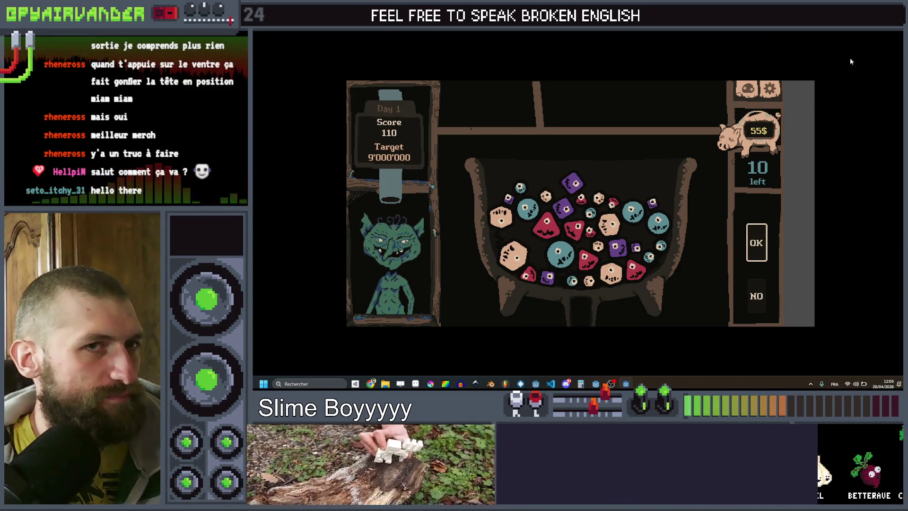
pyautogui.press('F8')
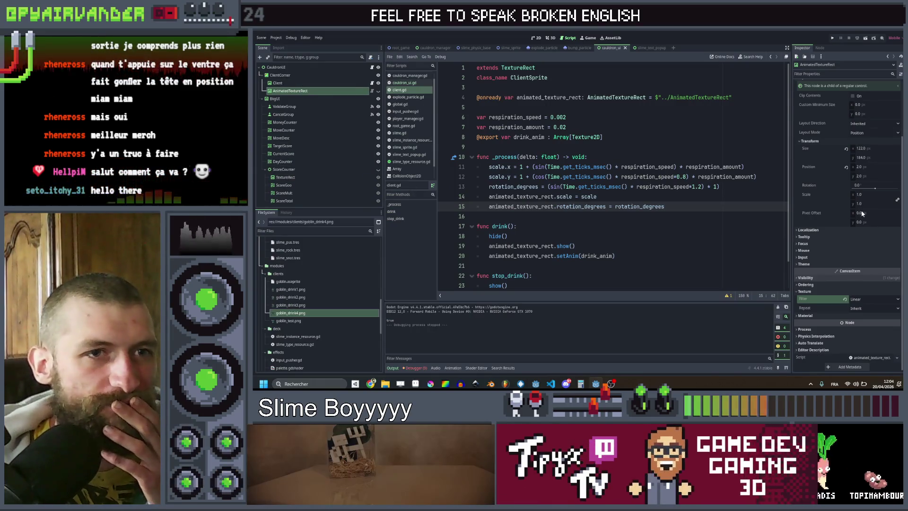
# Copy the Client's 61 × 184 pivot offset onto AnimatedTextureRect, then run the game
pyautogui.click(286, 85)
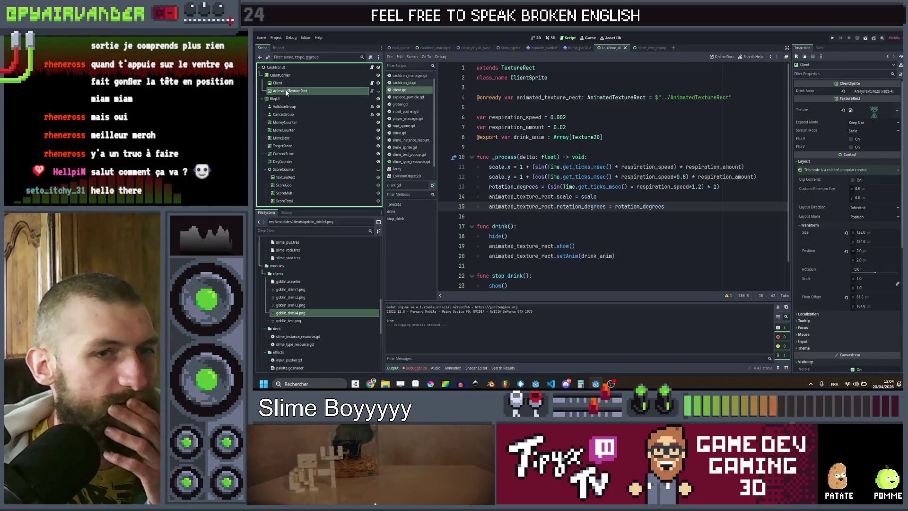
pyautogui.click(286, 90)
pyautogui.click(866, 213)
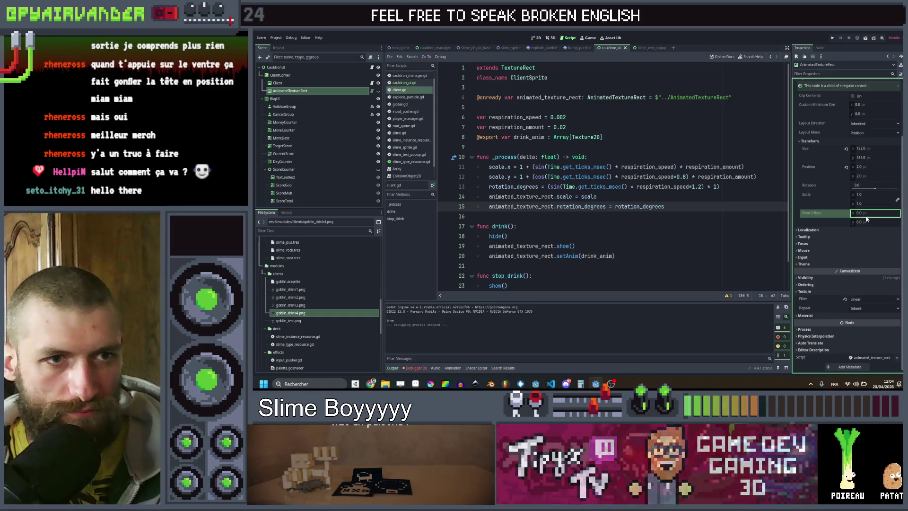
pyautogui.press('Tab')
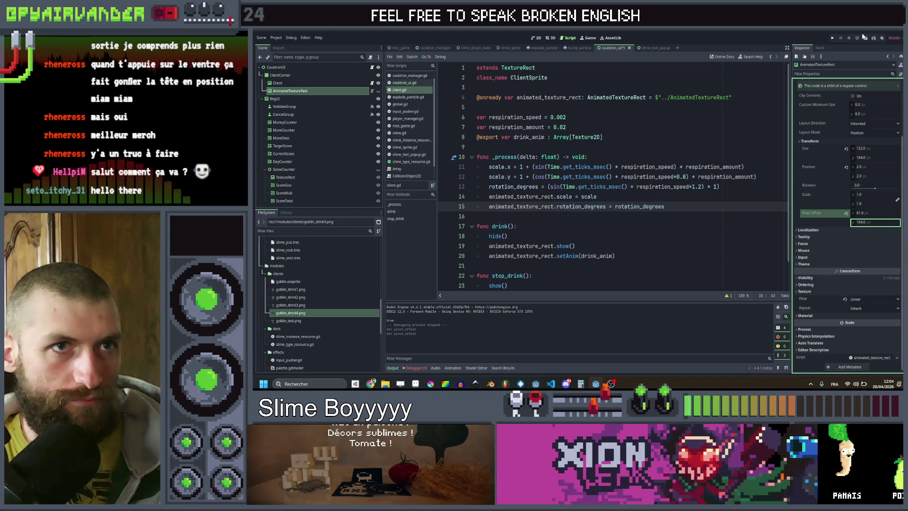
pyautogui.click(833, 38)
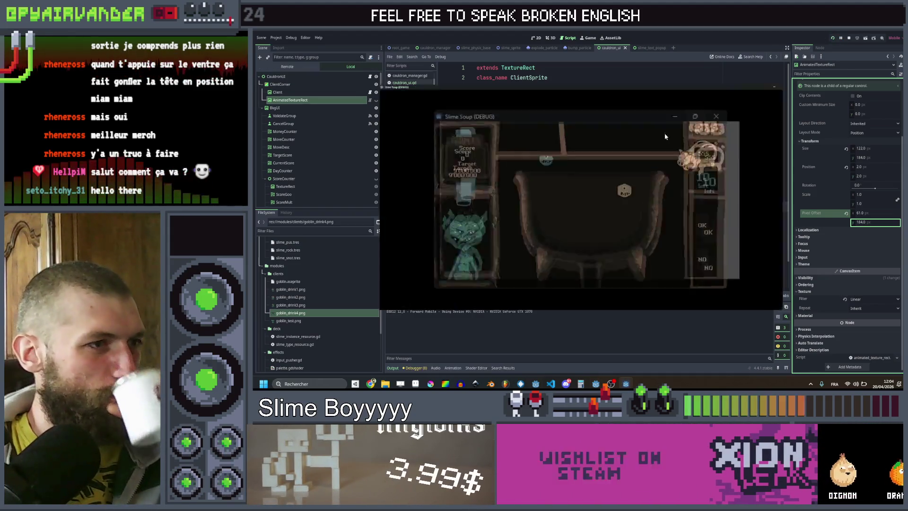
# Chain and score teal and red slimes up to 1130 points, then stop the game
pyautogui.click(667, 134)
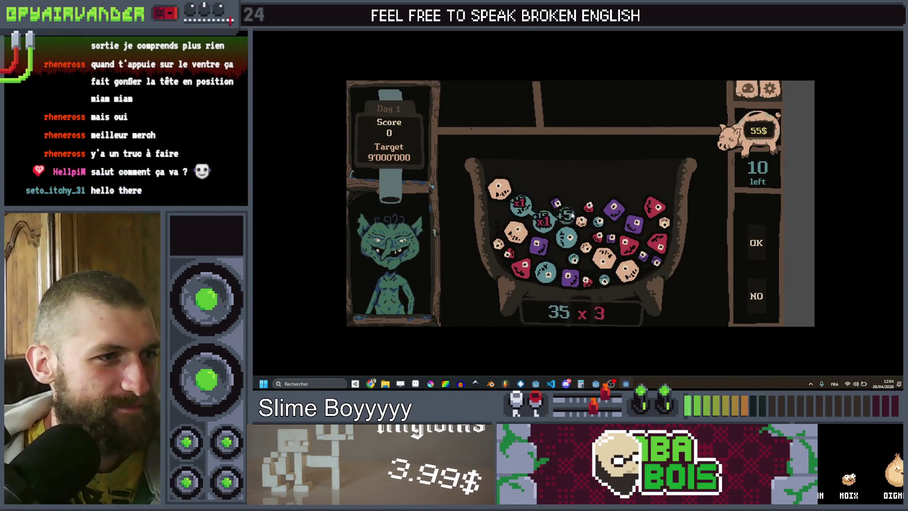
pyautogui.moveTo(572, 215); pyautogui.dragTo(576, 264)
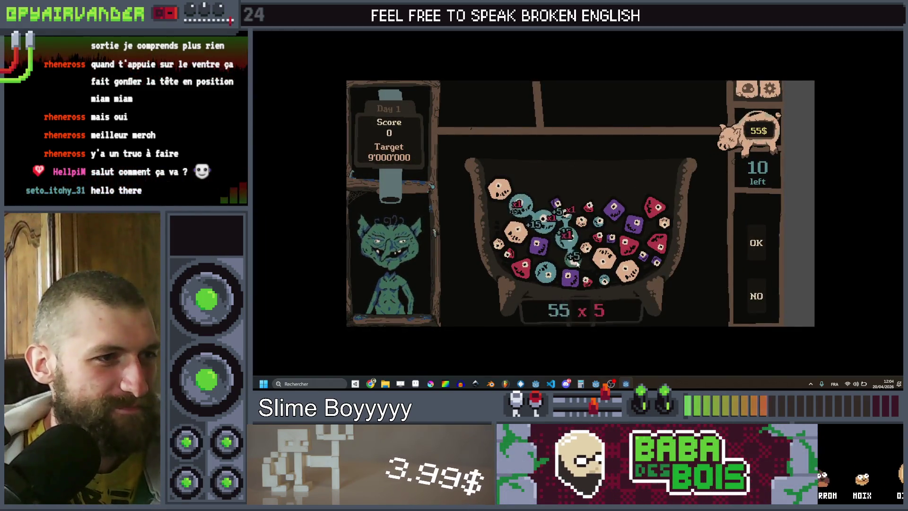
pyautogui.click(759, 243)
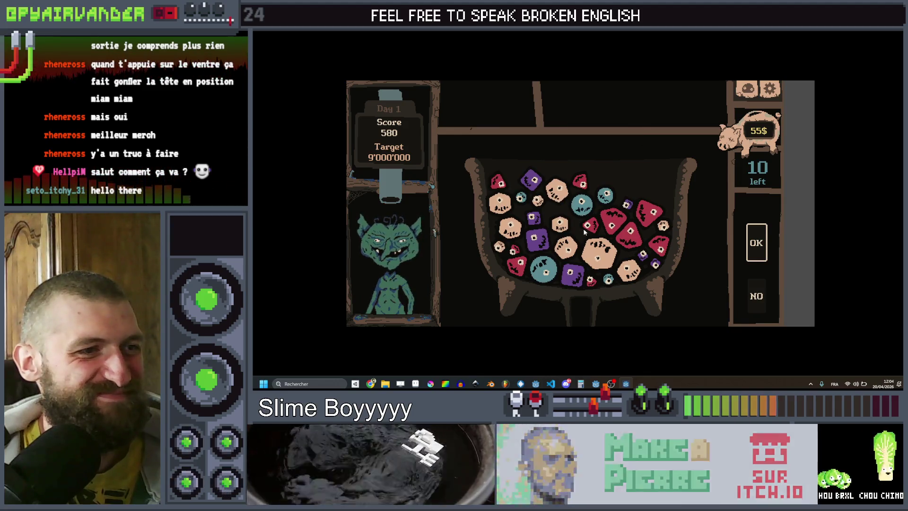
pyautogui.click(645, 220)
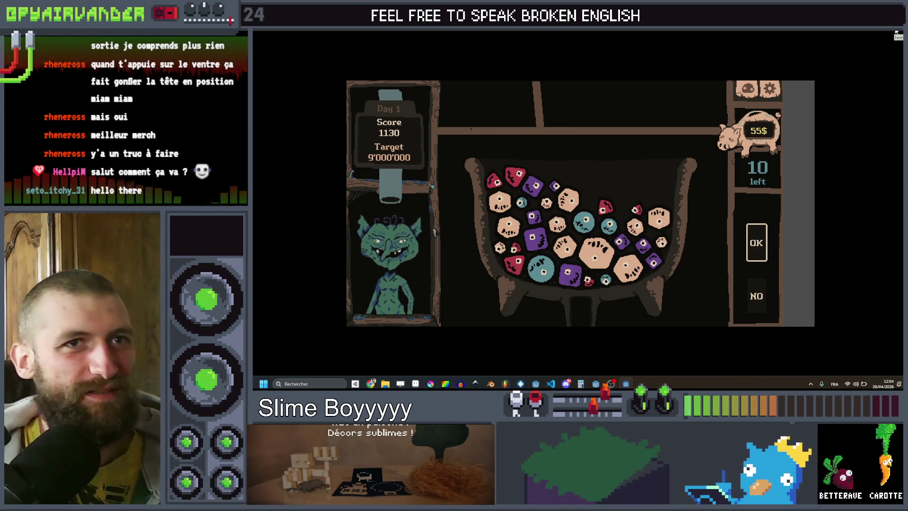
pyautogui.press('F8')
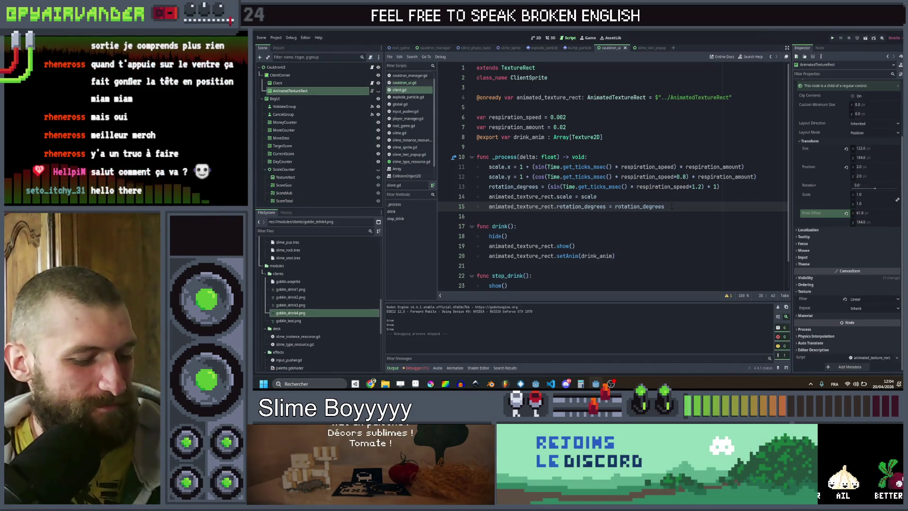
# Rerun the game, score teal, red and single-die chains up to 1765, then close it
pyautogui.click(831, 39)
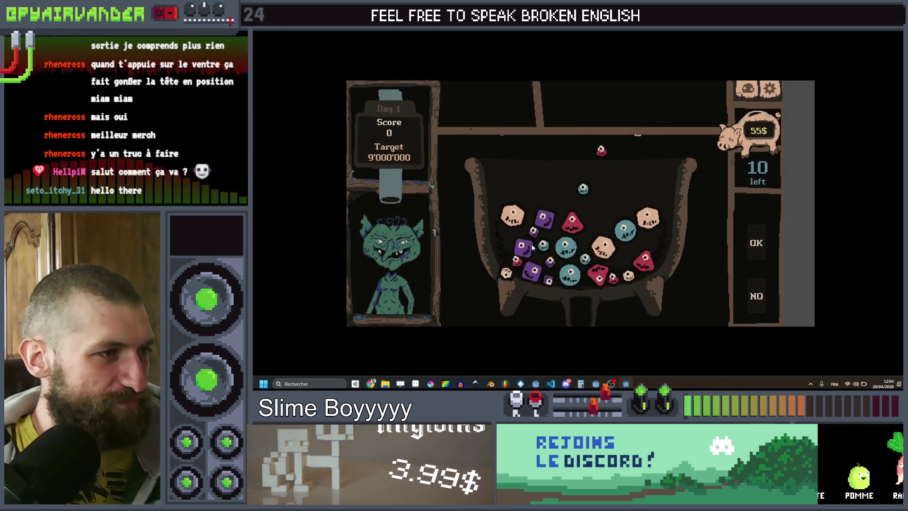
pyautogui.click(566, 248)
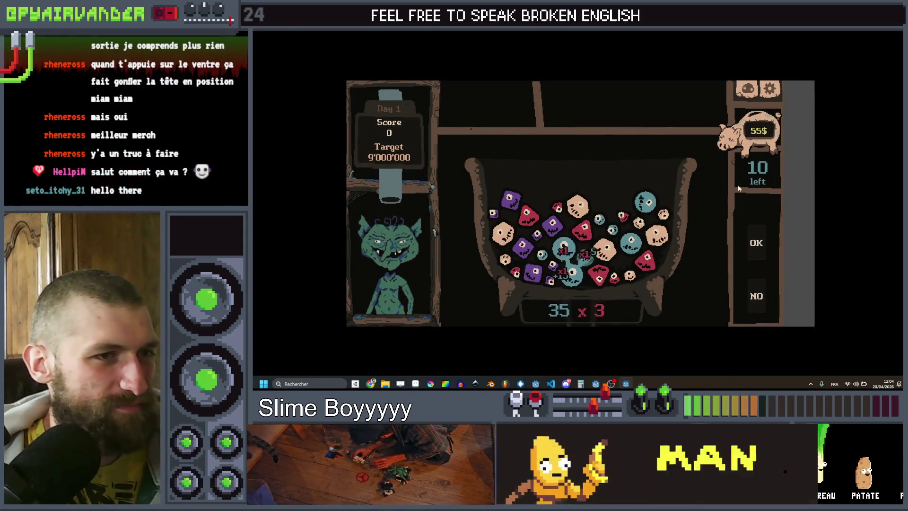
pyautogui.click(757, 242)
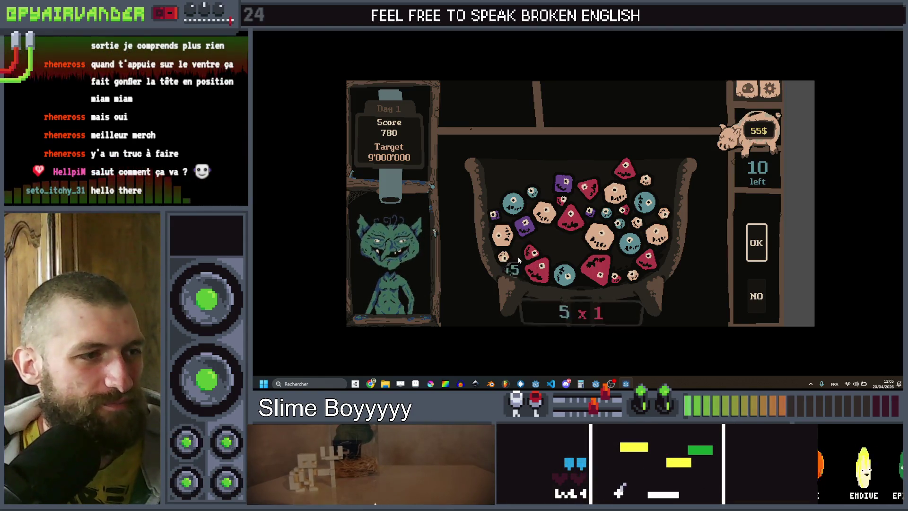
pyautogui.click(530, 274)
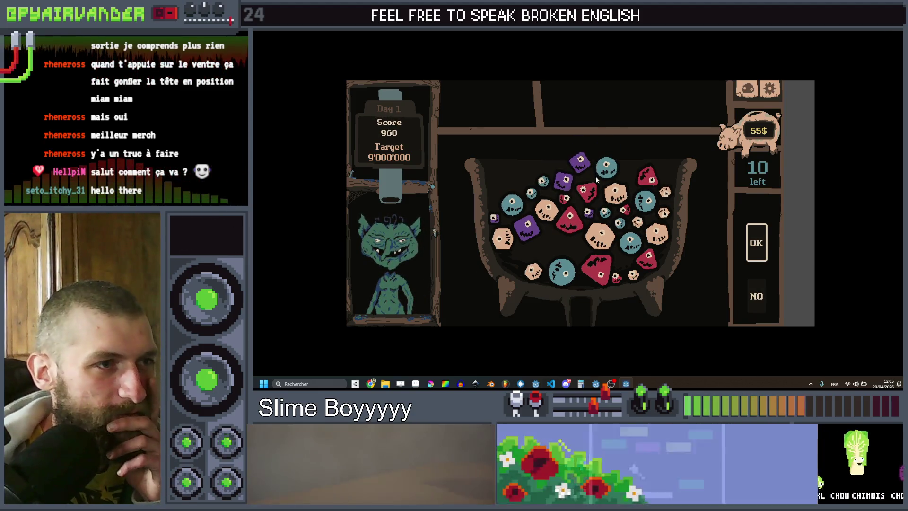
pyautogui.click(573, 223)
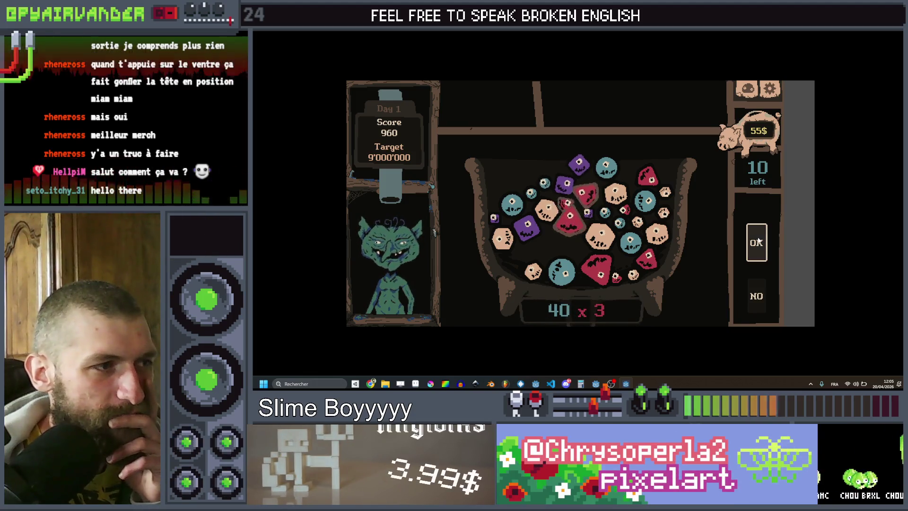
pyautogui.click(757, 243)
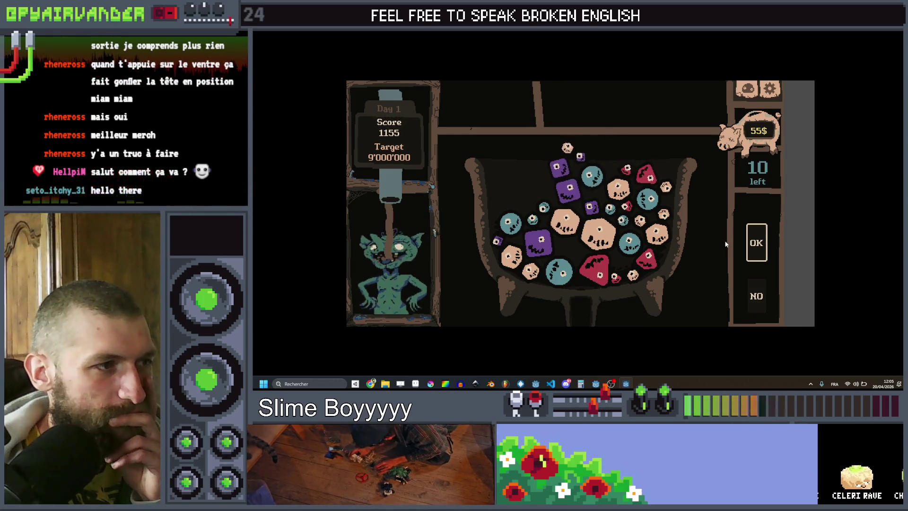
pyautogui.click(531, 218)
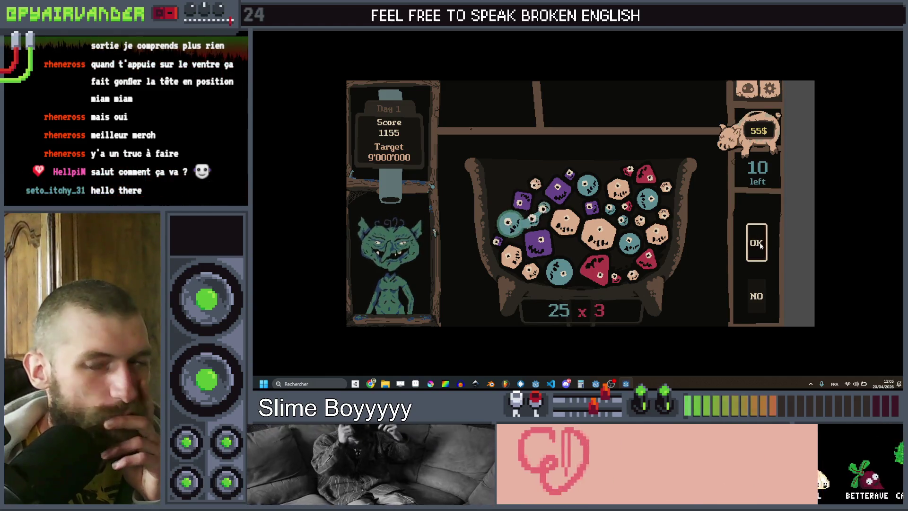
pyautogui.click(756, 243)
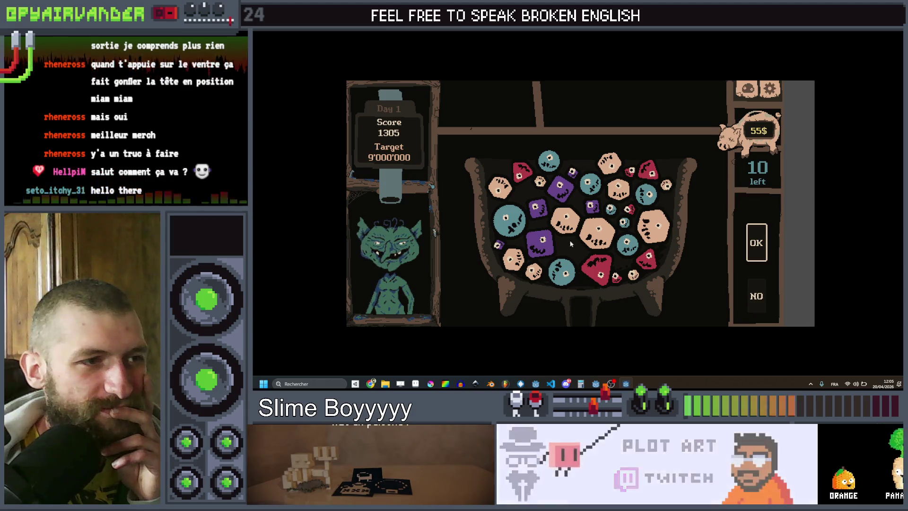
pyautogui.click(569, 178)
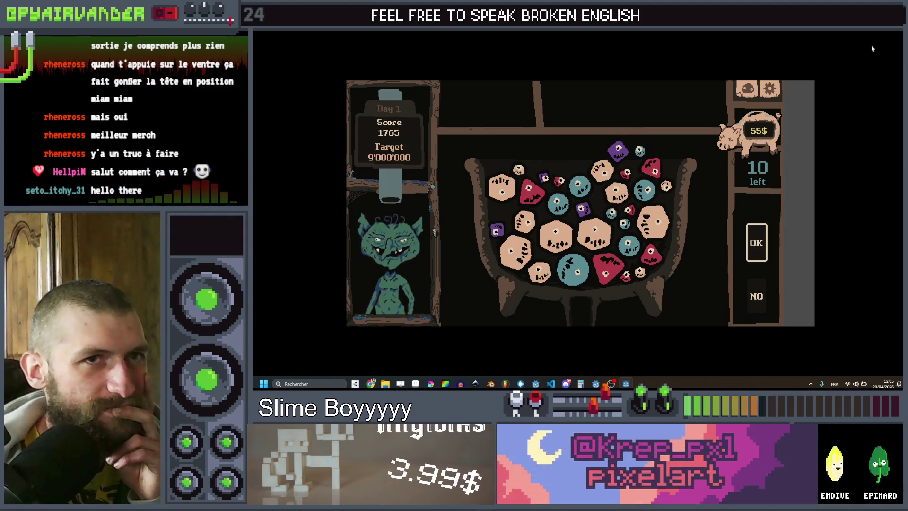
pyautogui.hotkey('alt', 'F4')
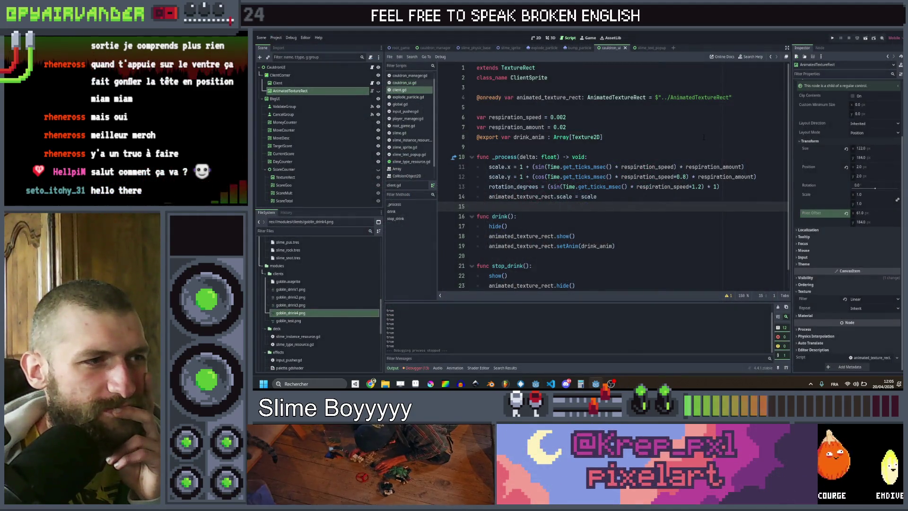
# Run the game, score a three-peach-slime chain for 435, then close it
pyautogui.click(833, 39)
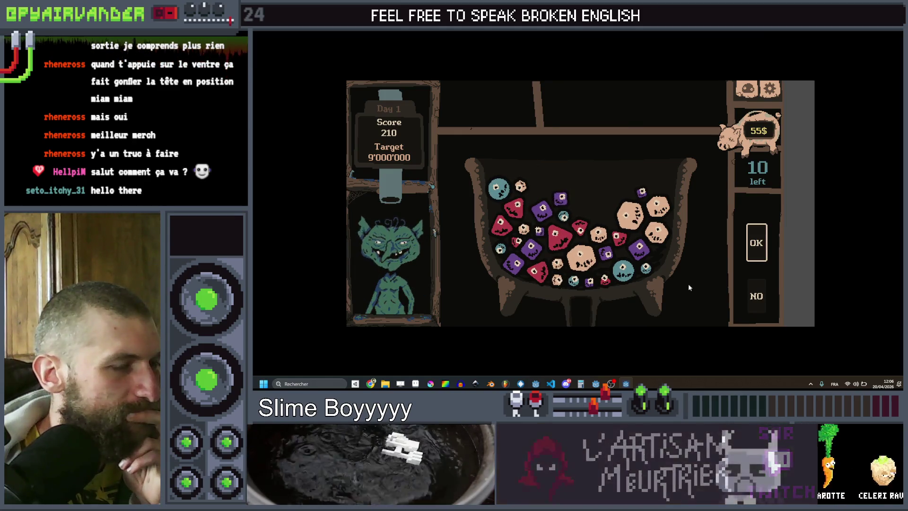
pyautogui.click(654, 213)
pyautogui.moveTo(655, 212); pyautogui.dragTo(641, 233)
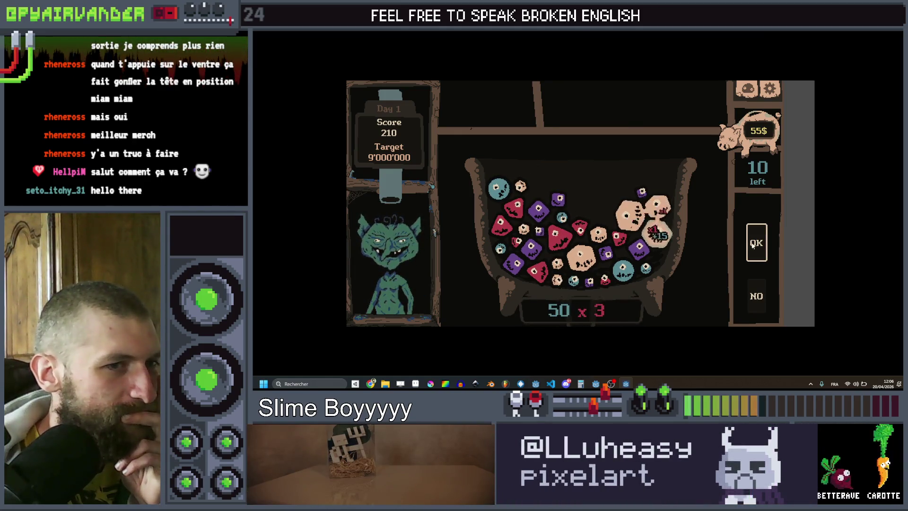
pyautogui.click(736, 251)
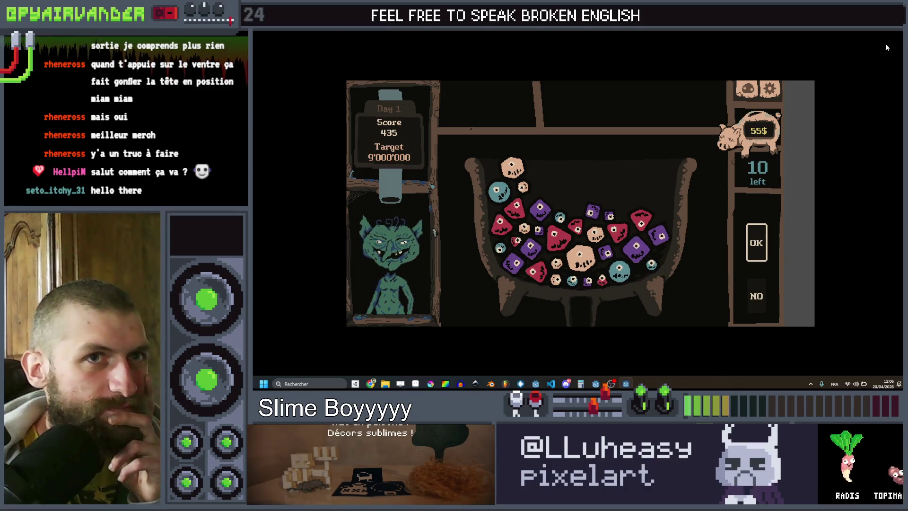
pyautogui.hotkey('alt', 'F4')
# Look over lines 23 and 17 of the script, then switch to goblin.aseprite in Aseprite
pyautogui.scroll(-1, 629, 211)
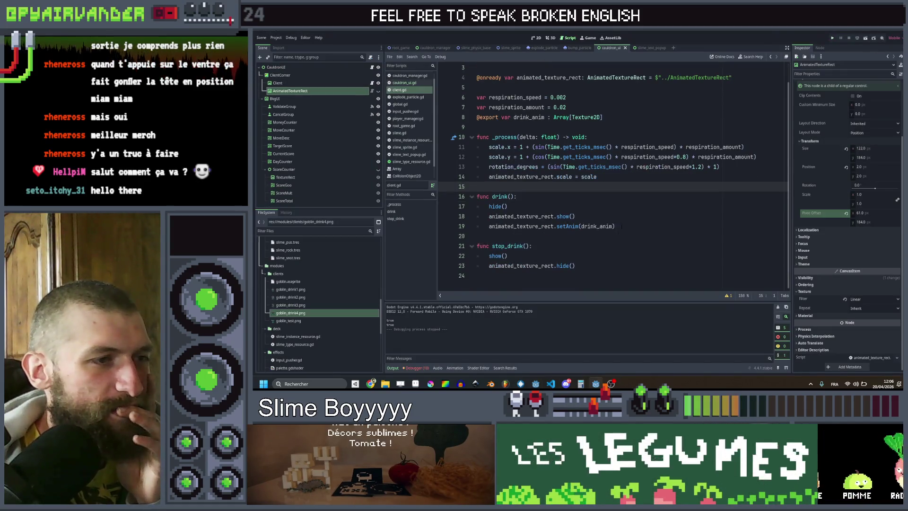
pyautogui.click(606, 245)
pyautogui.click(606, 265)
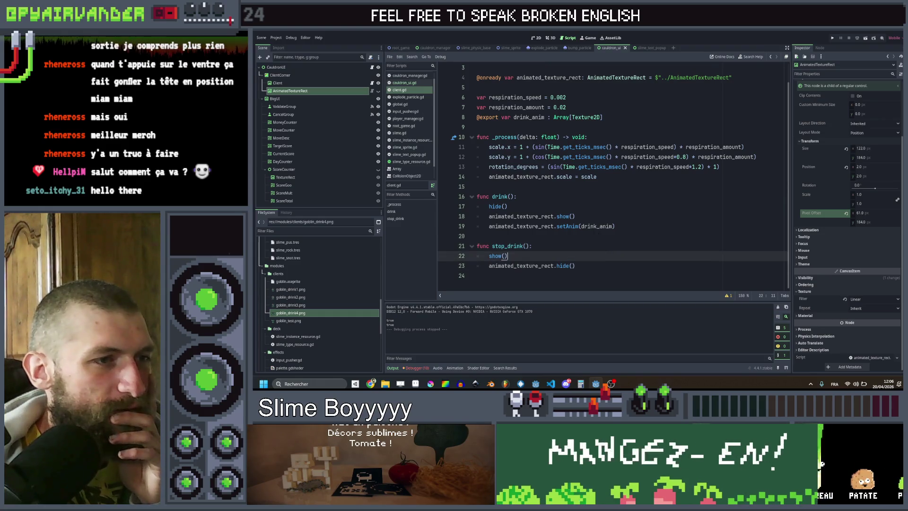
pyautogui.click(591, 208)
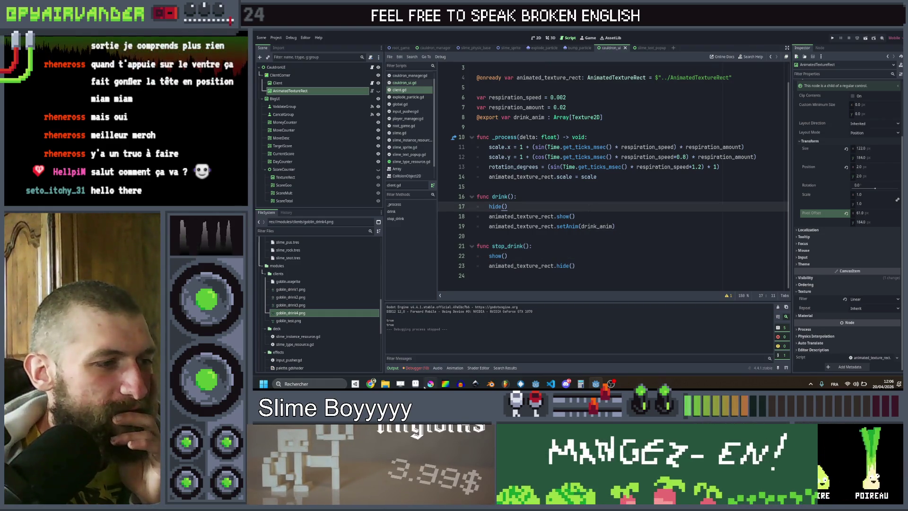
pyautogui.hotkey('alt', 'Tab')
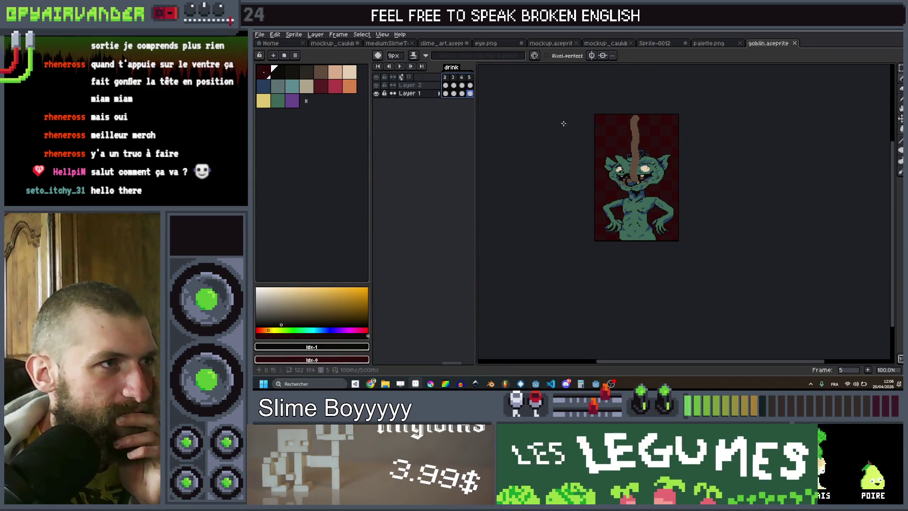
# Widen the timeline and review frames 1–5 of the drink animation
pyautogui.moveTo(477, 121); pyautogui.dragTo(559, 123)
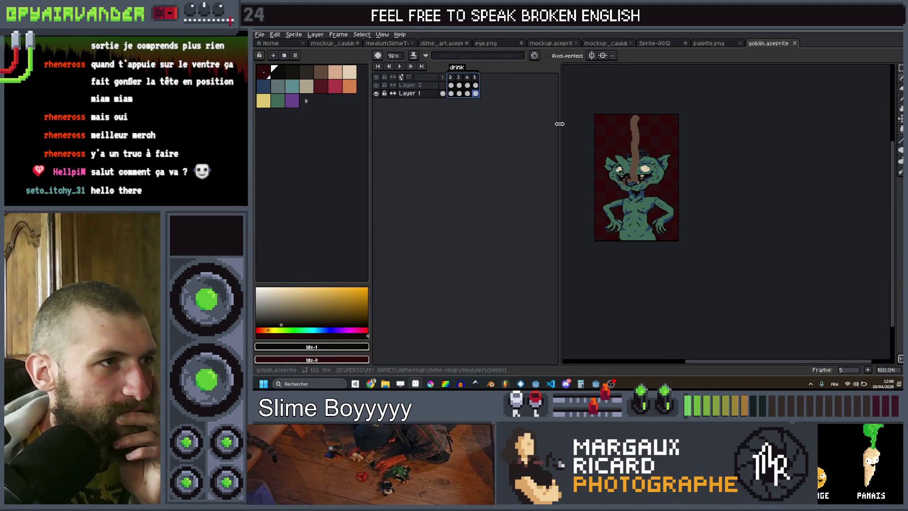
pyautogui.click(451, 78)
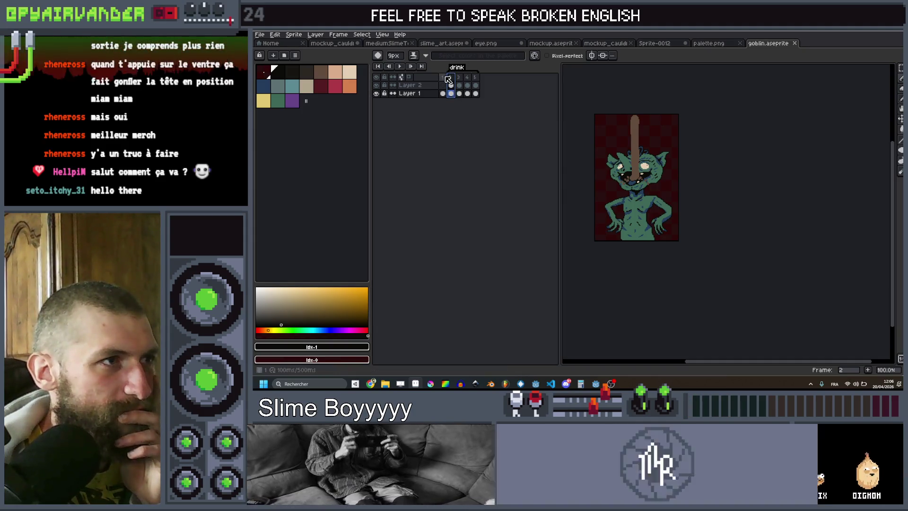
pyautogui.click(442, 77)
pyautogui.click(453, 77)
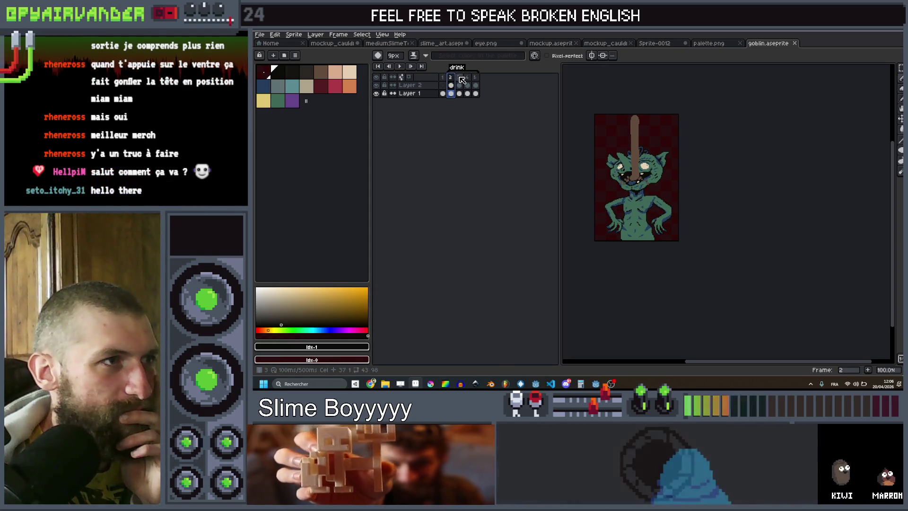
pyautogui.click(459, 78)
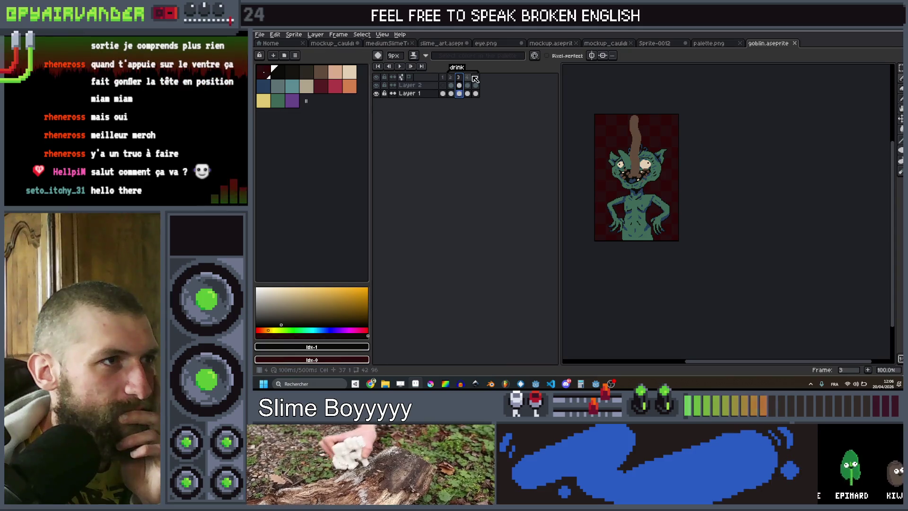
pyautogui.click(474, 77)
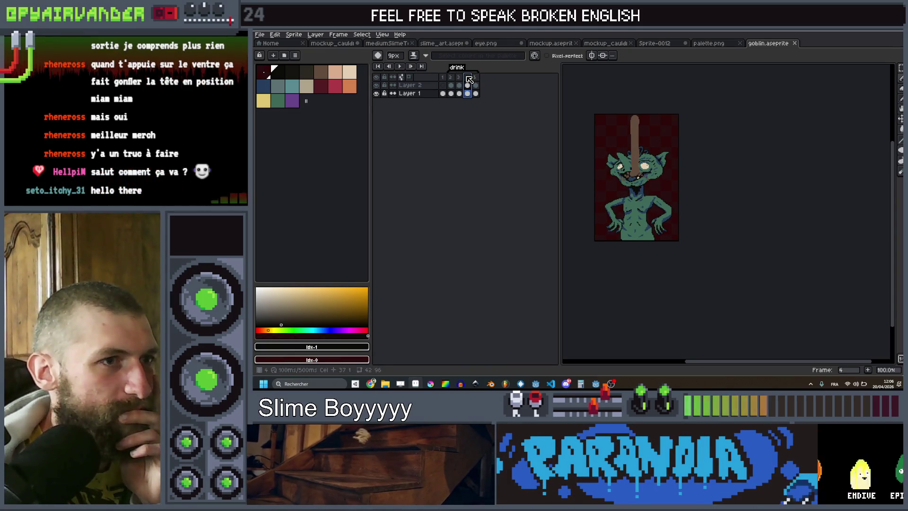
# Add frame 6 and paste Layer 1's frame 4 goblin cel into it
pyautogui.click(468, 86)
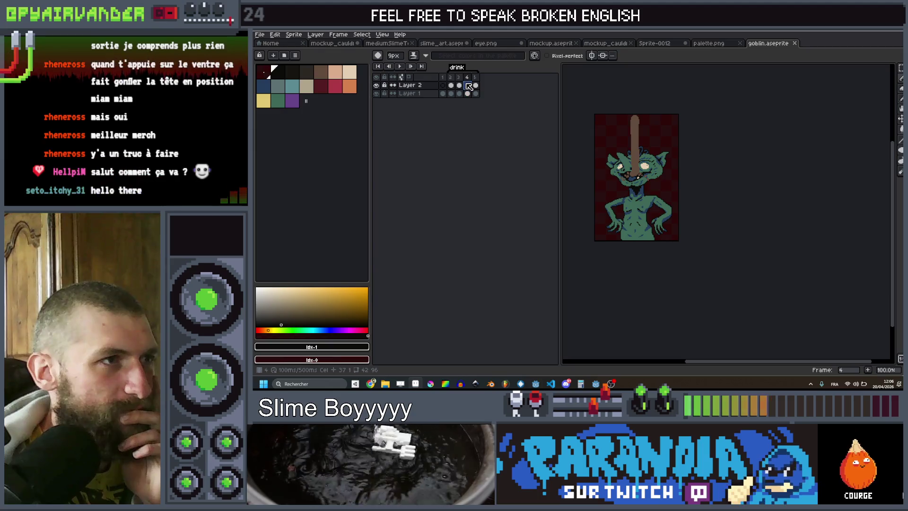
pyautogui.hotkey('alt', 'shift', 'n')
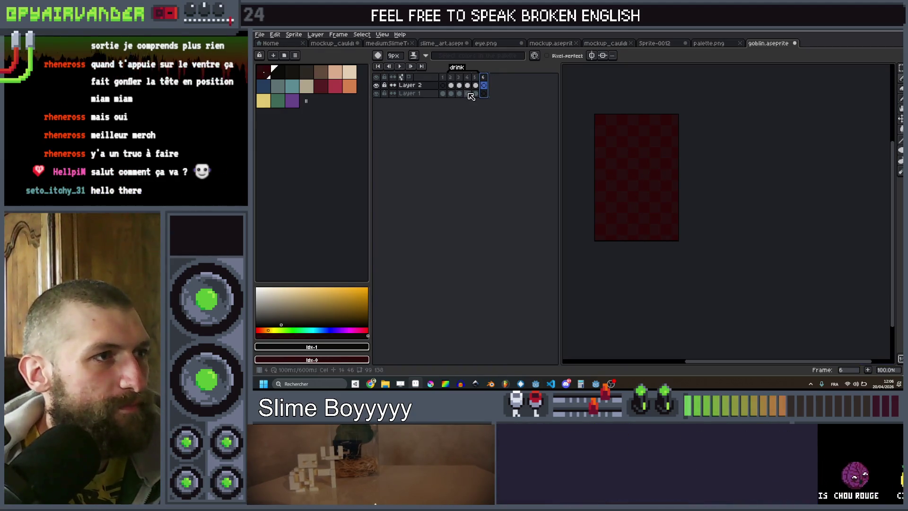
pyautogui.click(467, 93)
pyautogui.hotkey('ctrl', 'c')
pyautogui.click(483, 93)
pyautogui.hotkey('ctrl', 'v')
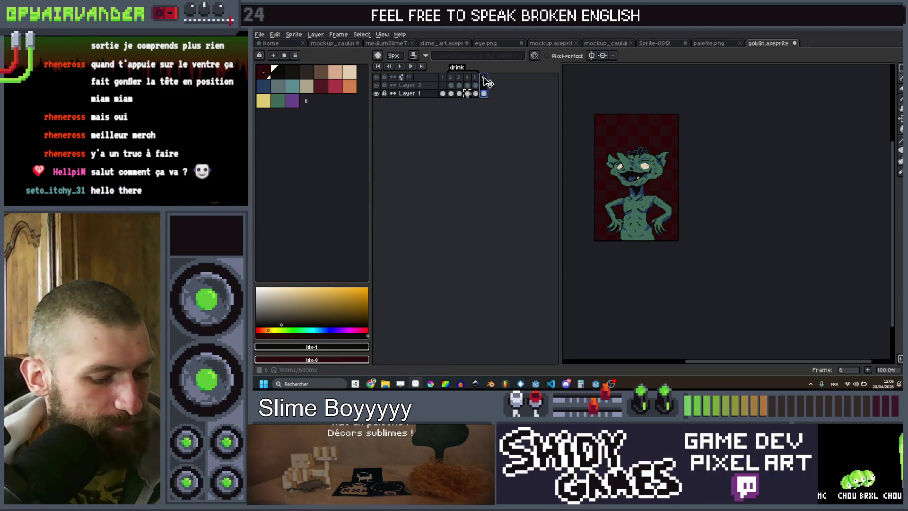
# Add frames 7 and 8, select Layer 2's frame 6 cel, and pick a palette colour
pyautogui.hotkey('alt', 'shift', 'n')
pyautogui.hotkey('alt', 'shift', 'n')
pyautogui.press('Left')
pyautogui.press('Left')
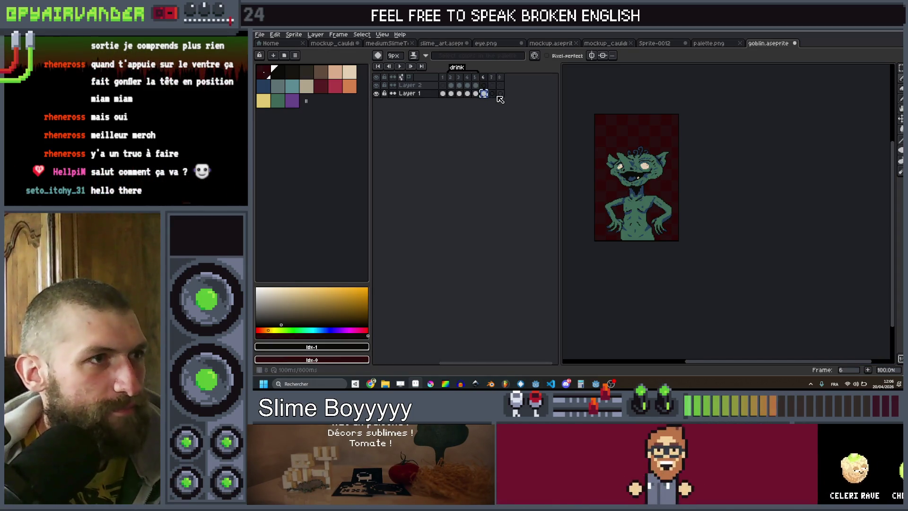
pyautogui.click(497, 94)
pyautogui.click(483, 85)
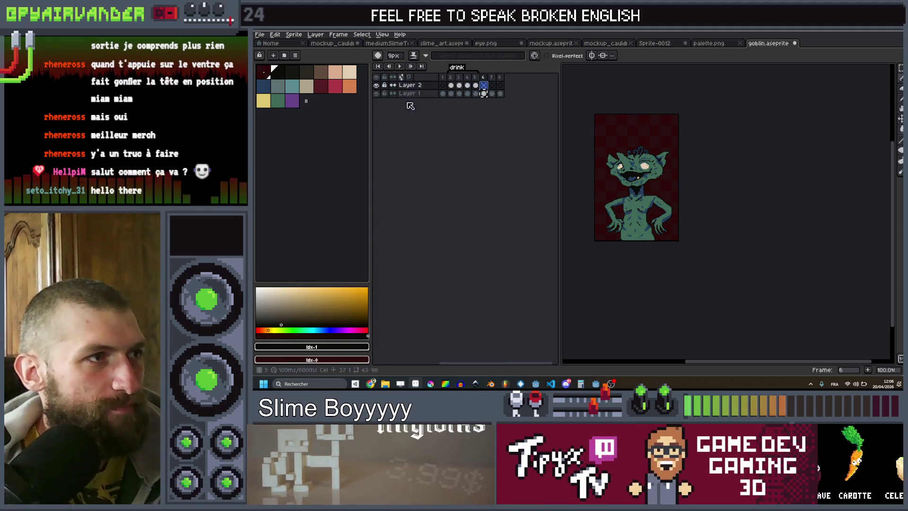
pyautogui.click(322, 74)
pyautogui.scroll(2, 628, 166)
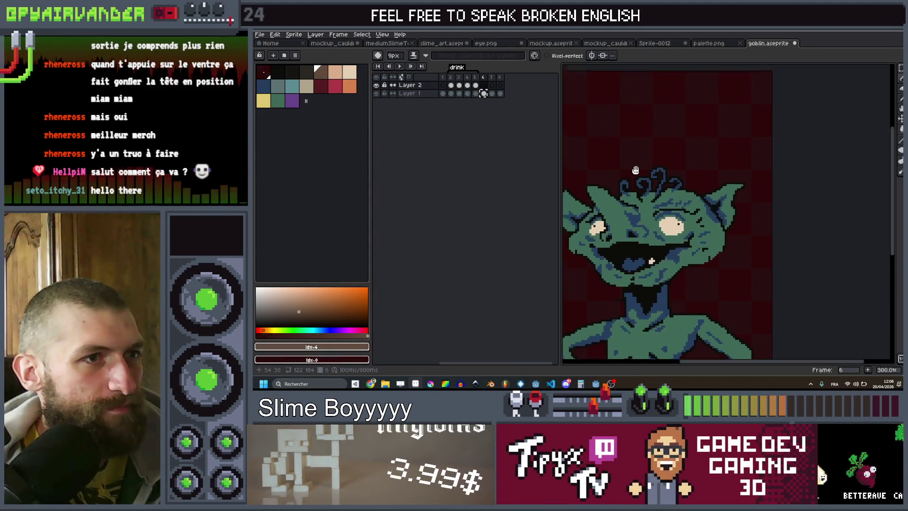
# Try a 15px stroke for the stick bending into the goblin's mouth on frame 8, then undo it
pyautogui.click(452, 86)
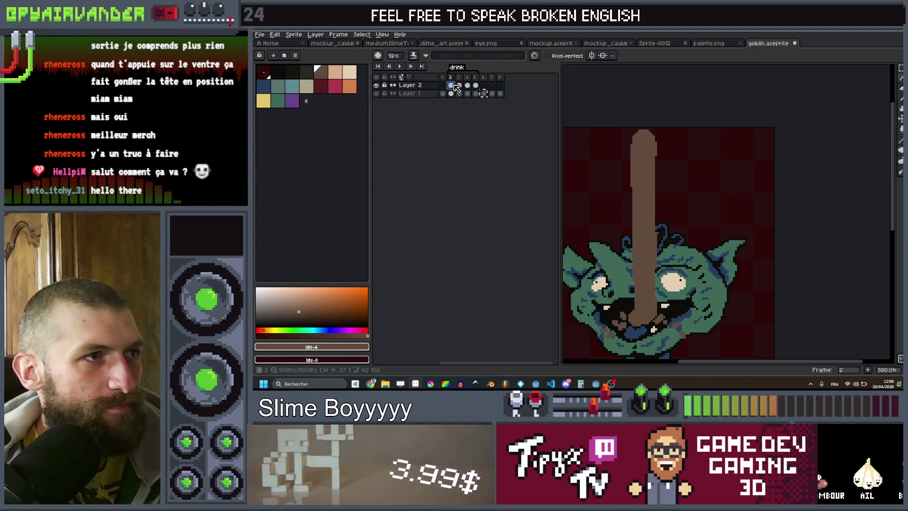
pyautogui.click(500, 85)
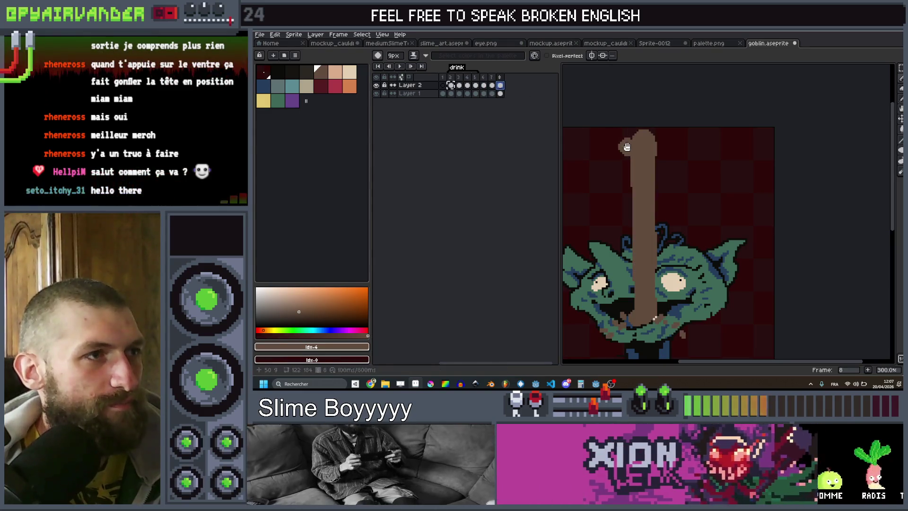
pyautogui.scroll(-1, 644, 257)
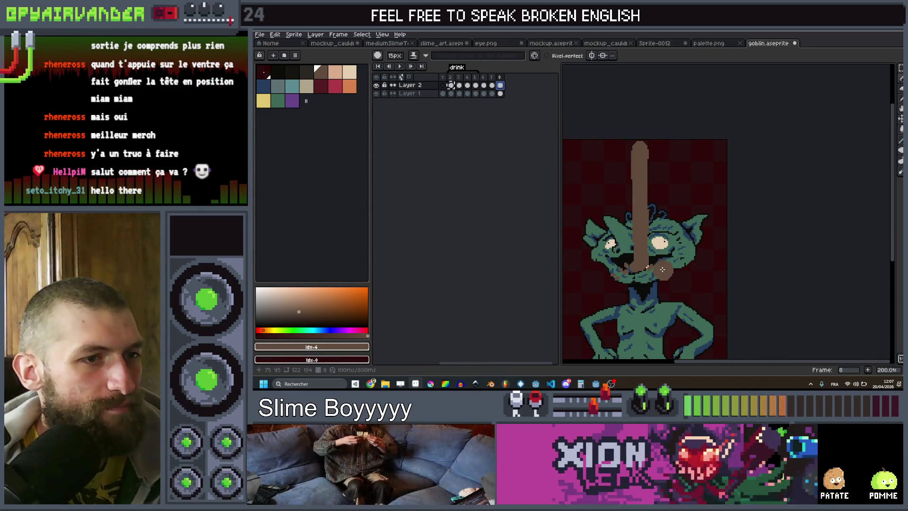
pyautogui.press('+')
pyautogui.press('+')
pyautogui.press('+')
pyautogui.moveTo(634, 265); pyautogui.dragTo(631, 187)
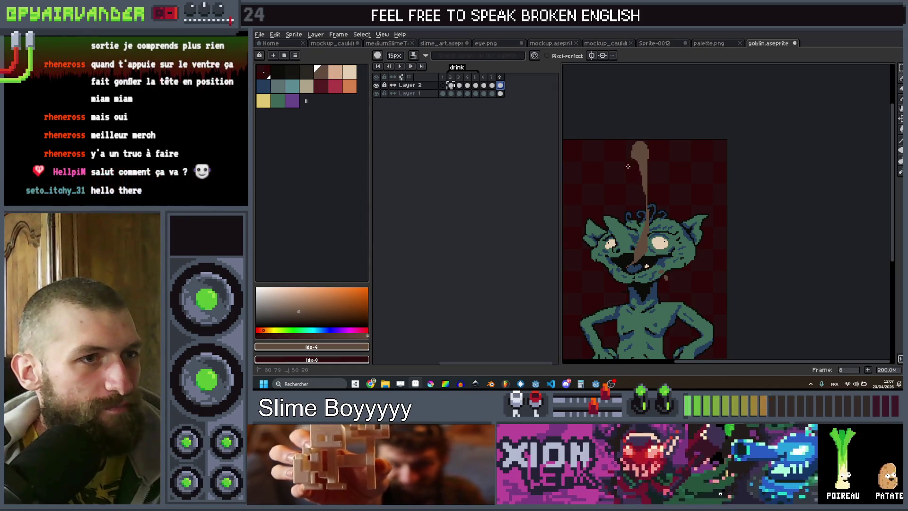
pyautogui.hotkey('ctrl', 'z')
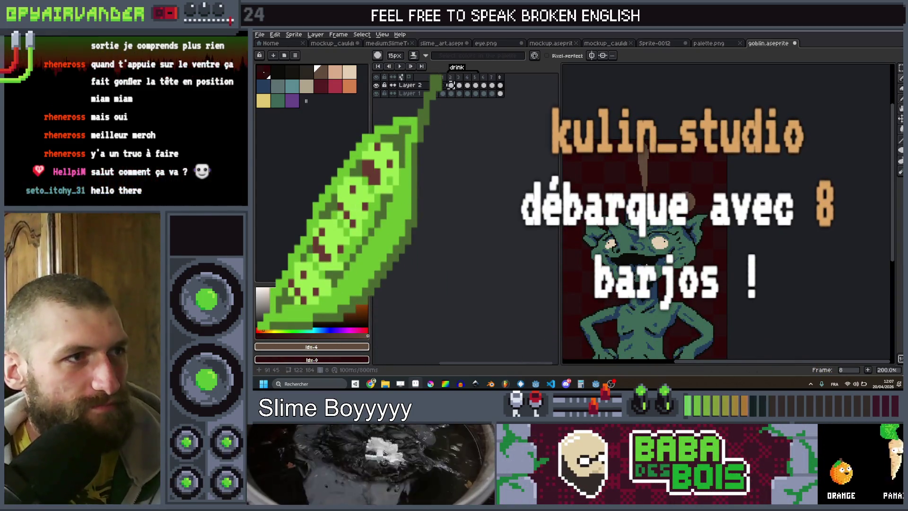
# Compare the goblin's drinking poses on frames 2, 7 and 8
pyautogui.click(500, 86)
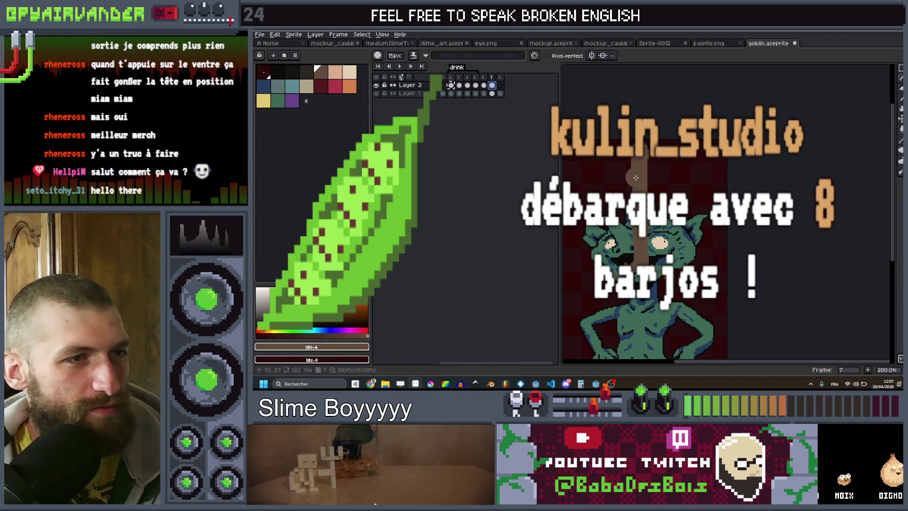
pyautogui.click(492, 86)
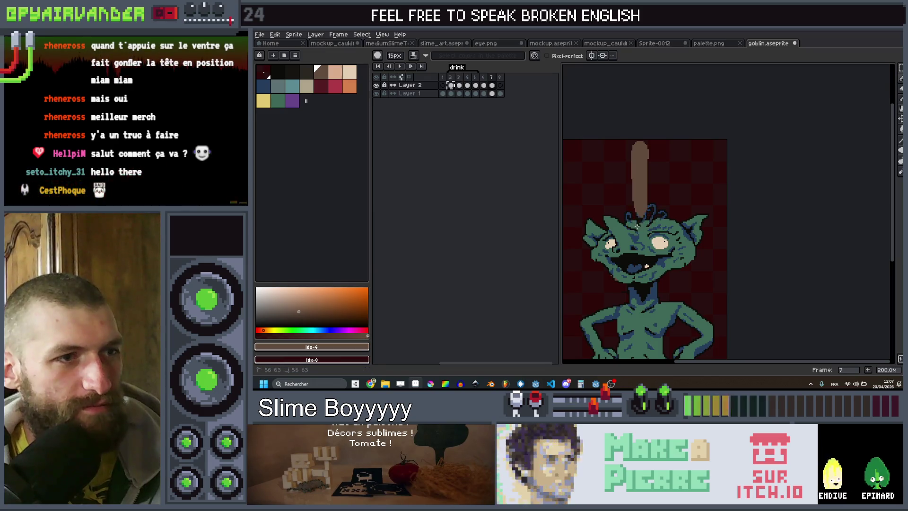
pyautogui.press('Right')
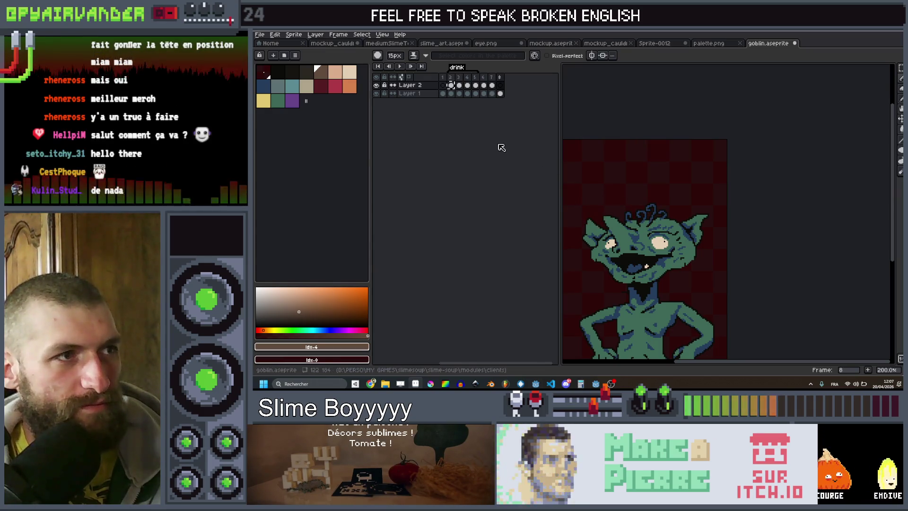
pyautogui.press('Left')
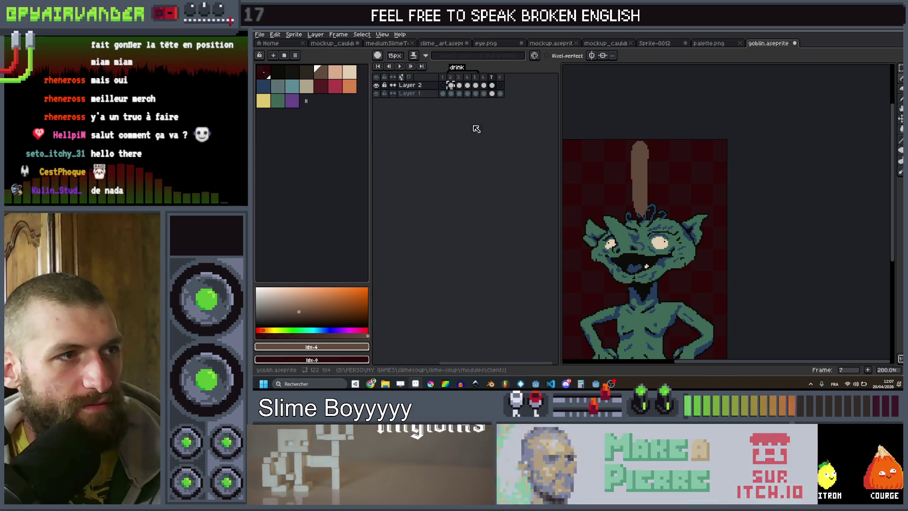
pyautogui.click(451, 85)
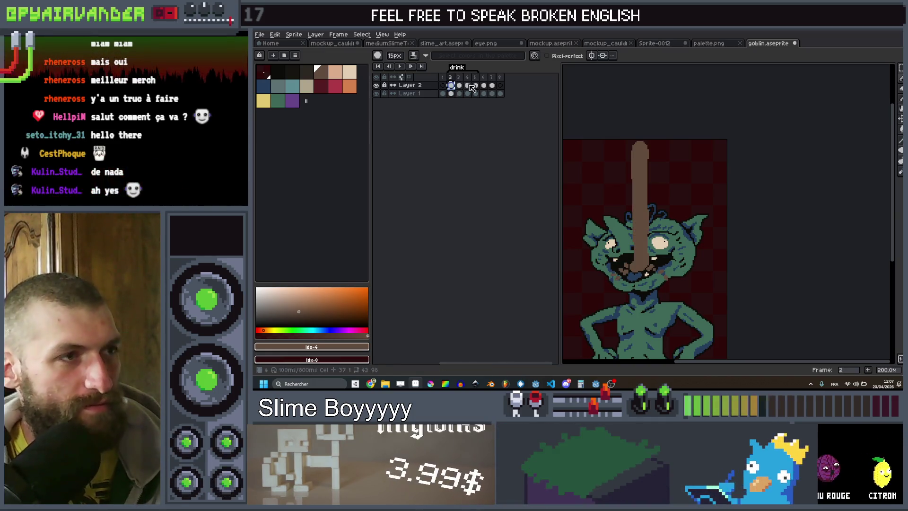
pyautogui.click(500, 86)
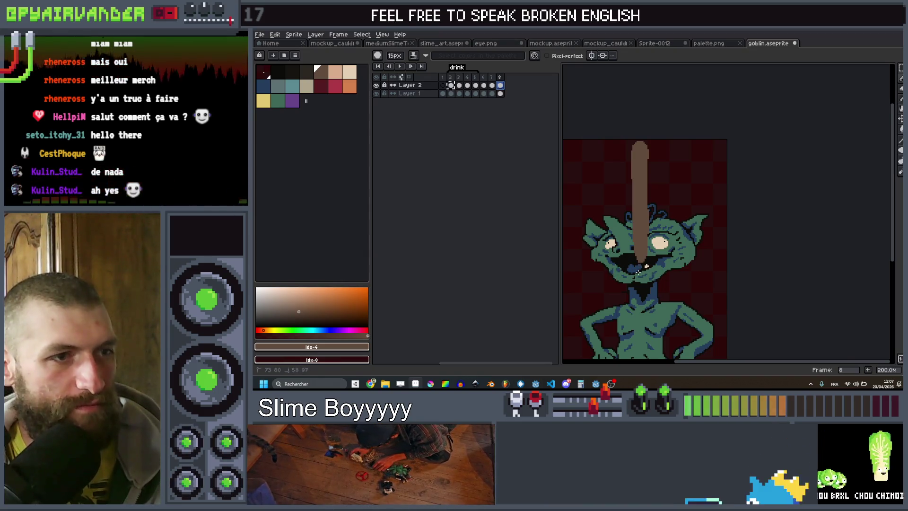
pyautogui.scroll(-3, 702, 233)
pyautogui.scroll(2, 705, 233)
pyautogui.press('Left')
# Play the drink animation twice, zoomed out on the whole goblin, to review the stick
pyautogui.press('Return')
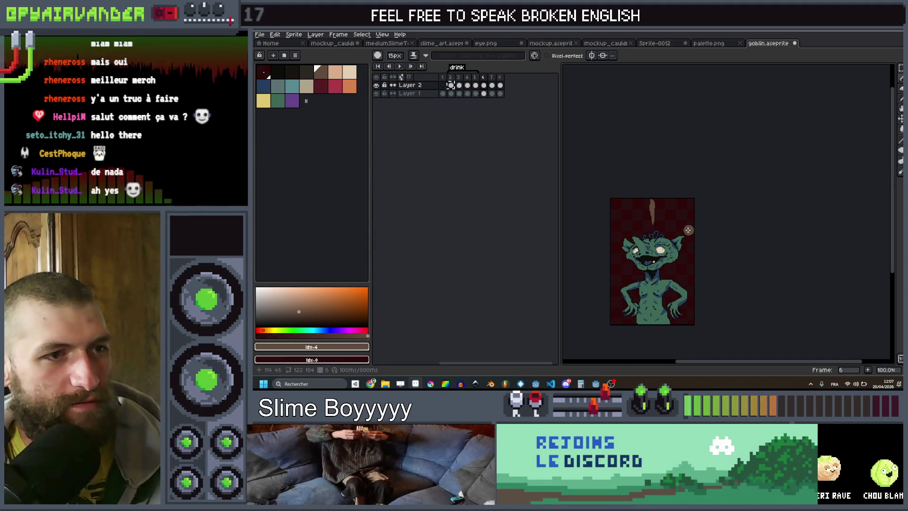
pyautogui.scroll(3, 668, 216)
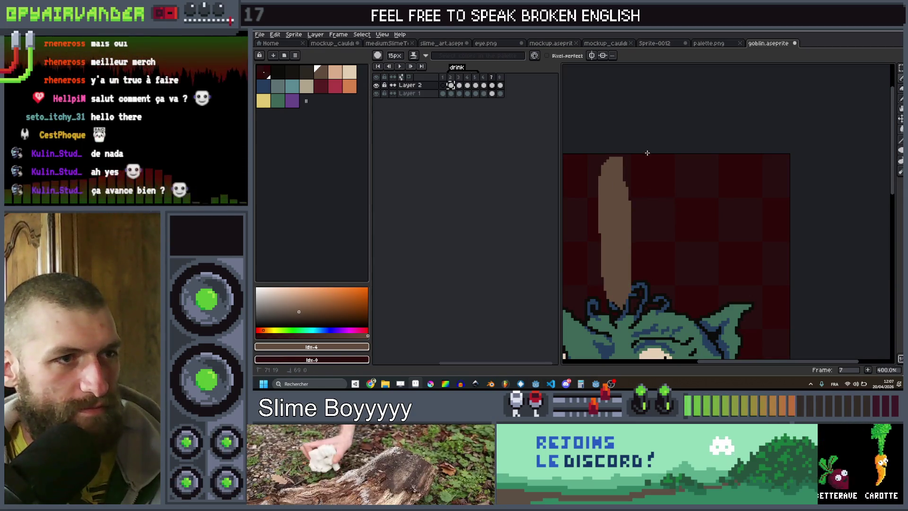
pyautogui.scroll(-3, 647, 160)
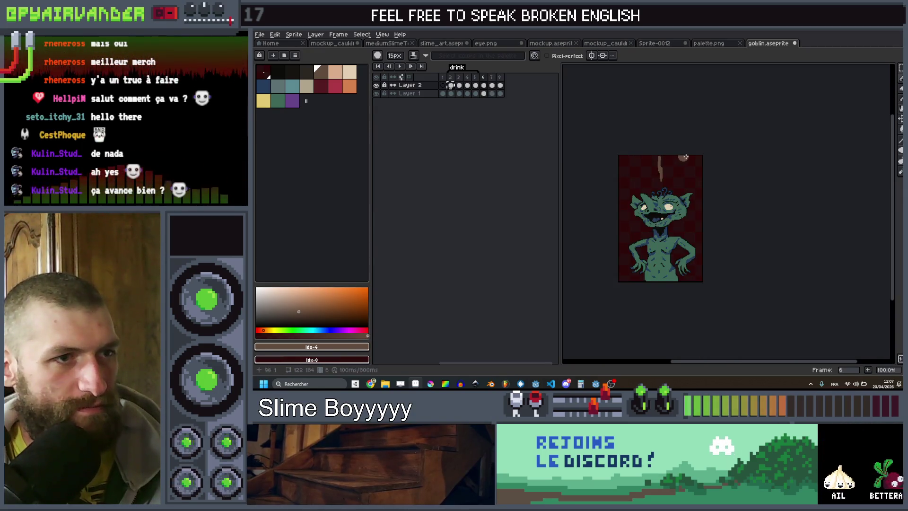
pyautogui.scroll(2, 690, 157)
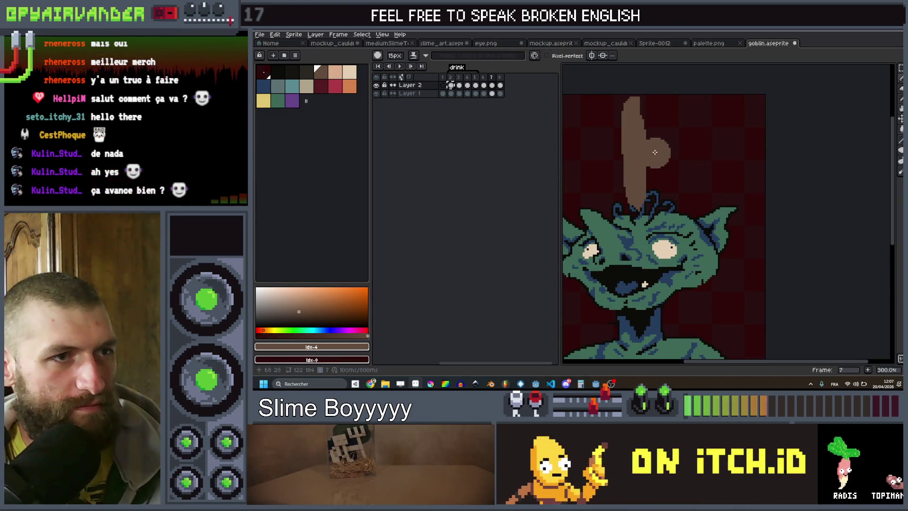
pyautogui.hscroll(-3, 614, 136)
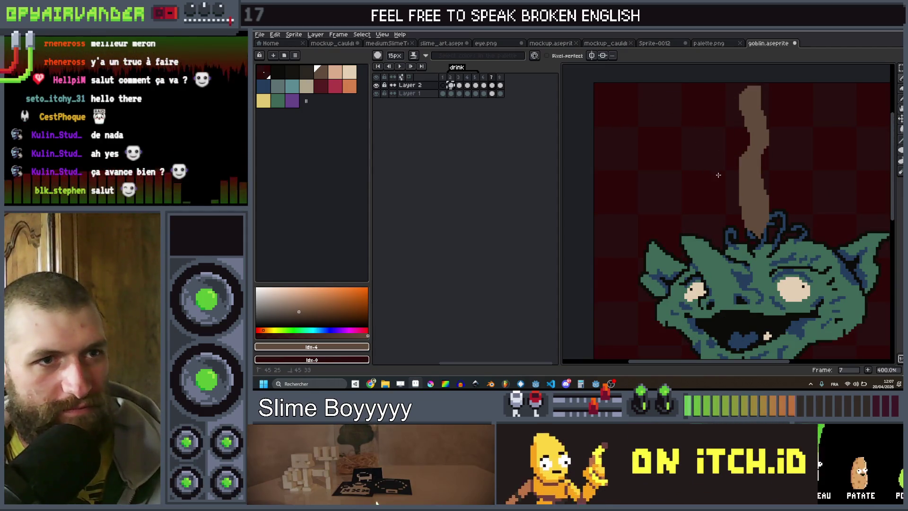
pyautogui.scroll(-2, 817, 160)
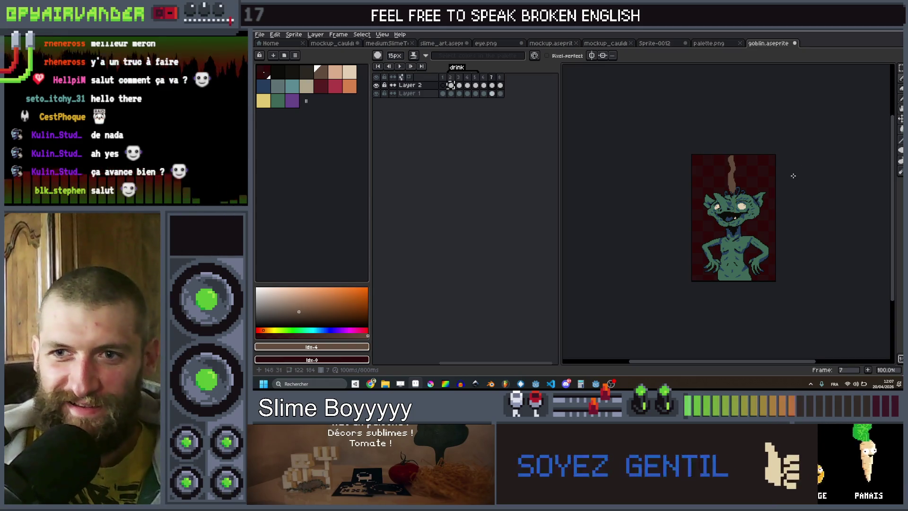
pyautogui.press('Return')
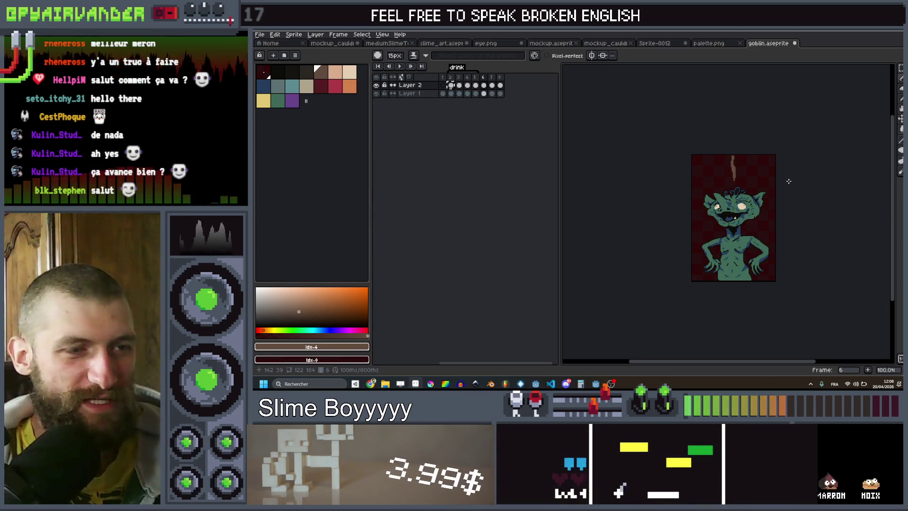
# Tag frames 6–8 on both layers as start_drink and play back to check the tags
pyautogui.moveTo(484, 93); pyautogui.dragTo(504, 85)
pyautogui.hotkey('alt', 't')
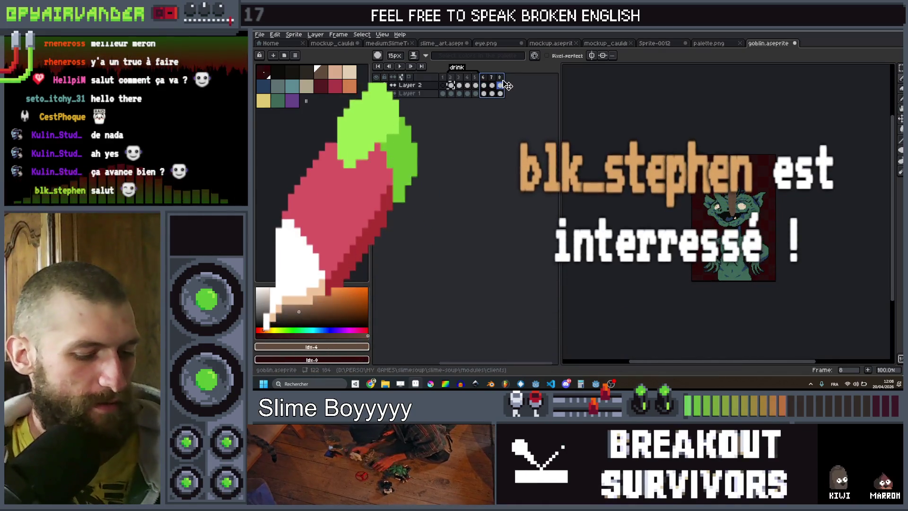
pyautogui.write('start_')
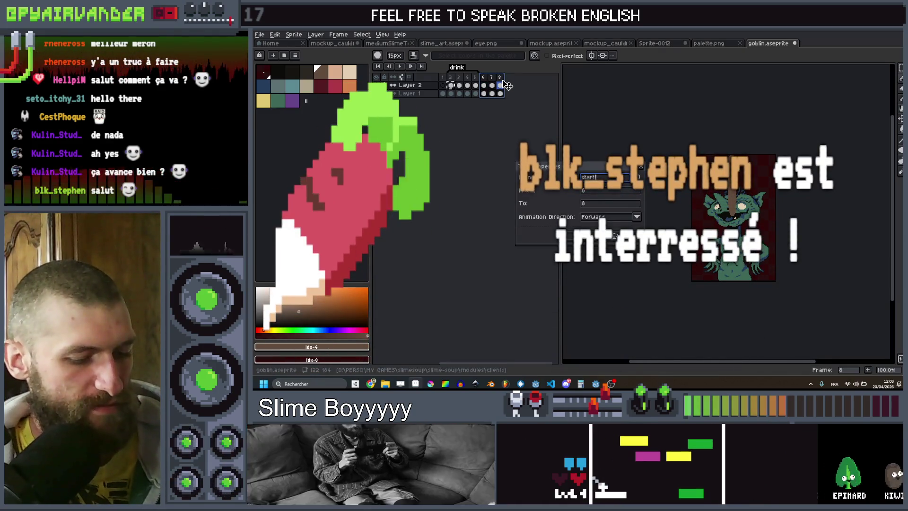
pyautogui.write('drink')
pyautogui.press('Return')
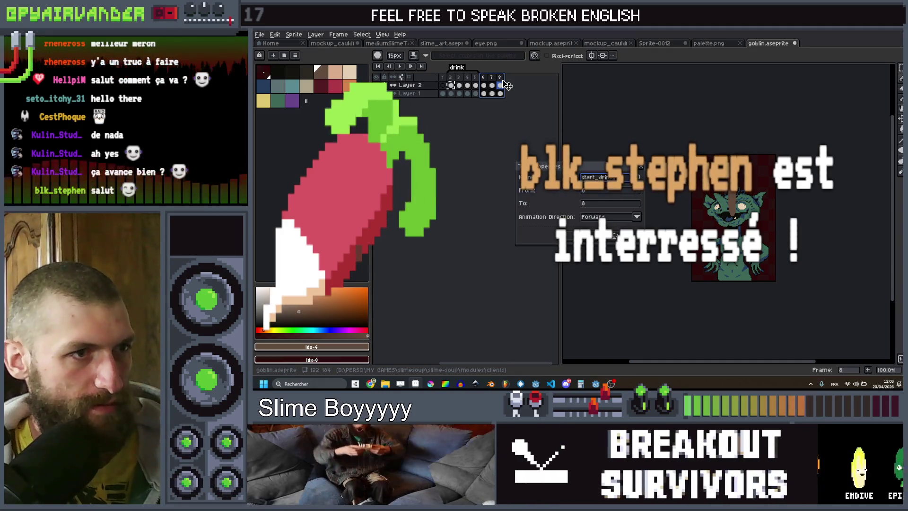
pyautogui.press('Return')
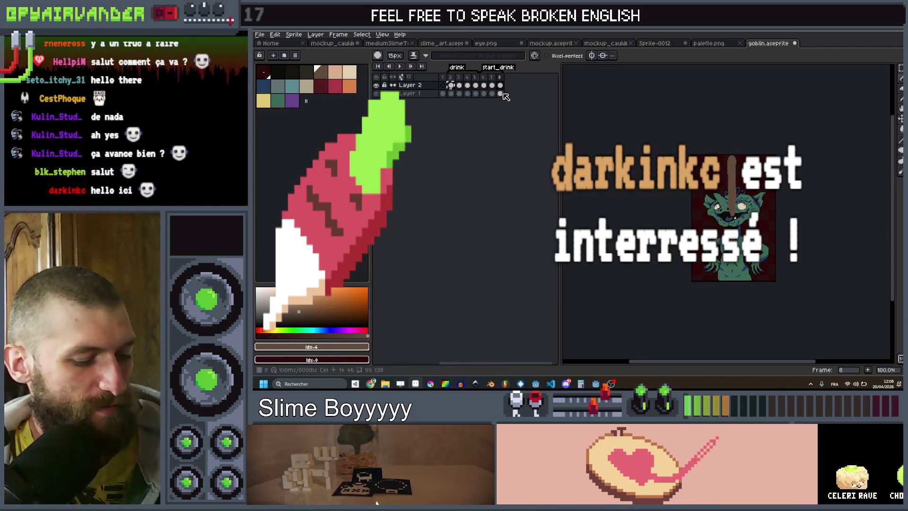
pyautogui.hotkey('ctrl', 'alt', 'shift', 's')
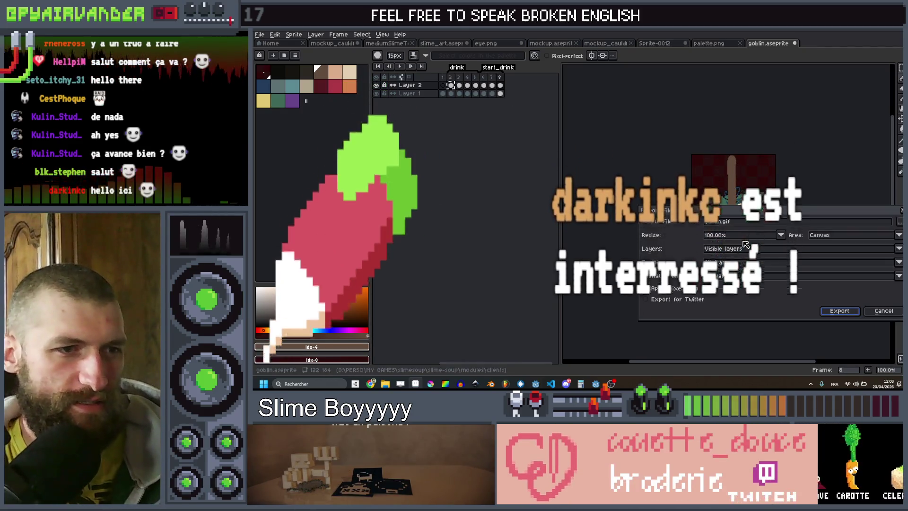
# Export only the start_drink tag's frames as goblin_start_drink.gif
pyautogui.press('BackSpace')
pyautogui.press('BackSpace')
pyautogui.press('BackSpace')
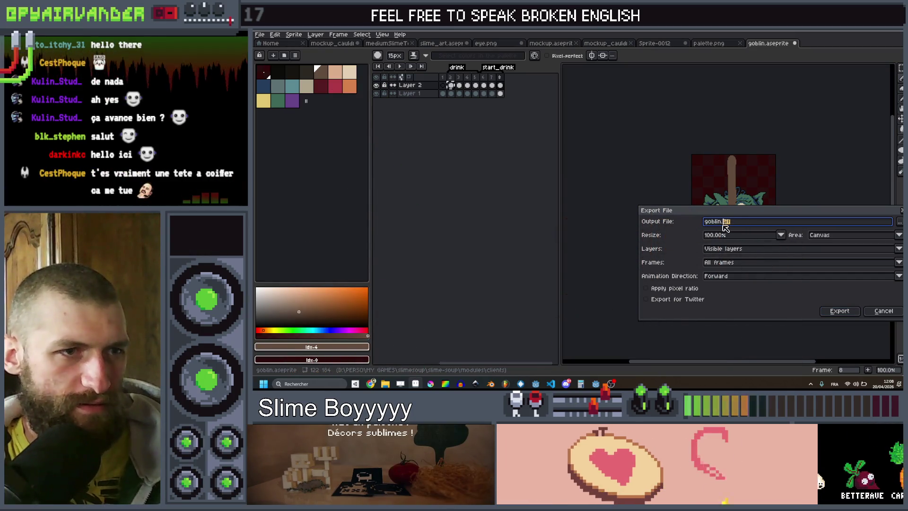
pyautogui.write('_s')
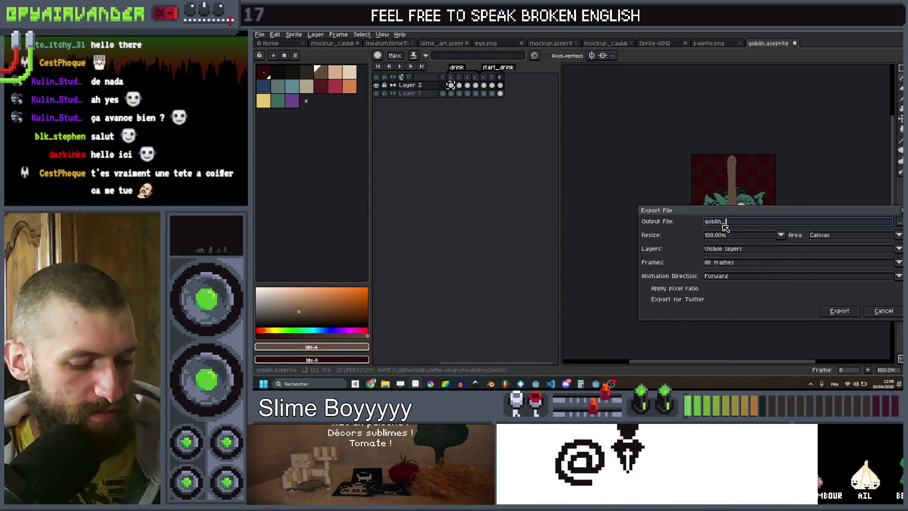
pyautogui.write('tart_drin')
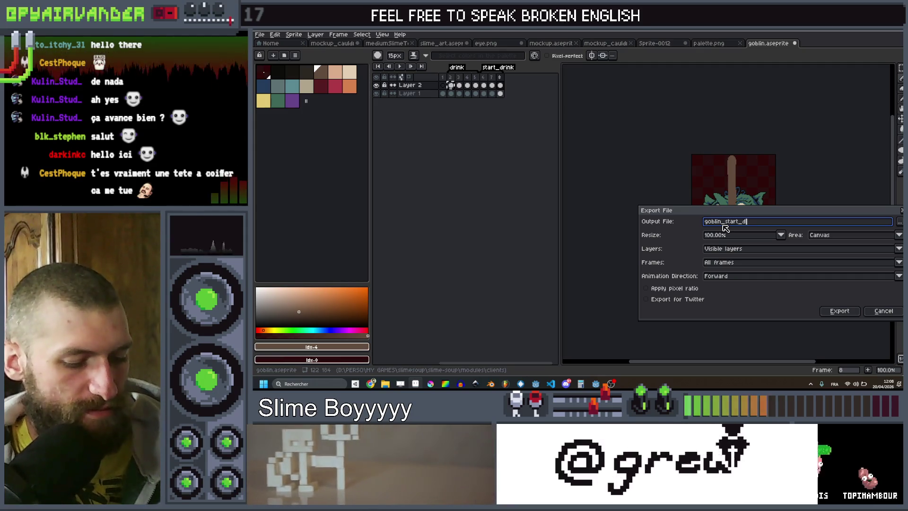
pyautogui.write('k')
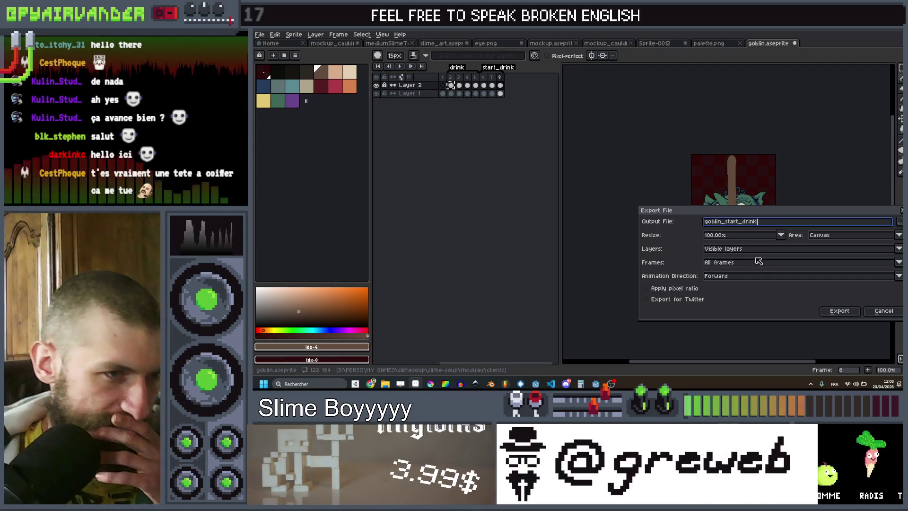
pyautogui.click(759, 266)
pyautogui.click(738, 292)
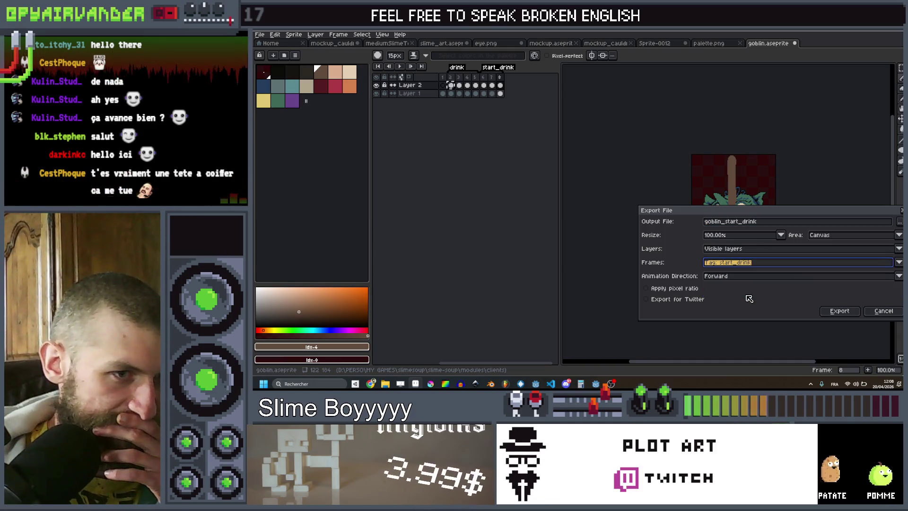
pyautogui.click(839, 311)
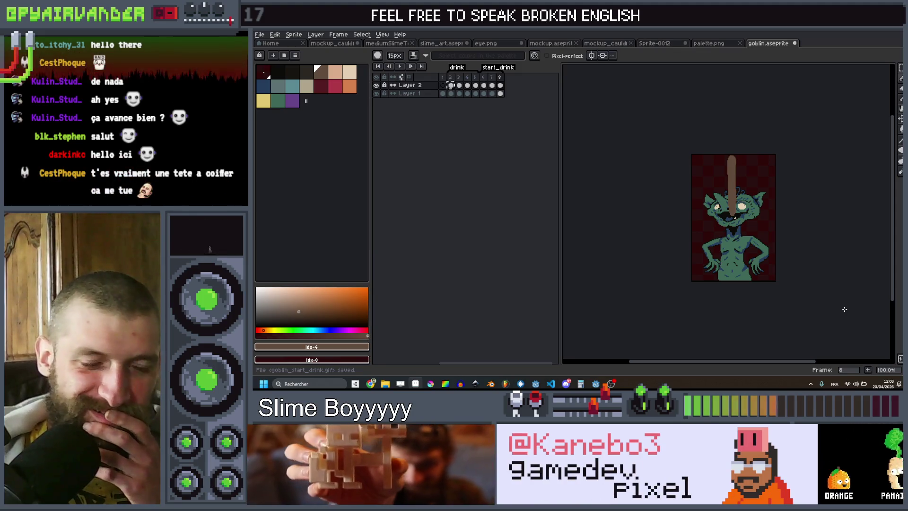
pyautogui.moveTo(849, 223); pyautogui.dragTo(813, 234)
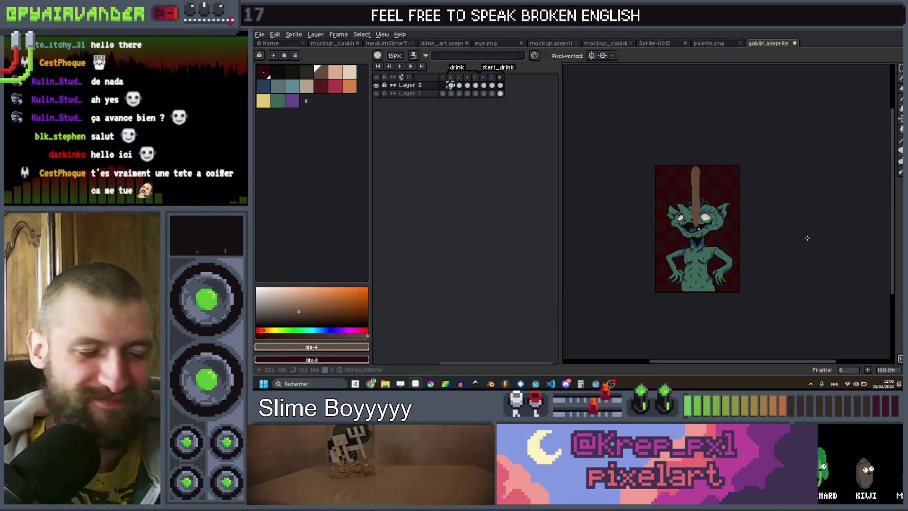
pyautogui.press('Left')
pyautogui.moveTo(754, 187); pyautogui.dragTo(769, 184)
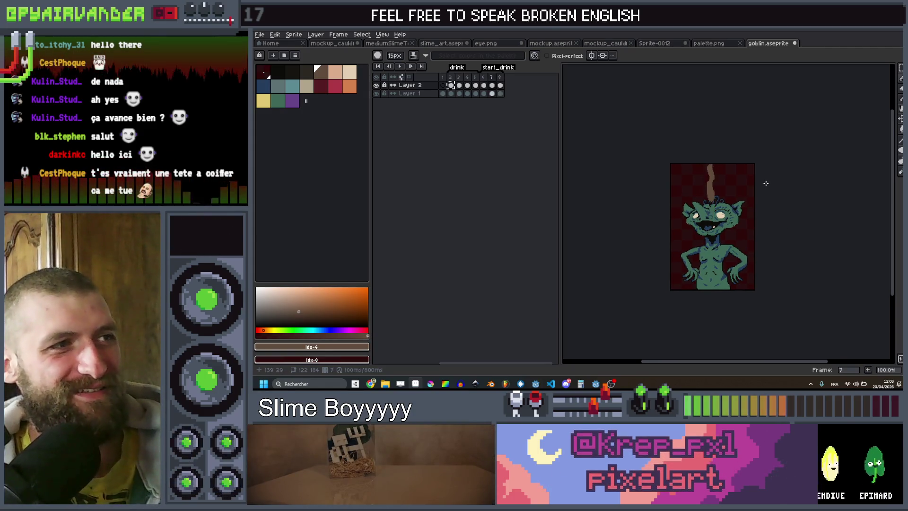
pyautogui.press('Left')
pyautogui.press('Left')
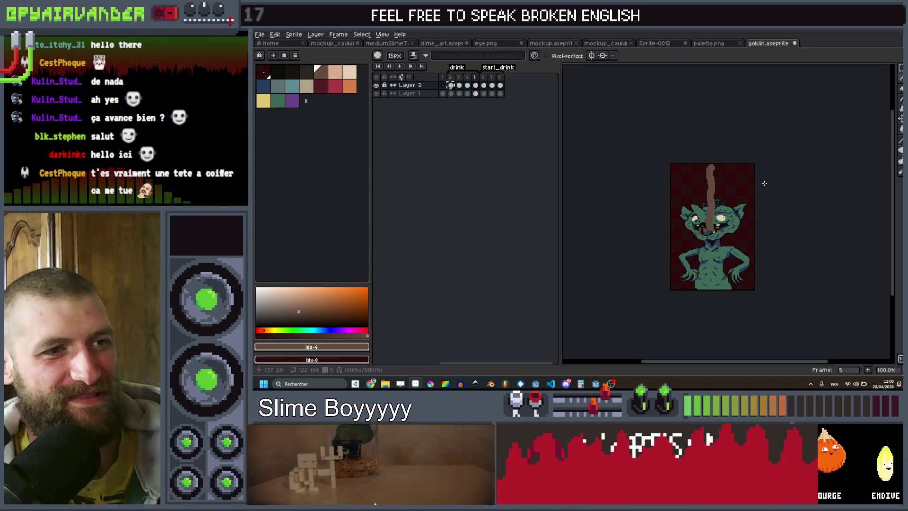
pyautogui.press('Right')
pyautogui.press('Left')
pyautogui.press('Right')
pyautogui.press('Left')
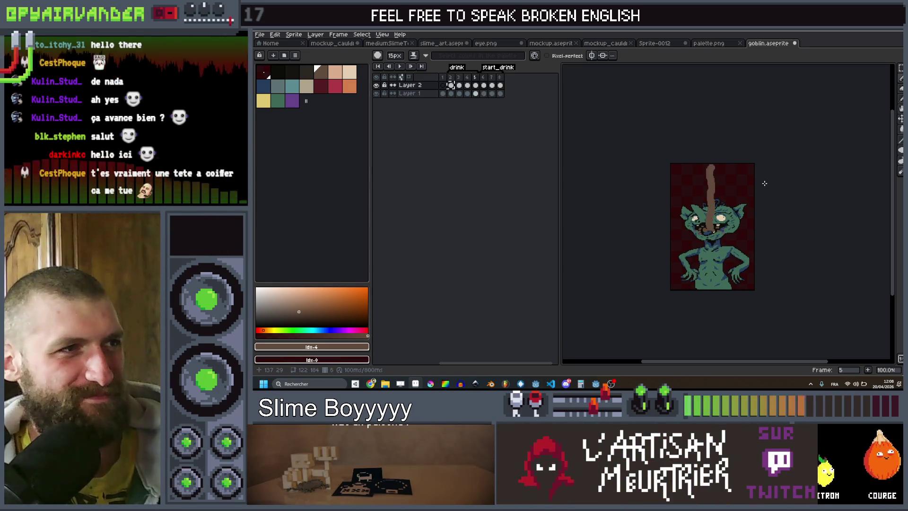
pyautogui.press('Left')
pyautogui.press('Home')
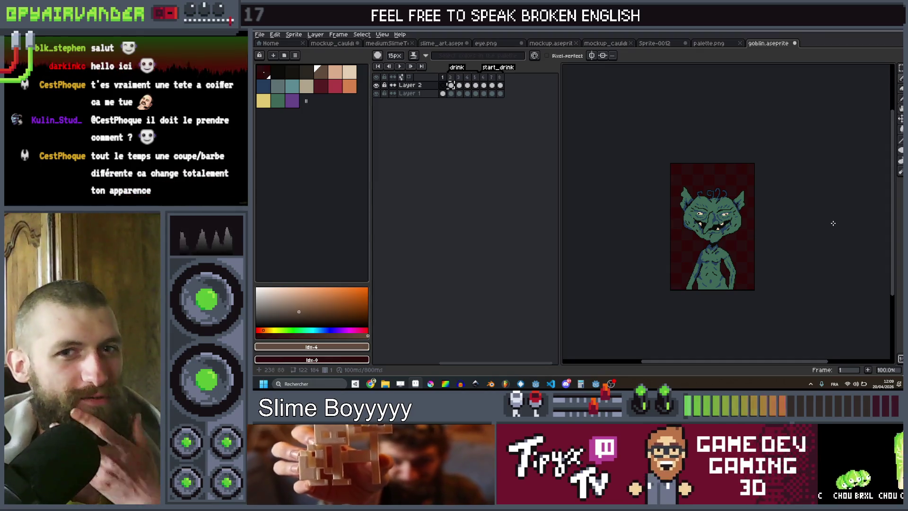
# Play drink frames 6–8 once more, then switch back to the Godot editor
pyautogui.scroll(1, 823, 234)
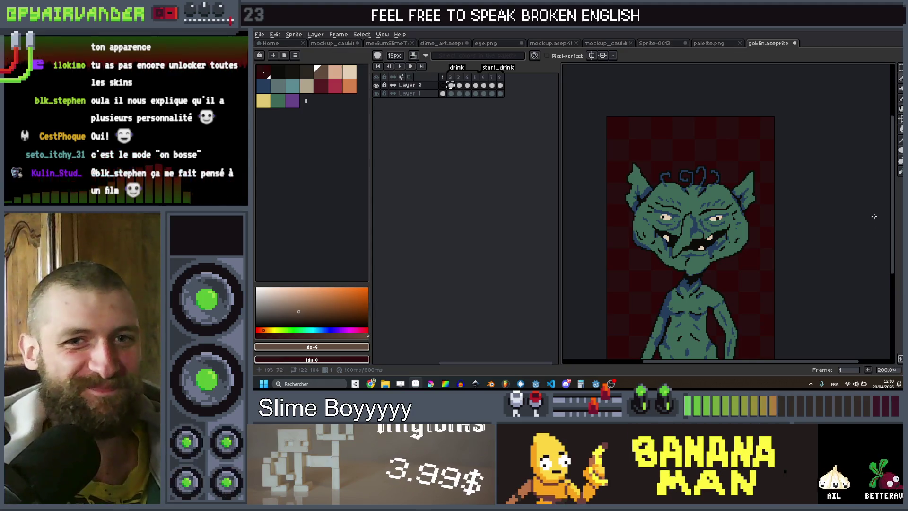
pyautogui.moveTo(483, 78); pyautogui.dragTo(500, 77)
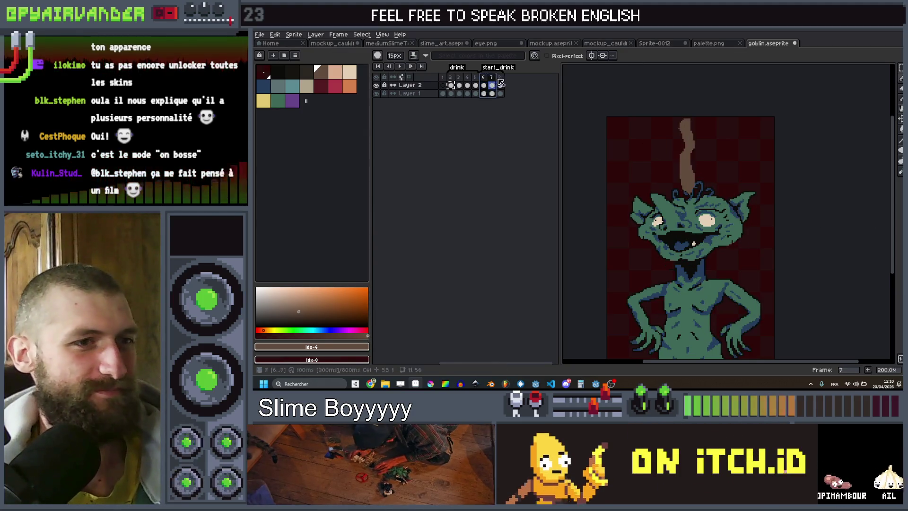
pyautogui.press('Return')
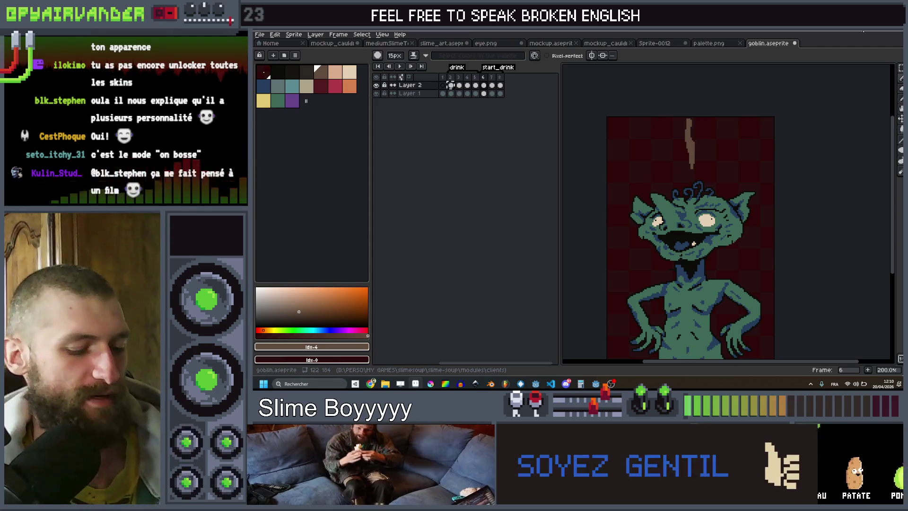
pyautogui.hotkey('alt', 'Tab')
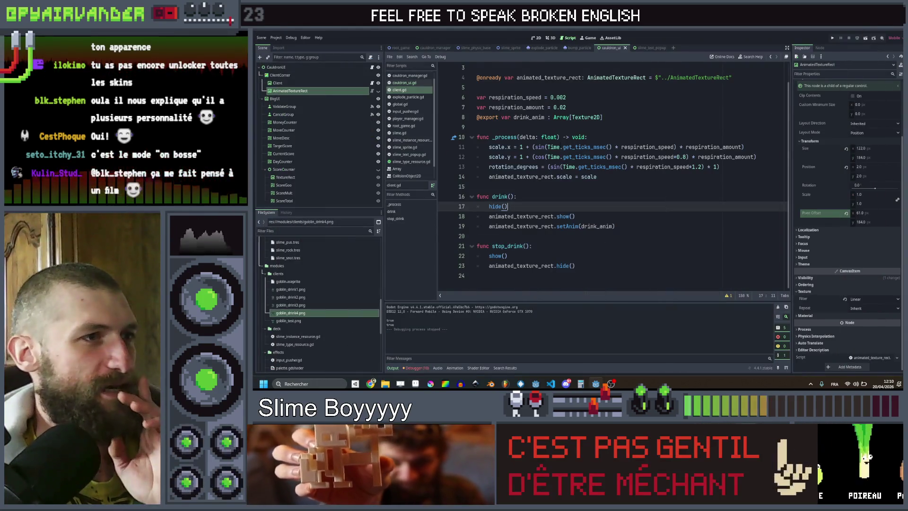
# Duplicate the drink_anim export line in client.gd and rename the copy start_drink_anim
pyautogui.scroll(1, 606, 147)
pyautogui.click(605, 137)
pyautogui.hotkey('ctrl', 'shift', 'd')
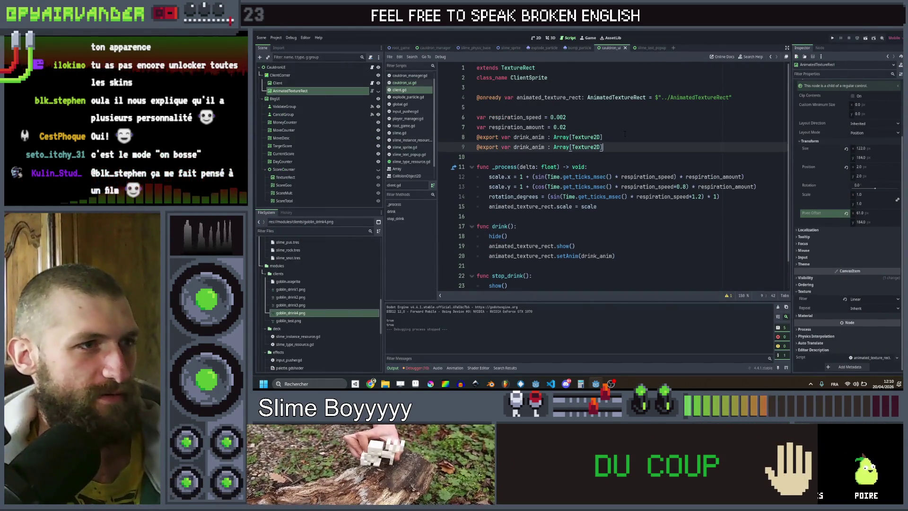
pyautogui.press('Up')
pyautogui.write('s')
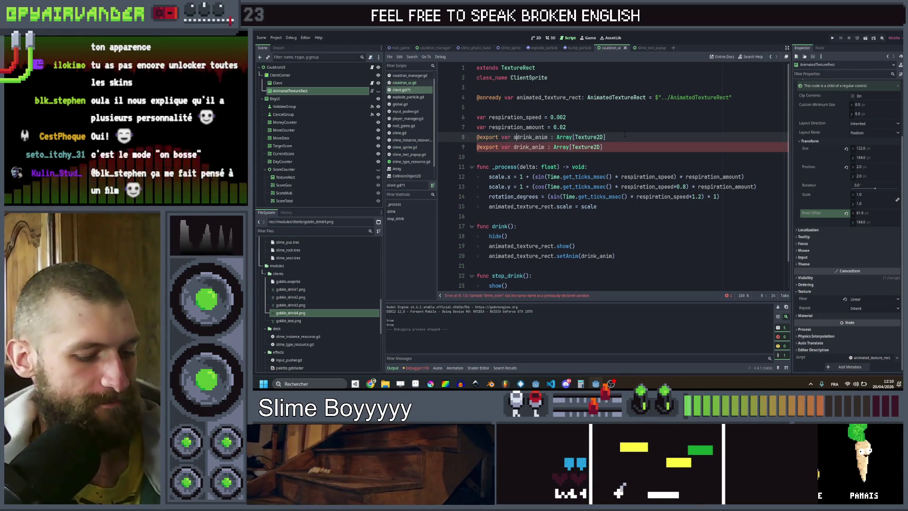
pyautogui.write('tart_')
# Look up the setAnim definition, checking the slime text popup and cauldron_ui scenes
pyautogui.scroll(-1, 625, 134)
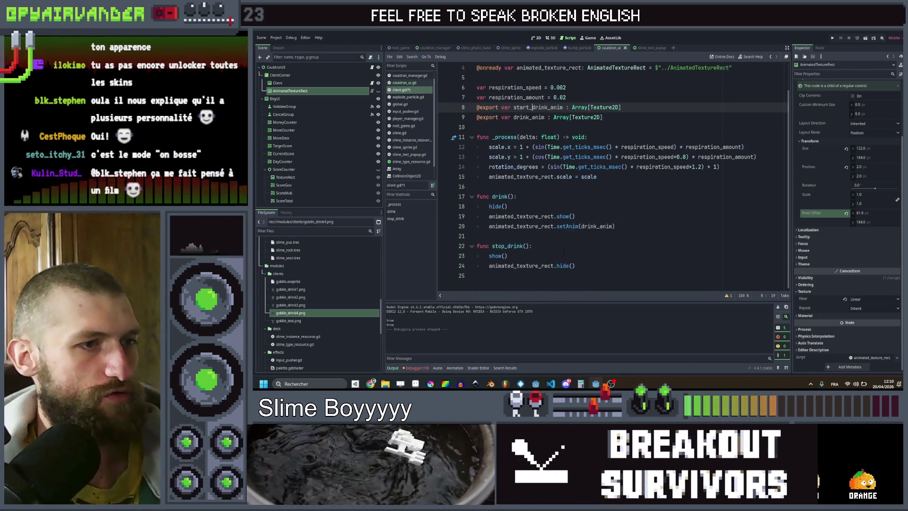
pyautogui.keyDown('ctrl'); pyautogui.click(567, 227); pyautogui.keyUp('ctrl')
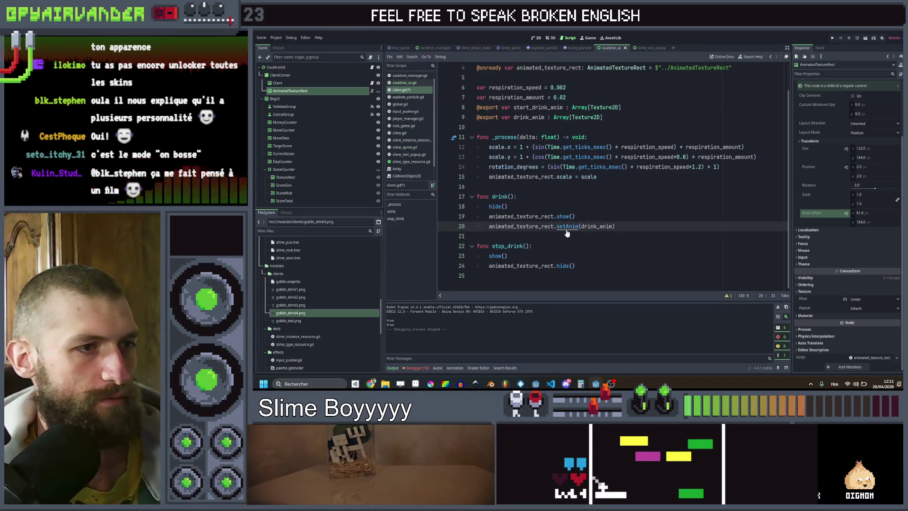
pyautogui.scroll(-2, 579, 216)
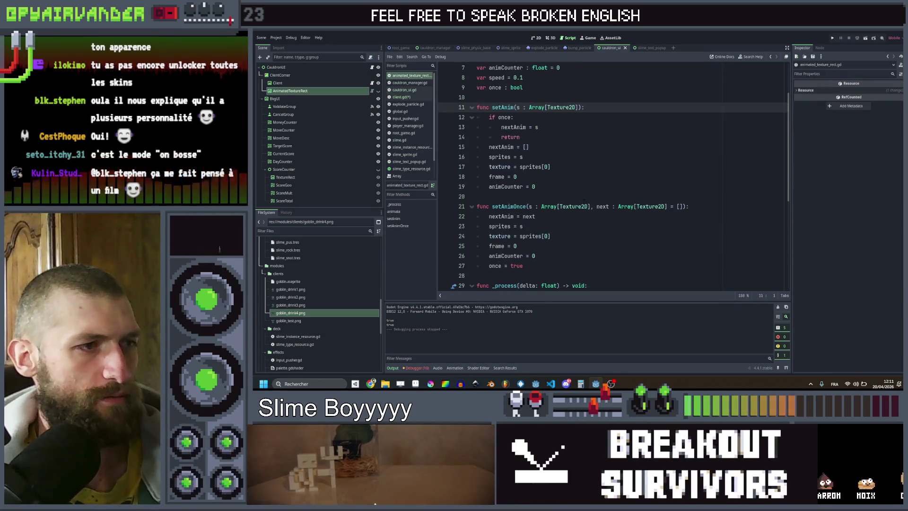
pyautogui.scroll(-2, 612, 177)
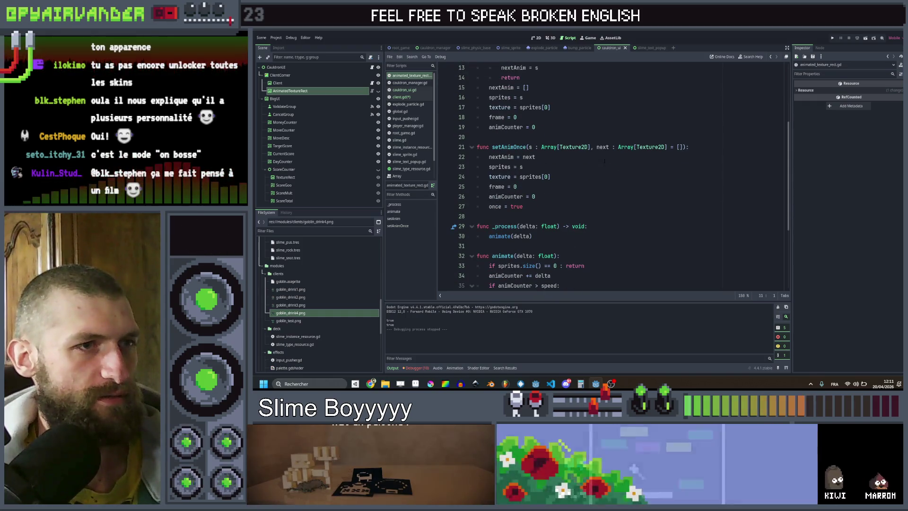
pyautogui.click(631, 50)
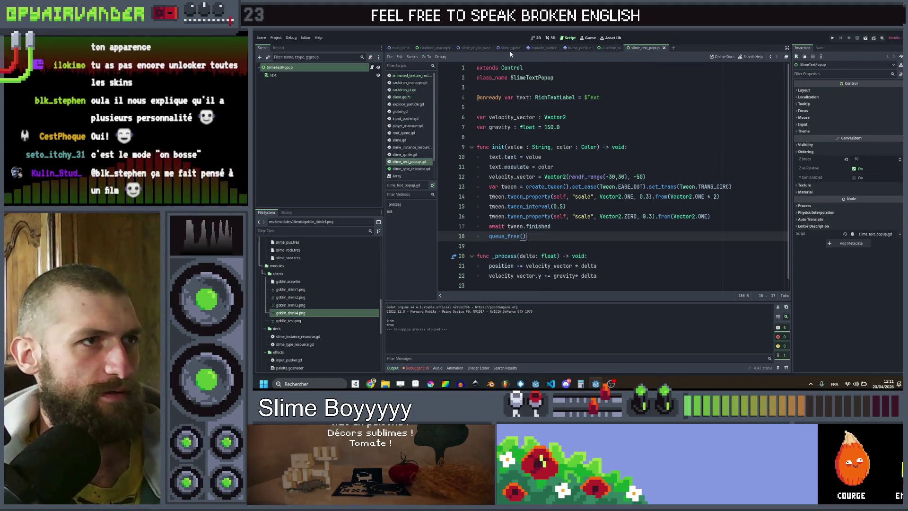
pyautogui.click(610, 48)
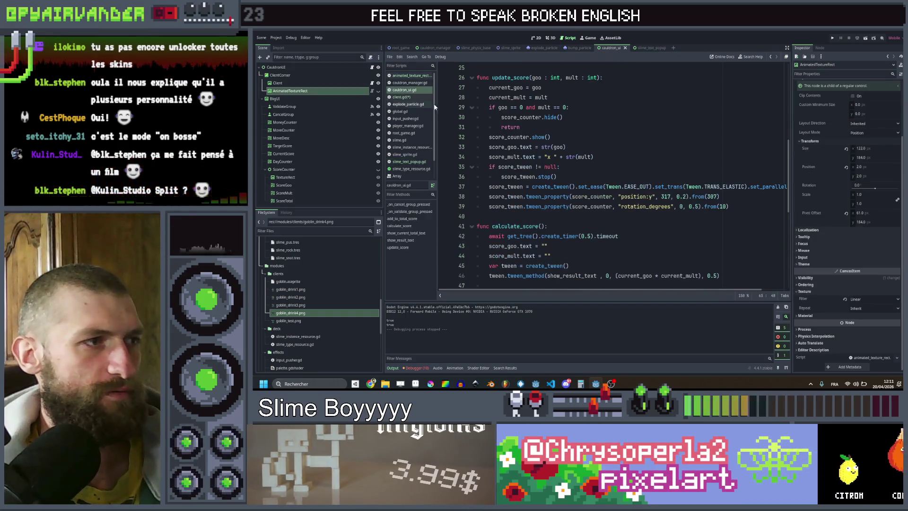
# Make drink() call setAnimOnce(start_drink_anim, drink_anim), save client.gd, and select the Client node
pyautogui.click(401, 97)
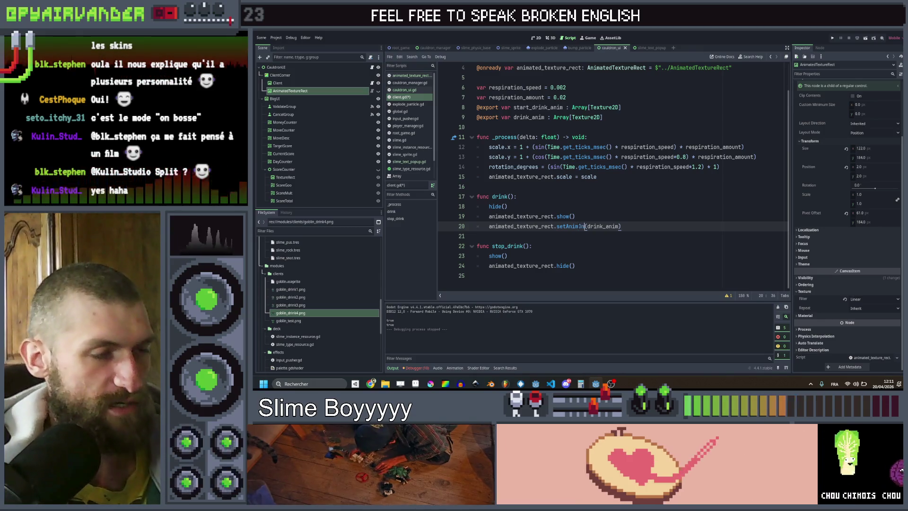
pyautogui.write('Once')
pyautogui.write('s,')
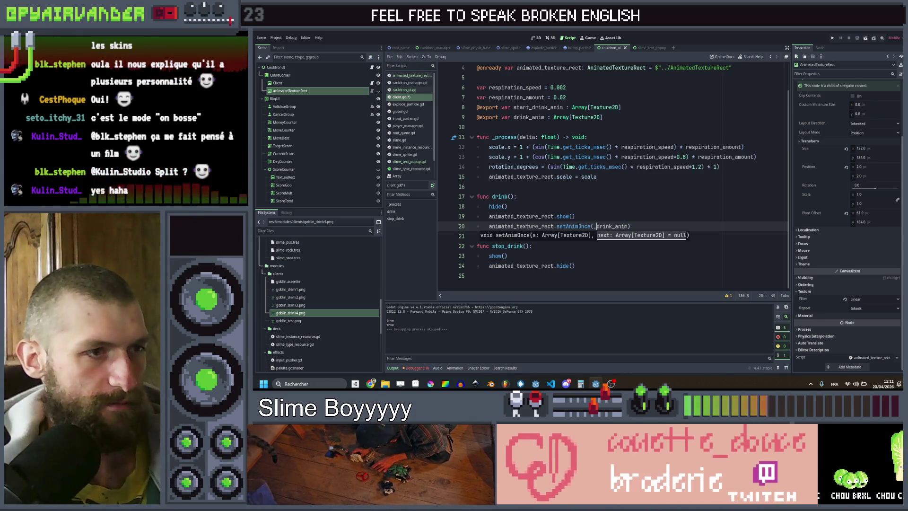
pyautogui.write('t_d')
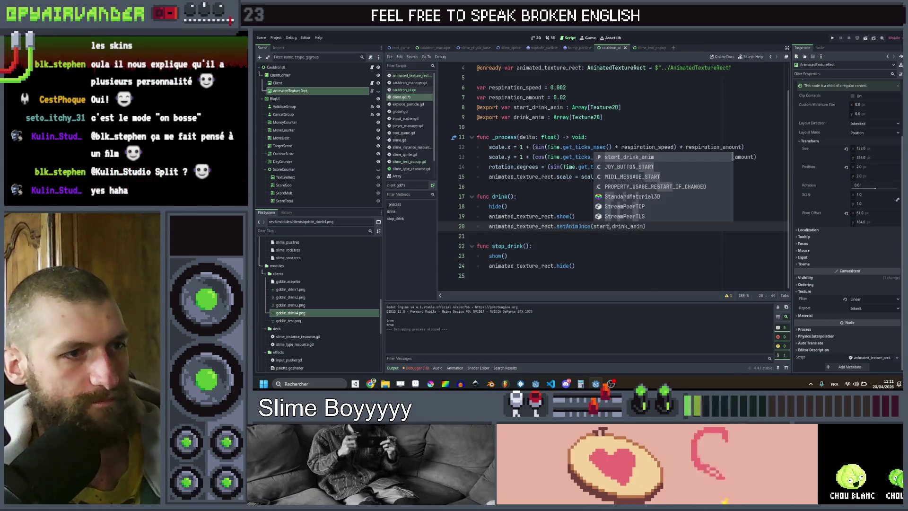
pyautogui.press('Return')
pyautogui.hotkey('ctrl', 's')
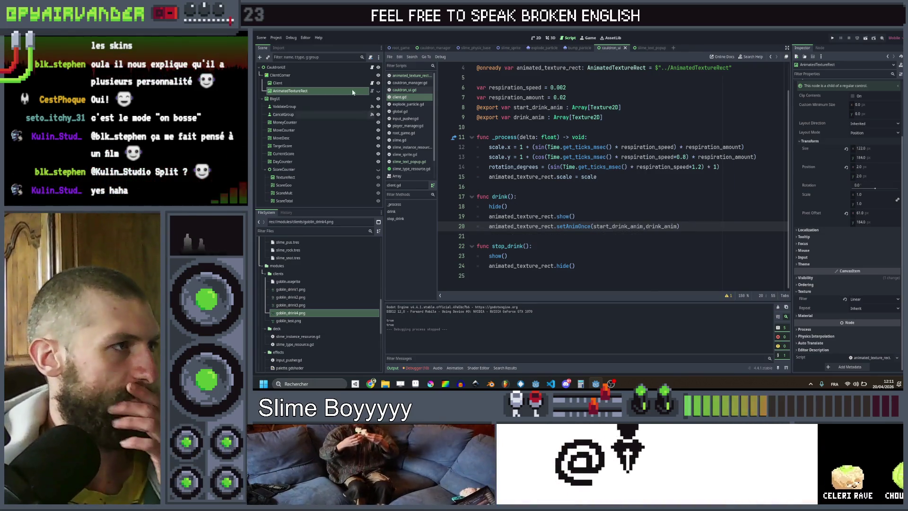
pyautogui.click(336, 76)
pyautogui.click(337, 83)
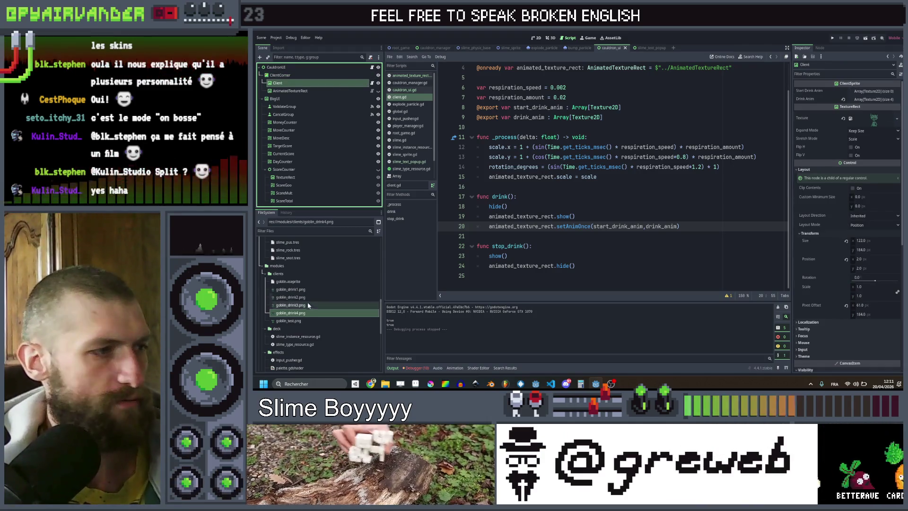
# Browse the goblin images like goblin_drink3.png in the clients folder, then return to Aseprite
pyautogui.click(301, 321)
pyautogui.click(304, 306)
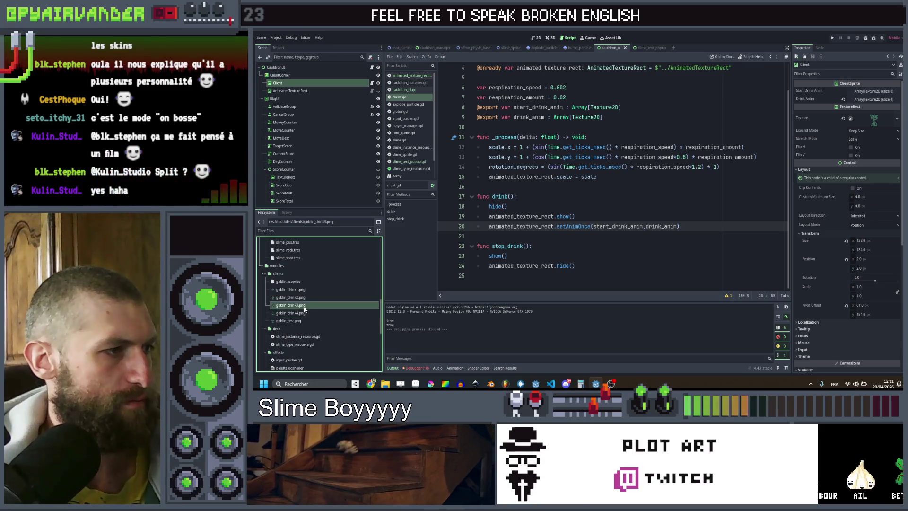
pyautogui.scroll(-3, 307, 301)
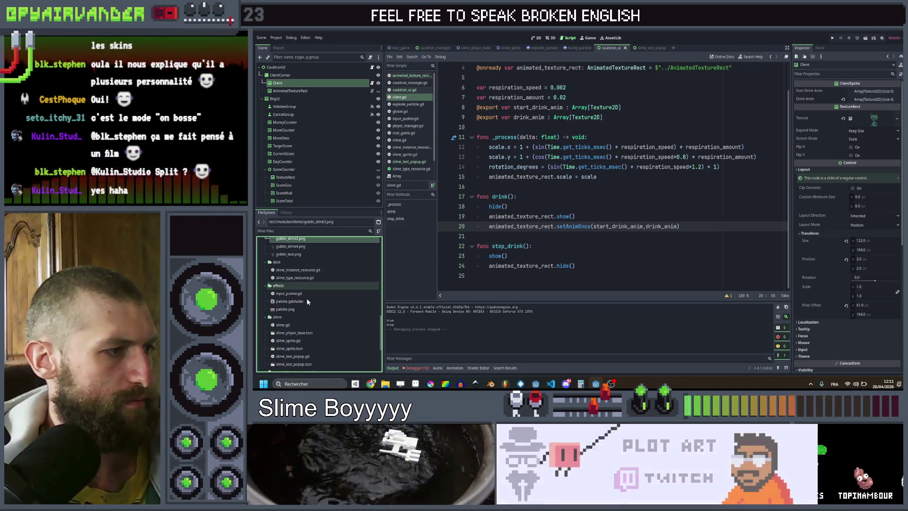
pyautogui.scroll(2, 314, 283)
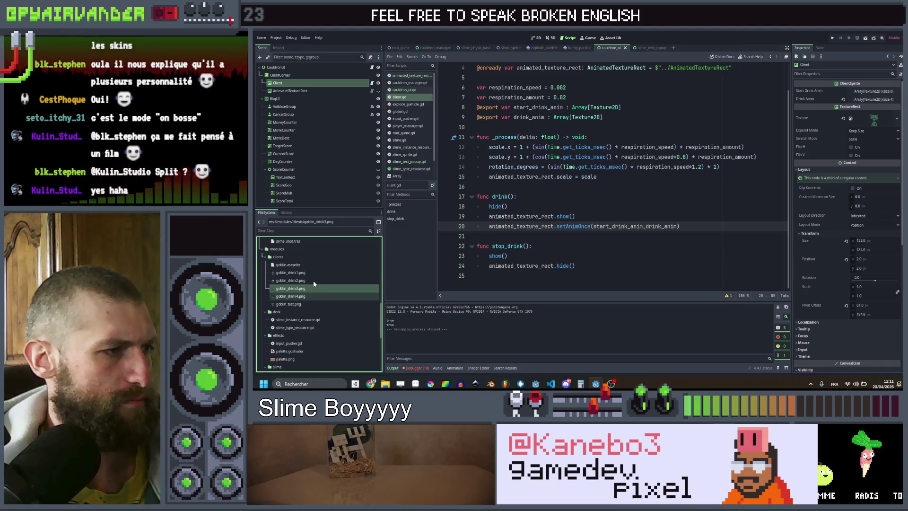
pyautogui.click(415, 384)
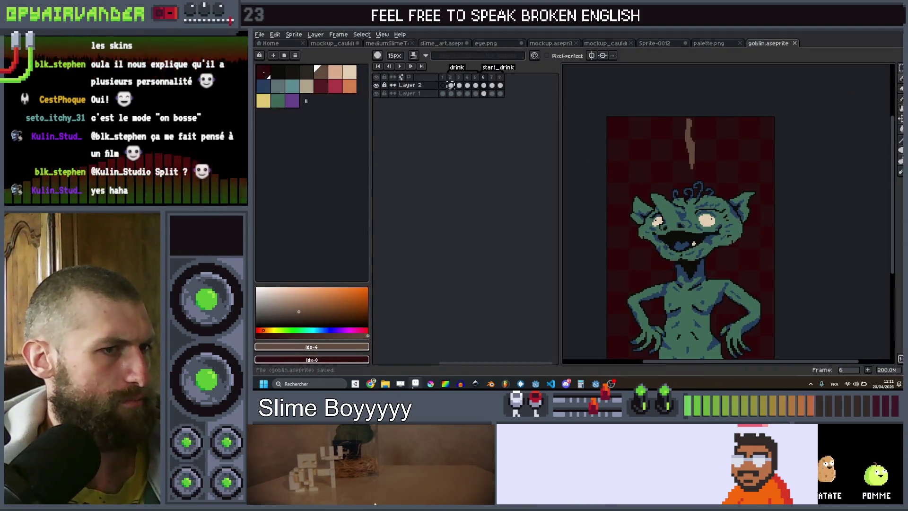
# Export the start_drink frames as goblin_start_drink.png, then switch back to Godot
pyautogui.hotkey('ctrl', 'alt', 'shift', 's')
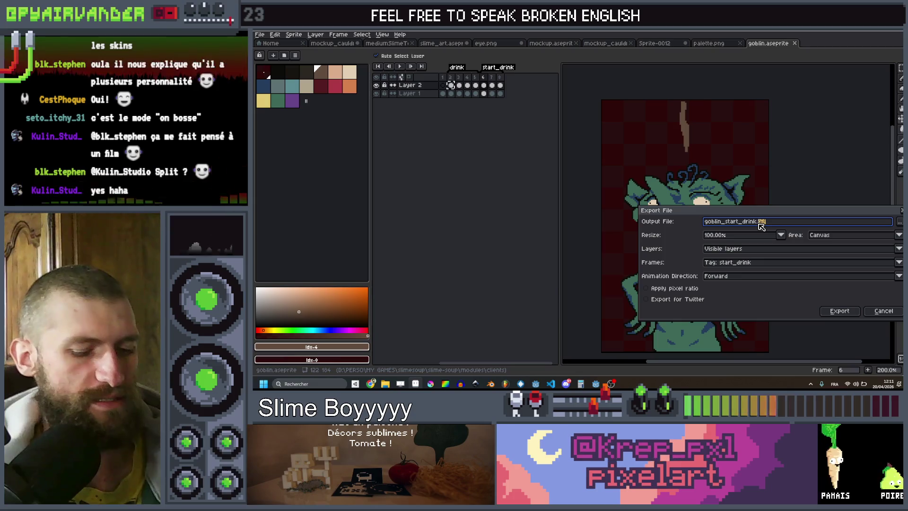
pyautogui.press('Return')
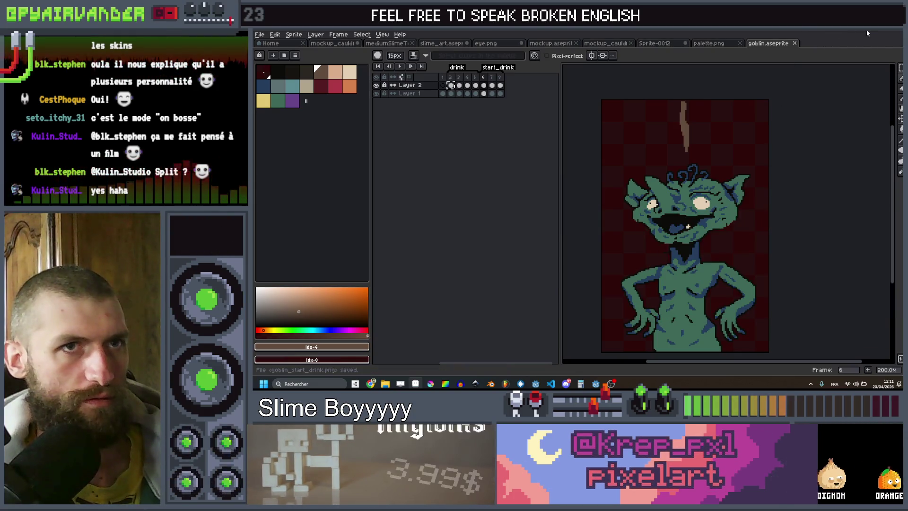
pyautogui.hotkey('alt', 'Tab')
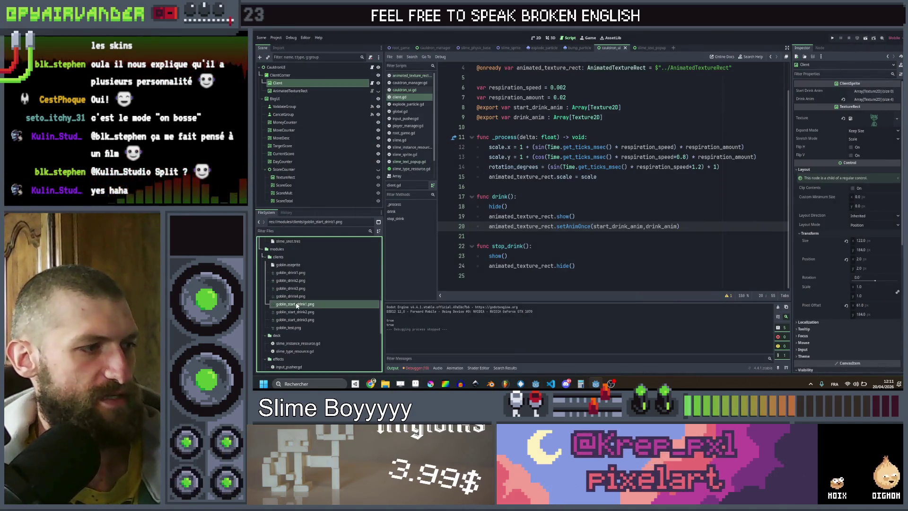
# Drop goblin_start_drink1–3.png into the Client's Start Drink Anim and run the game
pyautogui.keyDown('shift'); pyautogui.click(300, 319); pyautogui.keyUp('shift')
pyautogui.moveTo(300, 319)
pyautogui.mouseDown()
pyautogui.moveTo(848, 89)
pyautogui.moveTo(886, 91)
pyautogui.mouseUp()
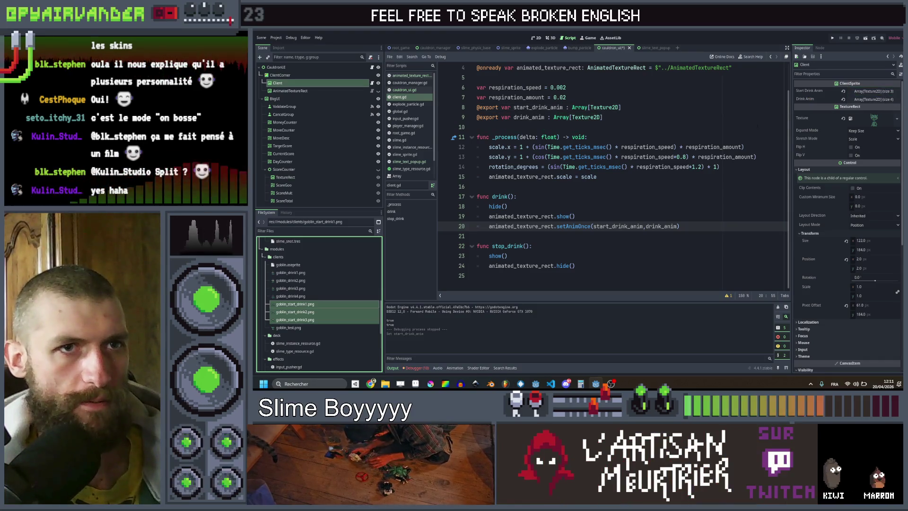
pyautogui.click(831, 37)
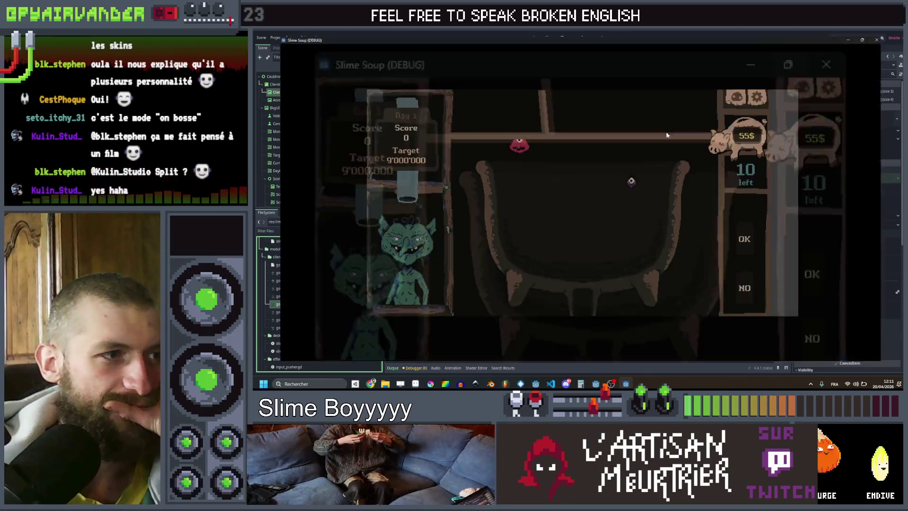
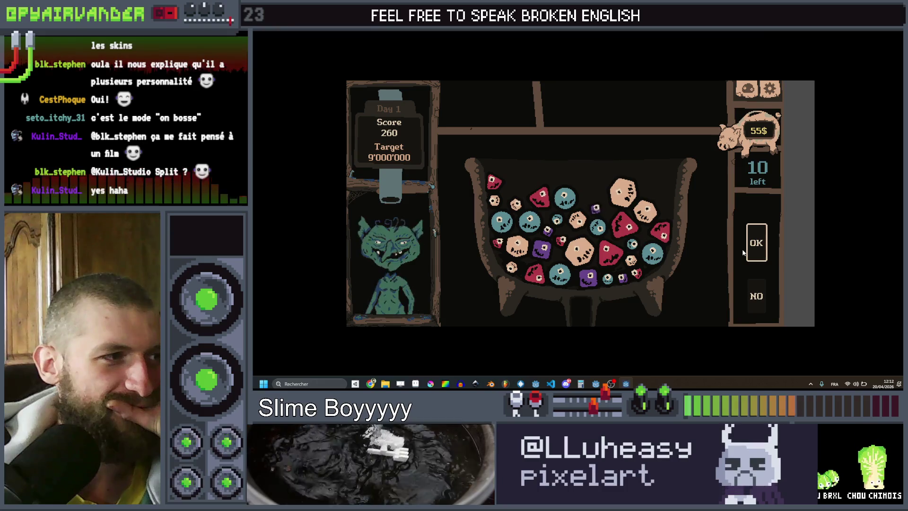
# Stop the game and open animated_texture_rect.gd from the AnimatedTextureRect node
pyautogui.click(901, 31)
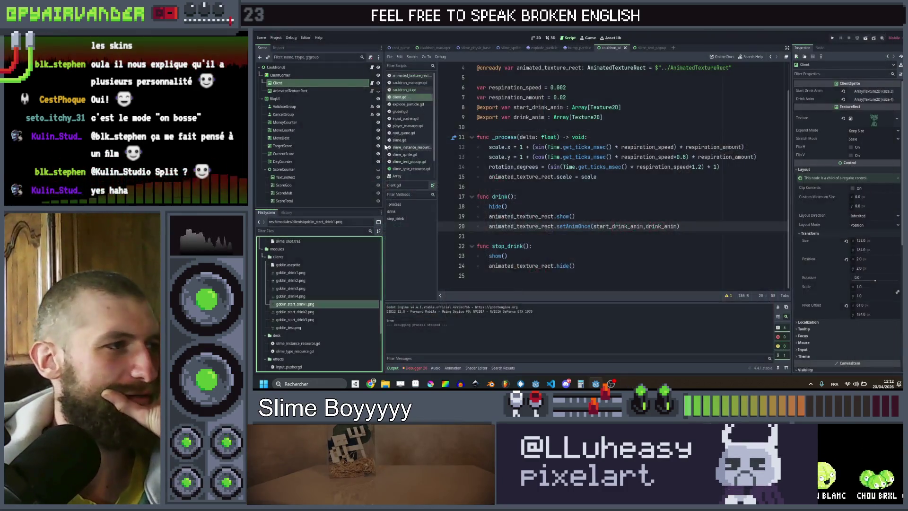
pyautogui.click(306, 92)
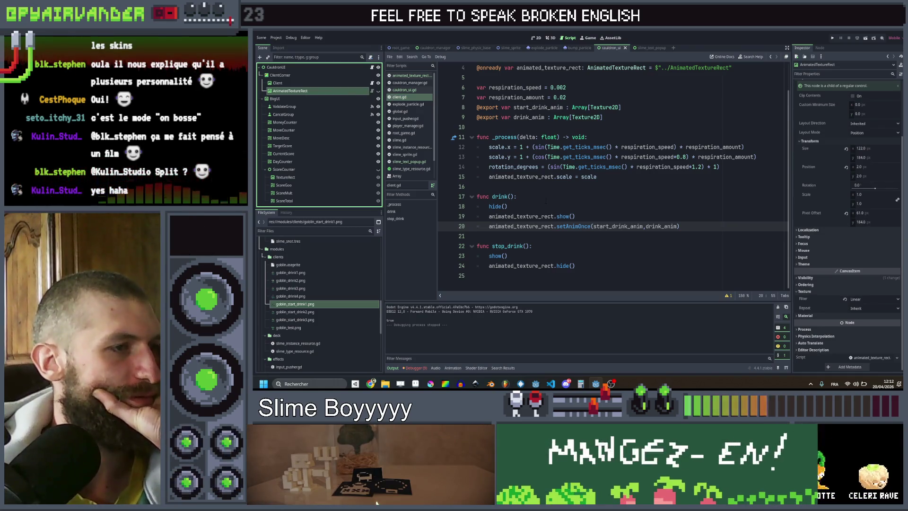
pyautogui.click(372, 90)
pyautogui.scroll(4, 575, 130)
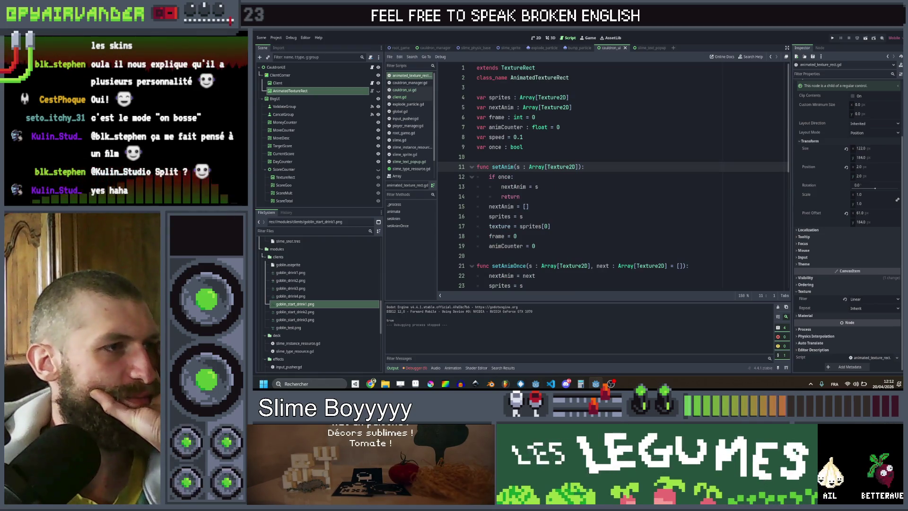
pyautogui.press('Up')
pyautogui.press('Up')
pyautogui.press('Up')
pyautogui.write('@expo')
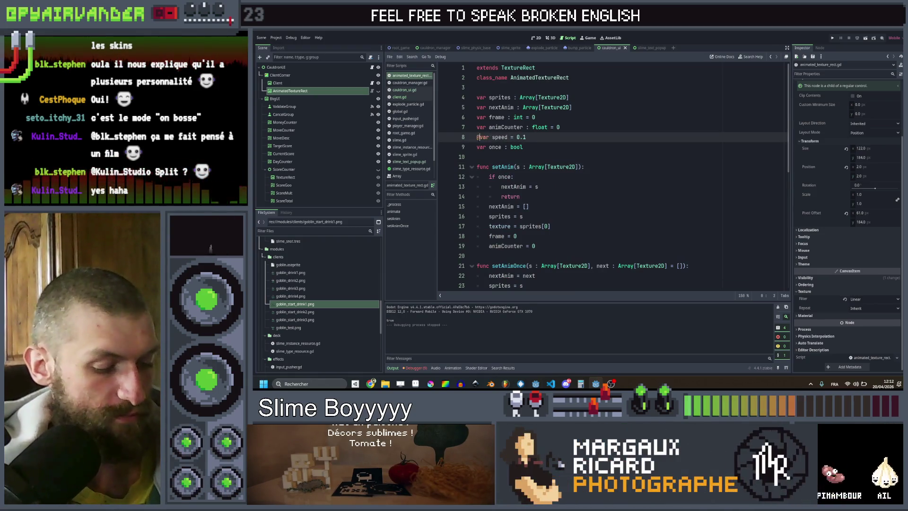
pyautogui.press('BackSpace')
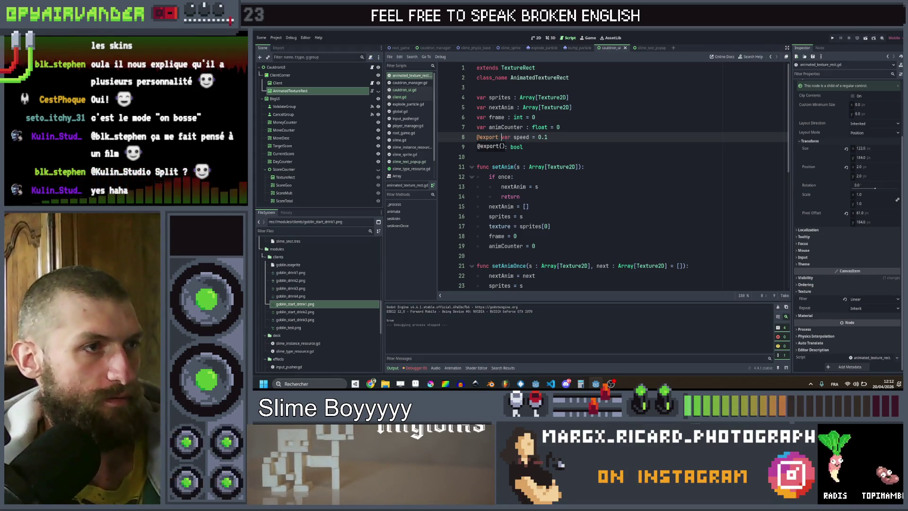
# Set AnimatedTextureRect's Speed to 0.05 in the Inspector and run the project
pyautogui.click(294, 83)
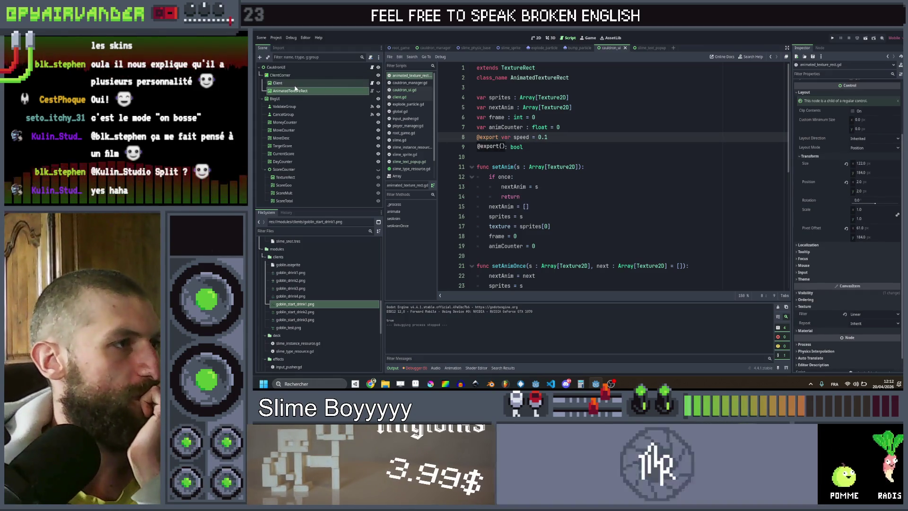
pyautogui.click(297, 91)
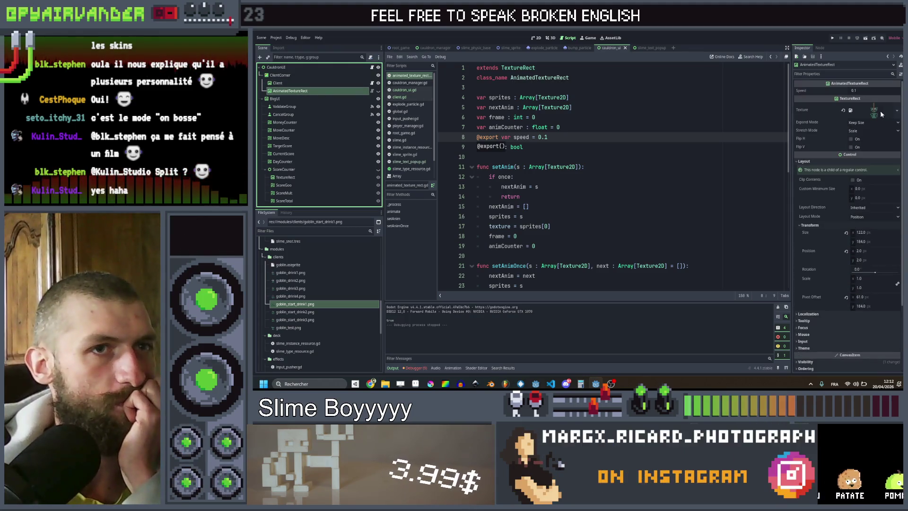
pyautogui.press('BackSpace')
pyautogui.write('05')
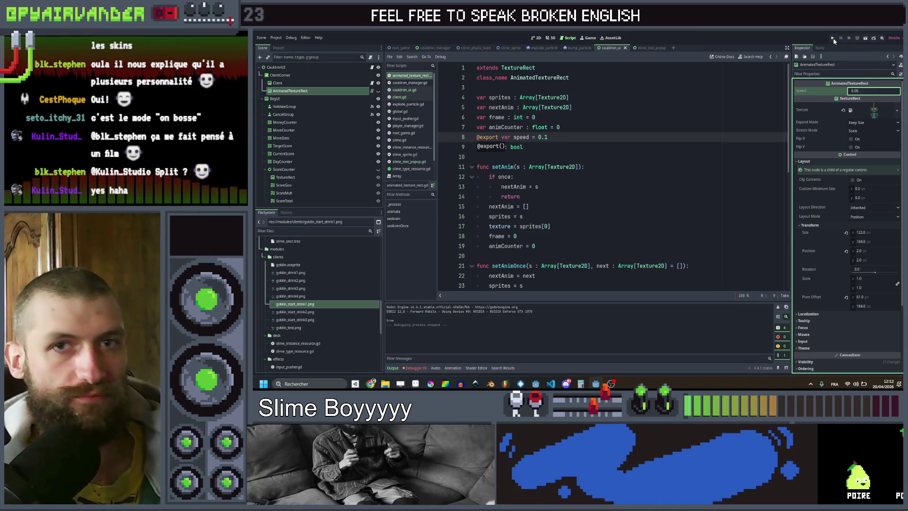
pyautogui.click(833, 40)
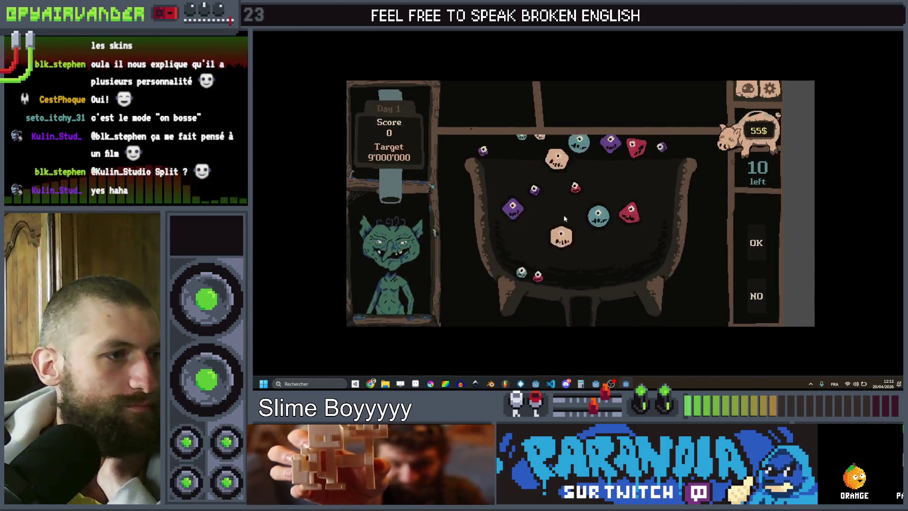
# Playtest the goblin drink animation by linking a slime chain, then relaunch and stop the game
pyautogui.click(599, 221)
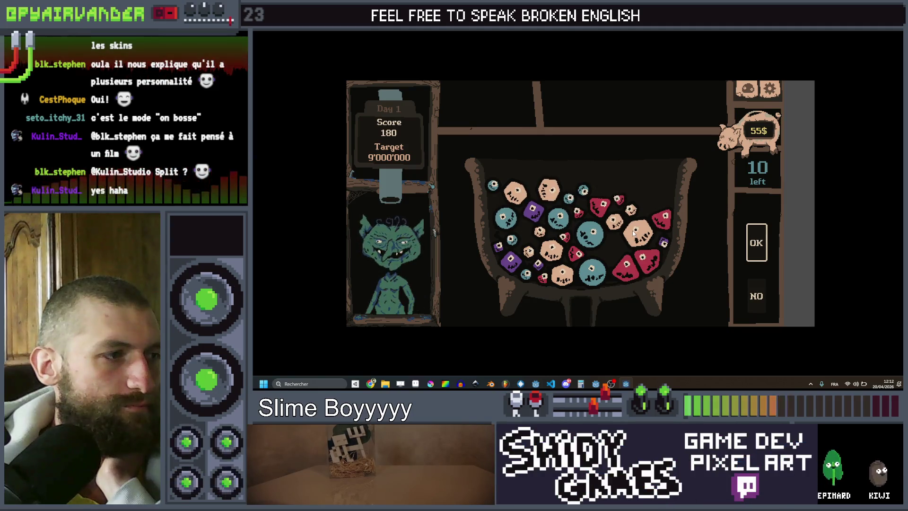
pyautogui.press('F8')
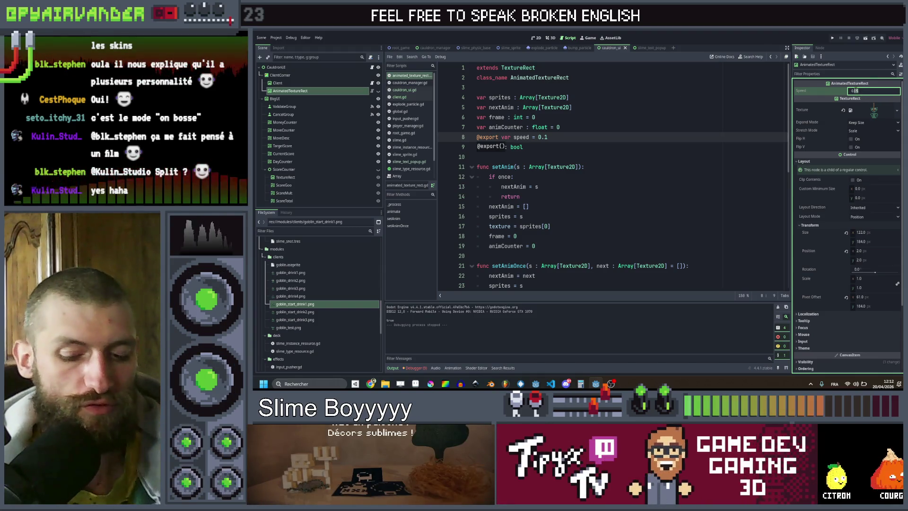
pyautogui.click(832, 39)
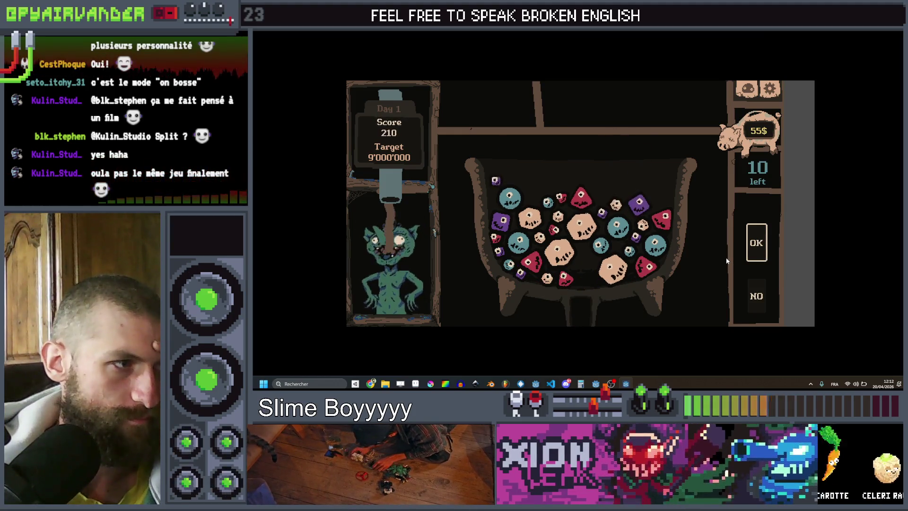
pyautogui.press('Escape')
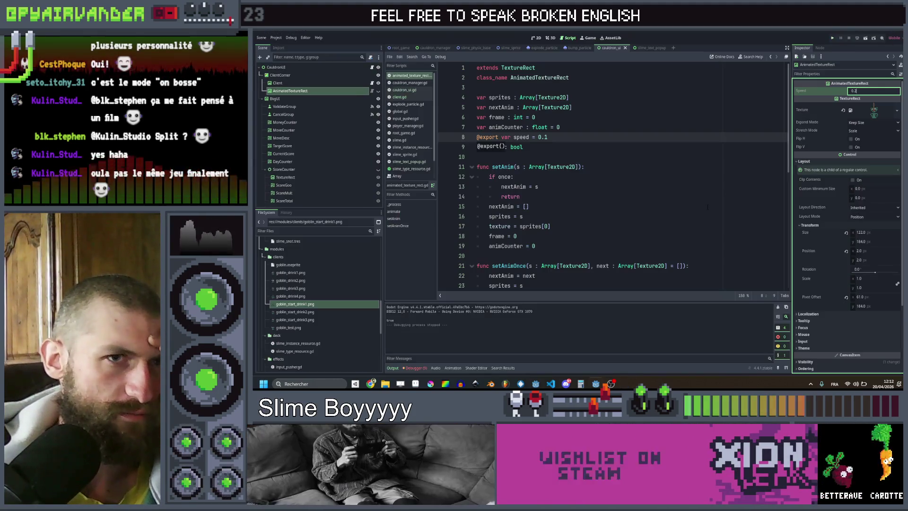
pyautogui.write('var once')
# Save the scene, lower AnimatedTextureRect Speed to 0.01, and rerun the game
pyautogui.click(597, 149)
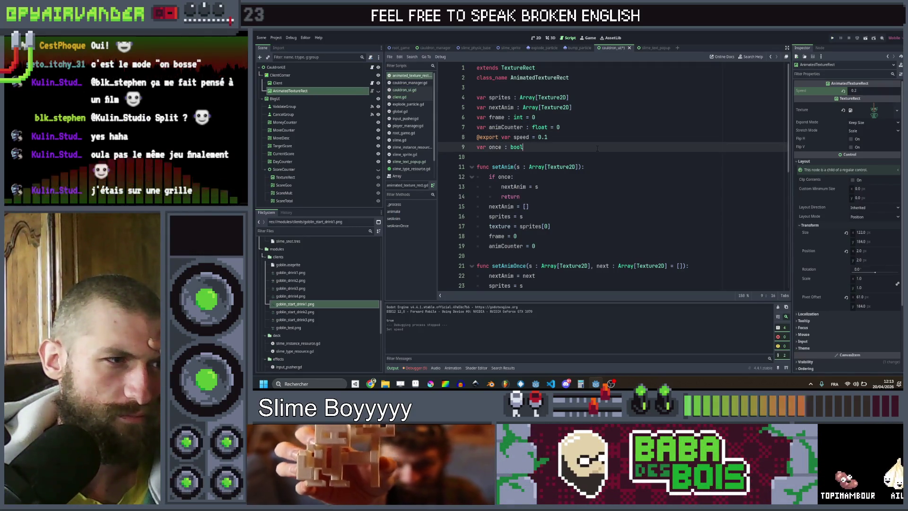
pyautogui.scroll(-4, 597, 149)
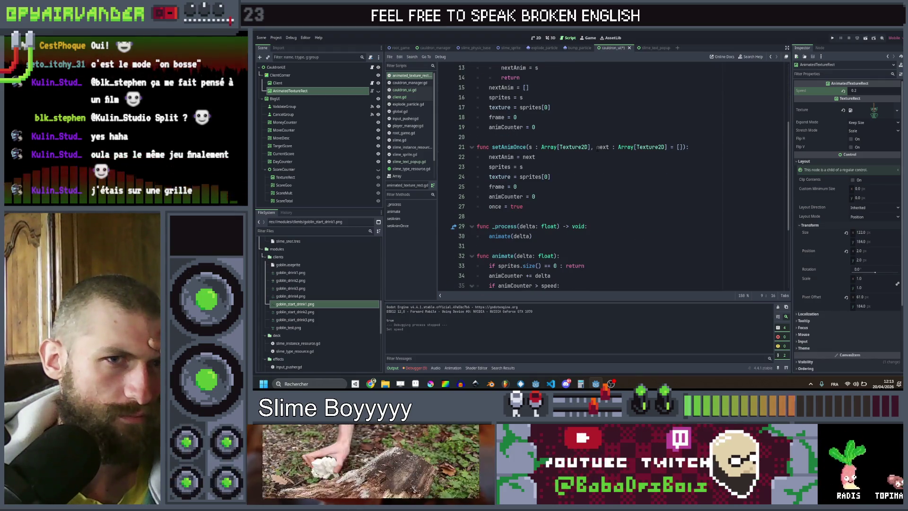
pyautogui.scroll(-4, 597, 147)
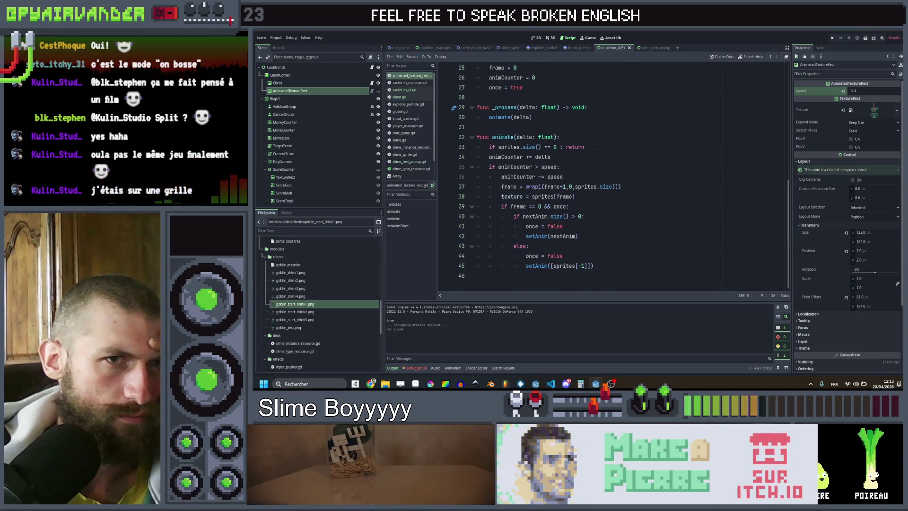
pyautogui.scroll(2, 597, 149)
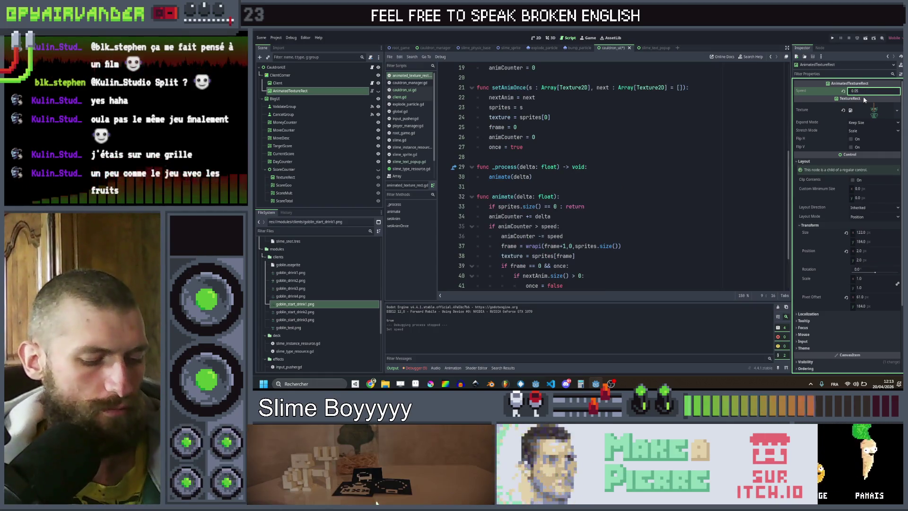
pyautogui.hotkey('ctrl', 's')
pyautogui.write('1')
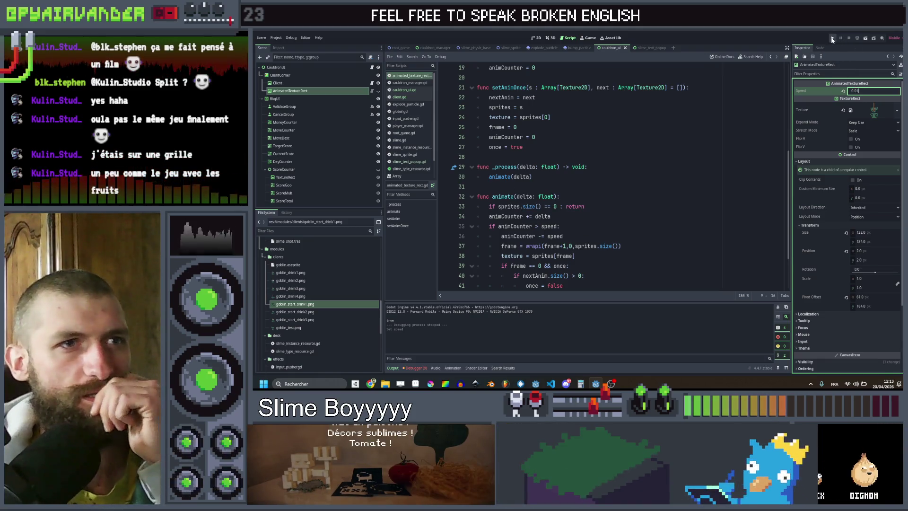
pyautogui.click(832, 39)
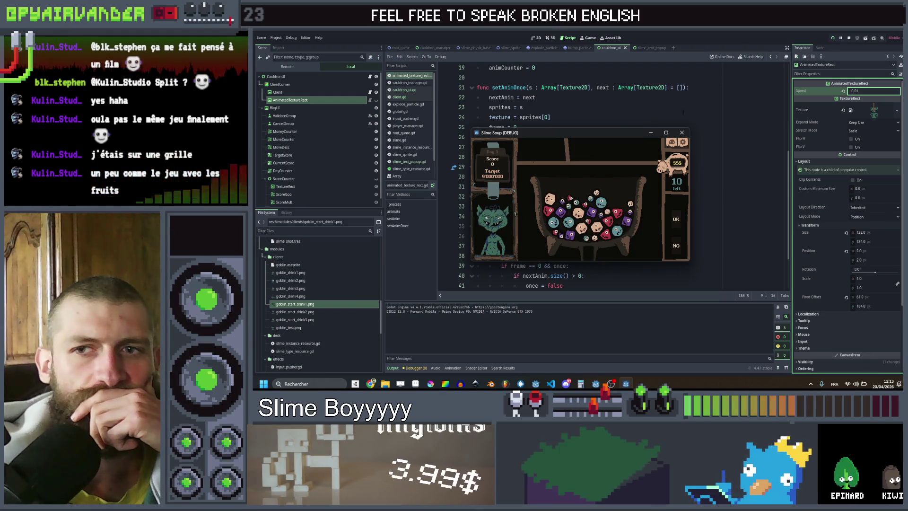
# Play a test round chaining three beige slimes, then relaunch the maximized game and stop it
pyautogui.click(666, 132)
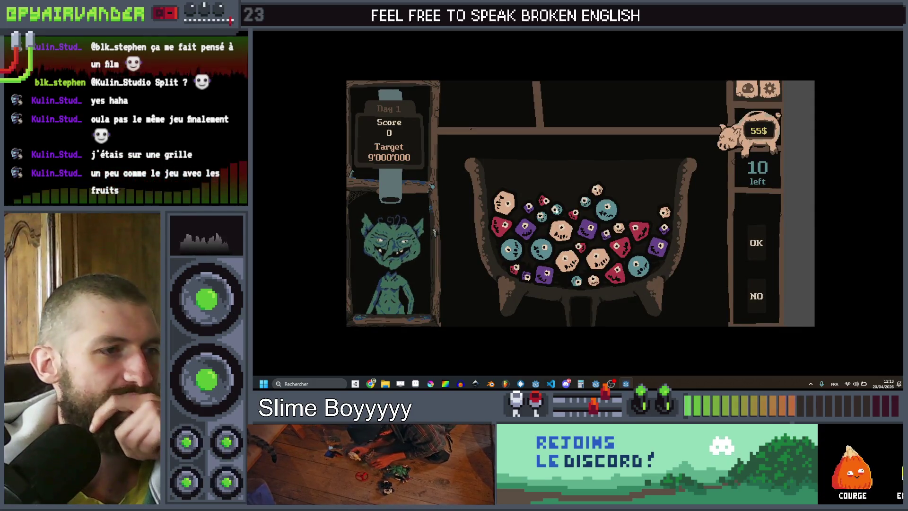
pyautogui.moveTo(564, 244); pyautogui.dragTo(604, 258)
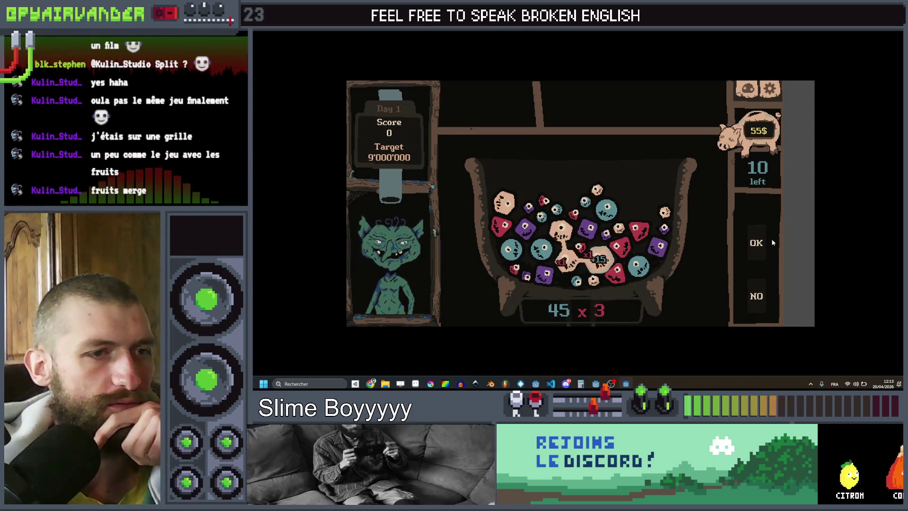
pyautogui.click(757, 243)
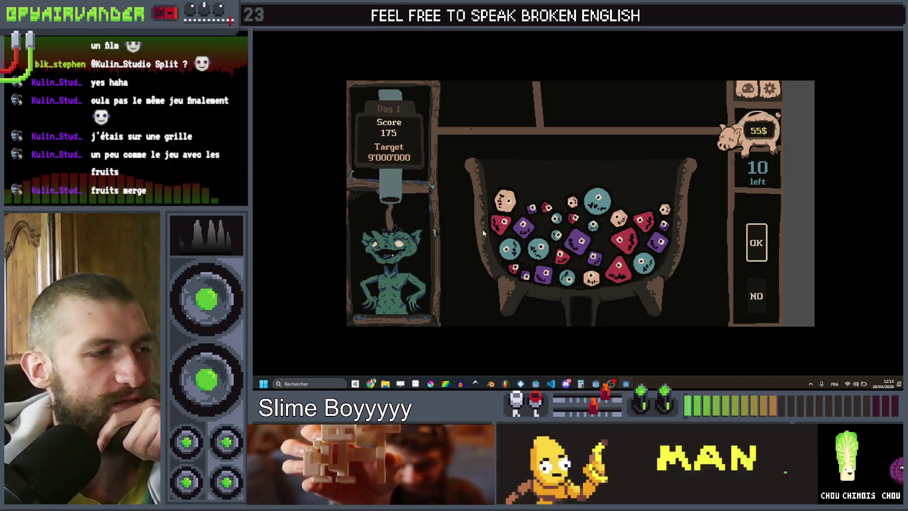
pyautogui.click(897, 33)
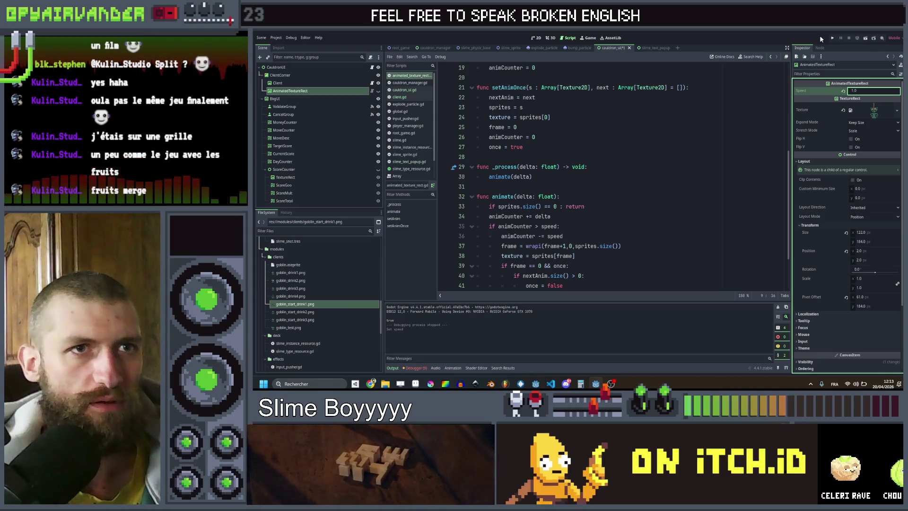
pyautogui.click(832, 37)
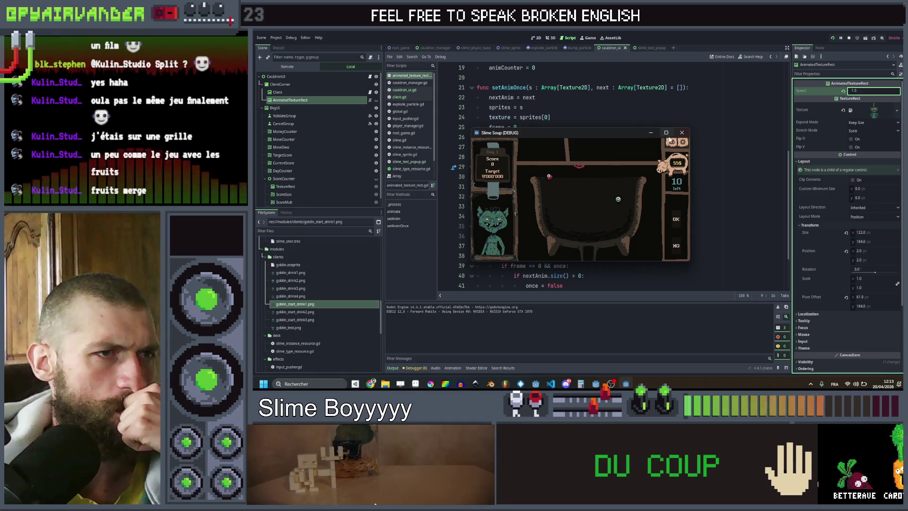
pyautogui.click(666, 133)
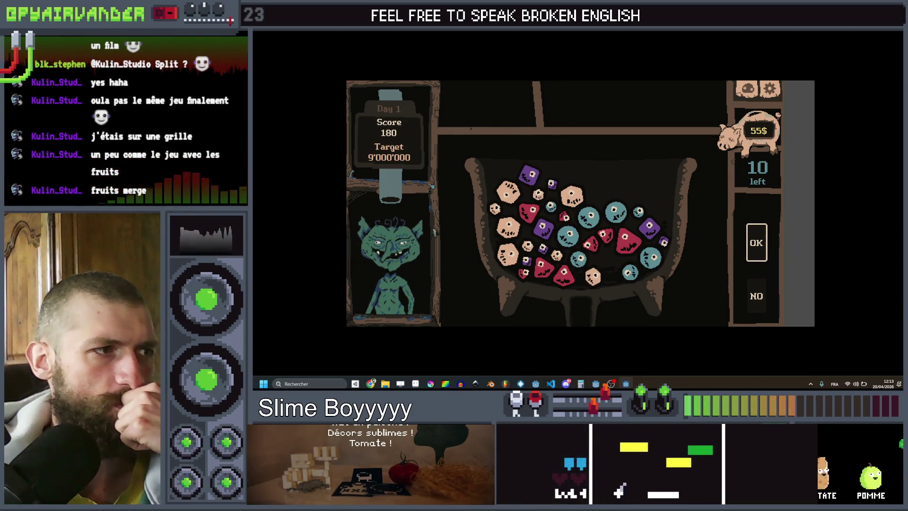
pyautogui.press('F8')
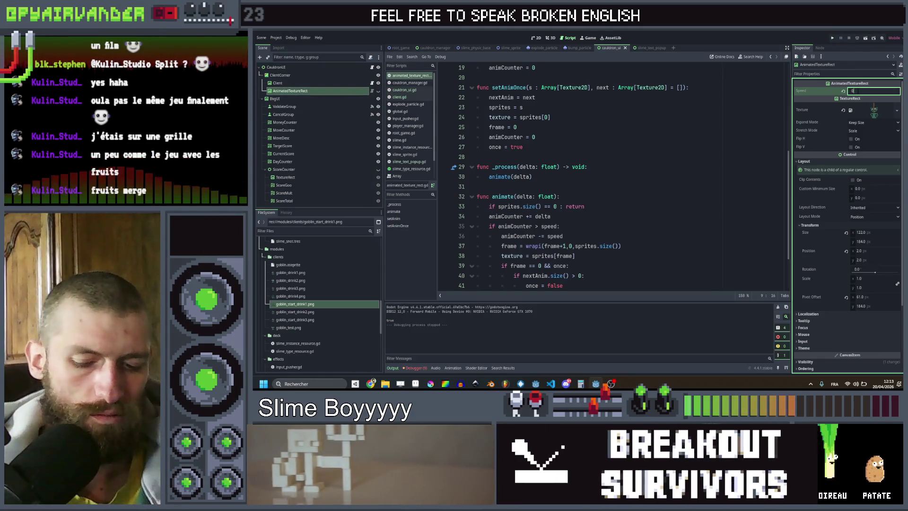
# Re-enter Speed 0.01, save the scene, and watch another maximized run before stopping
pyautogui.write('.0')
pyautogui.press('Return')
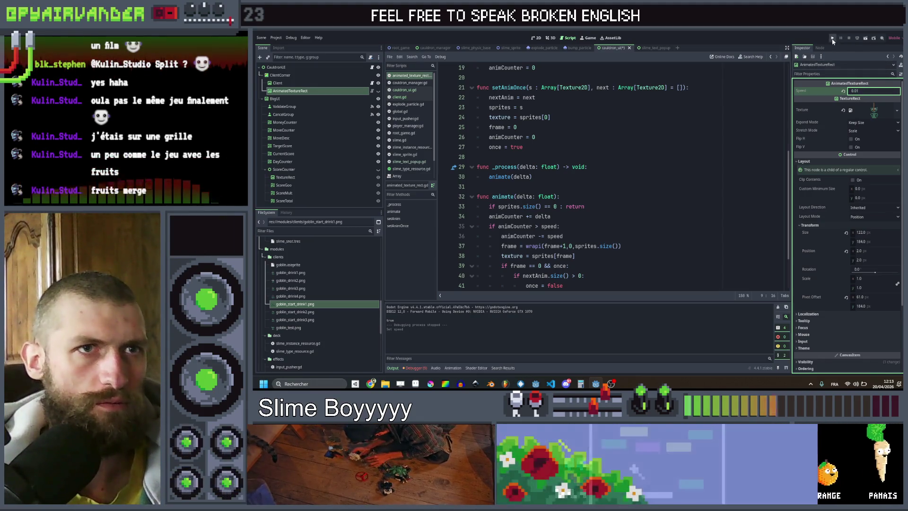
pyautogui.hotkey('ctrl', 's')
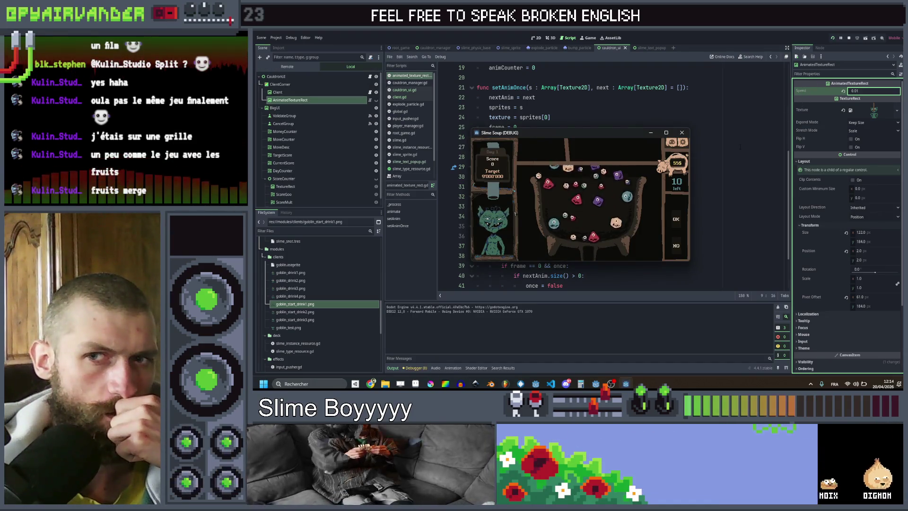
pyautogui.click(667, 133)
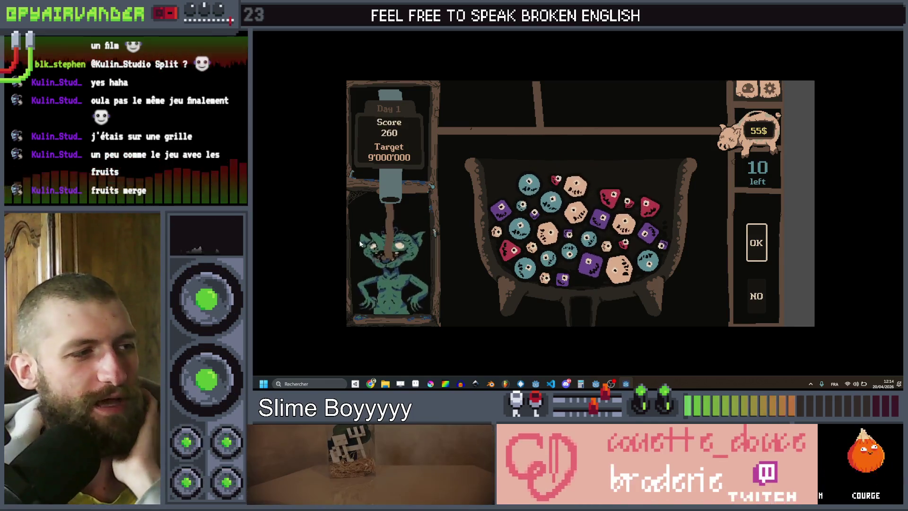
pyautogui.click(884, 29)
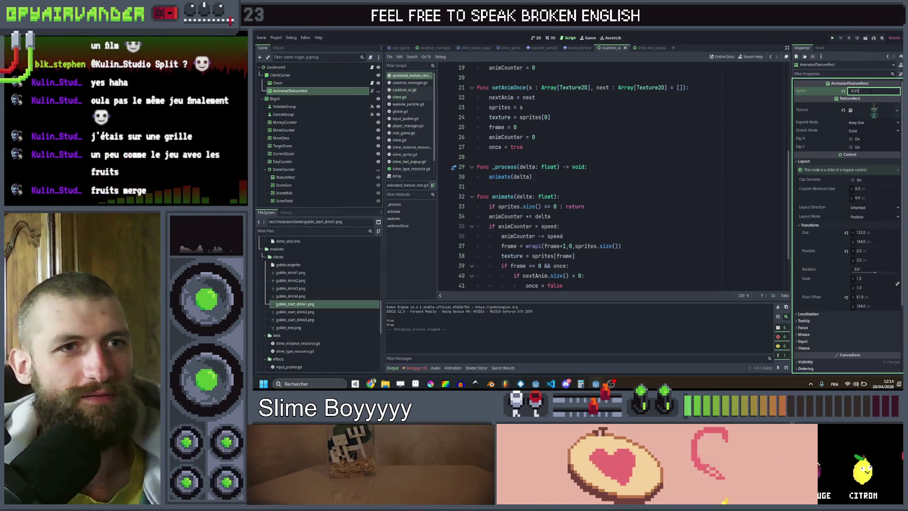
# Set the goblin animation Speed to 0.03 and test it in a maximized game window
pyautogui.press('BackSpace')
pyautogui.write('3')
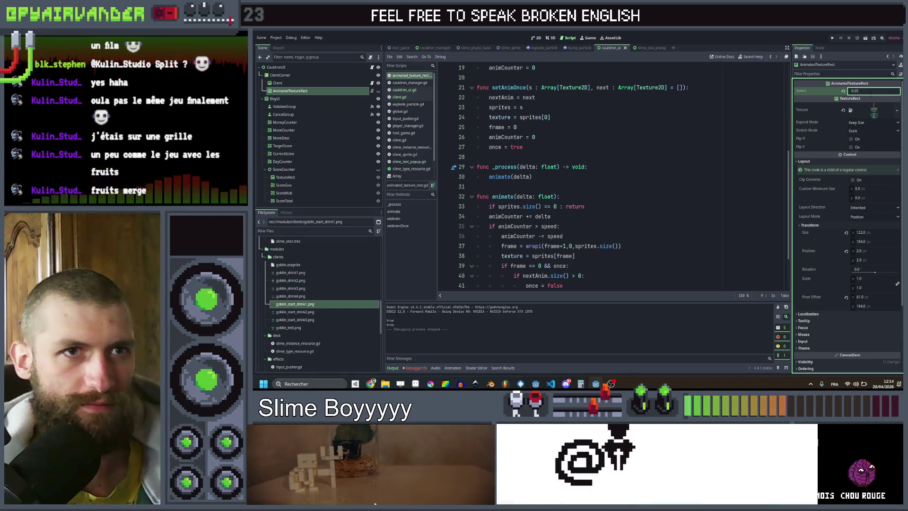
pyautogui.click(833, 38)
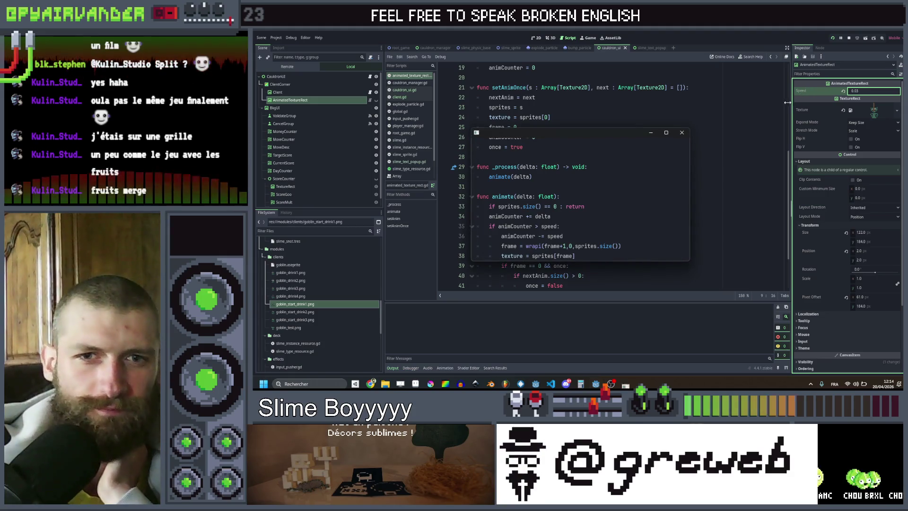
pyautogui.click(666, 133)
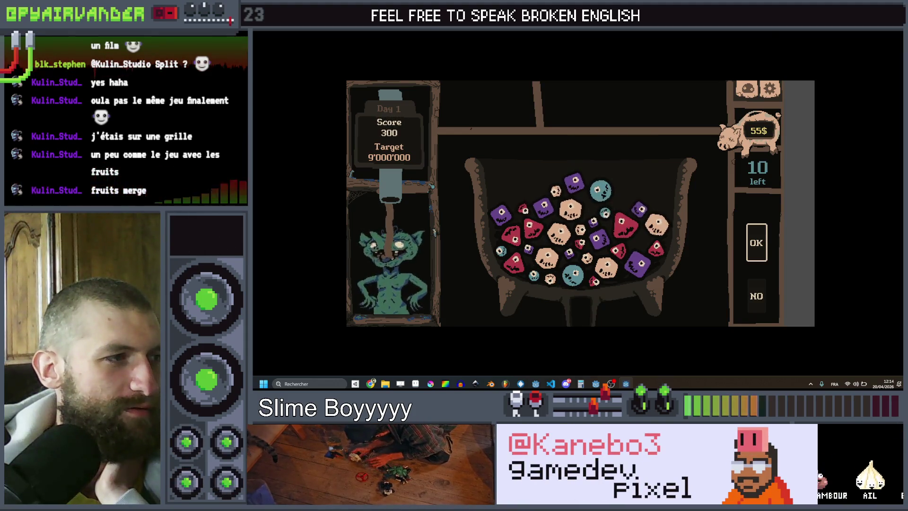
pyautogui.hotkey('alt', 'F4')
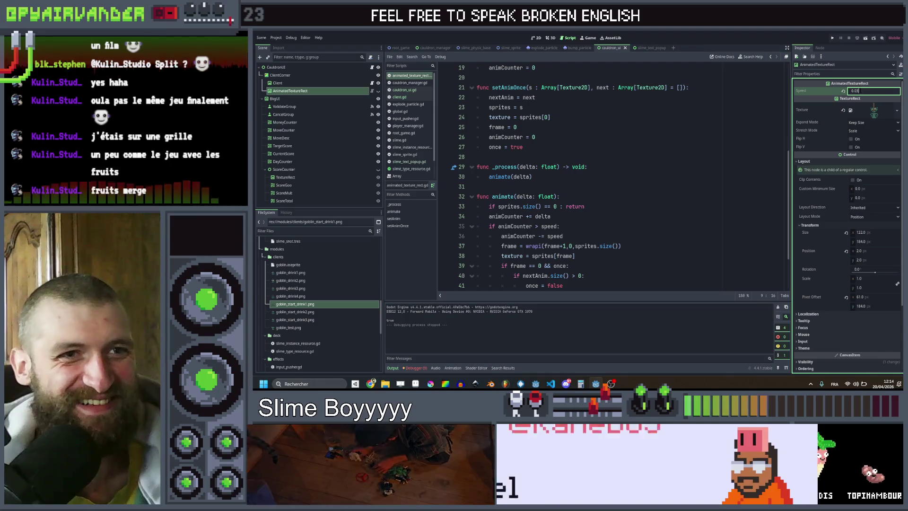
# Raise the Speed to 0.08 and playtest by validating a slime chain
pyautogui.press('BackSpace')
pyautogui.write('8')
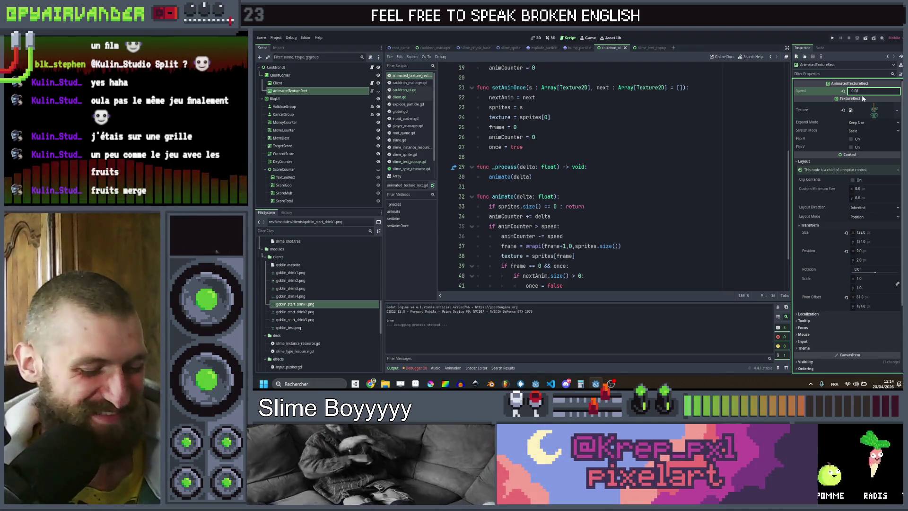
pyautogui.click(832, 38)
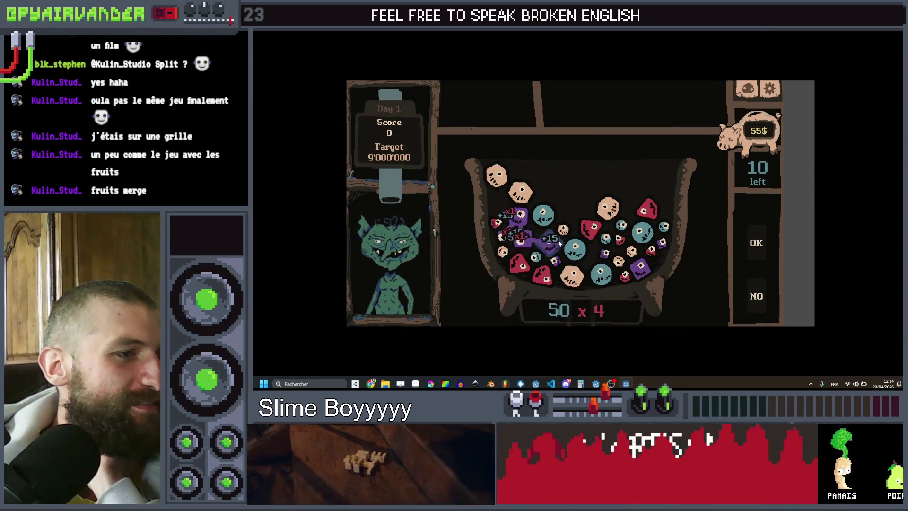
pyautogui.click(755, 246)
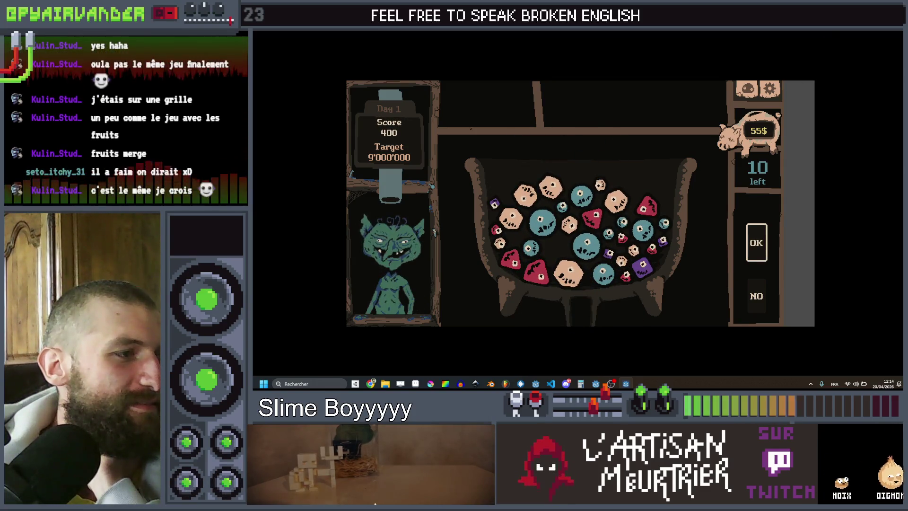
pyautogui.hotkey('alt', 'F4')
# Edit the Speed again and play a round of purple and red slimes reaching 445 points
pyautogui.write('0.05')
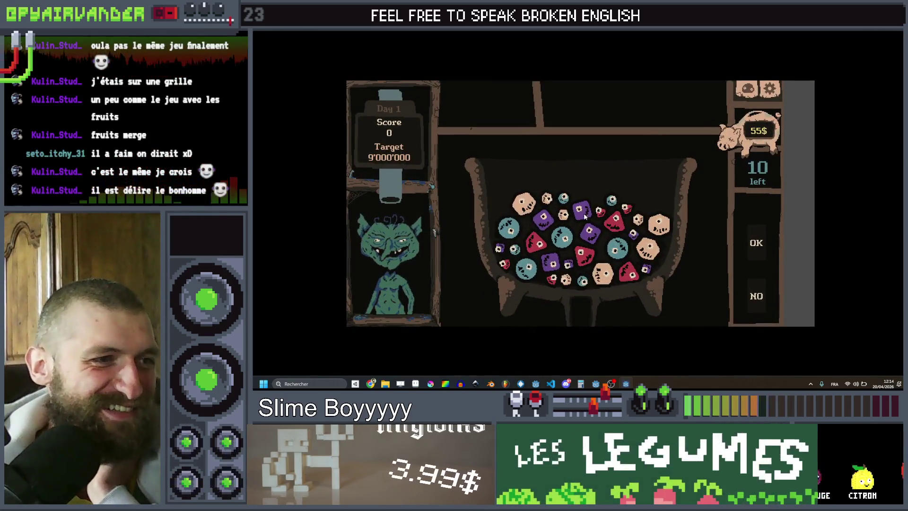
pyautogui.click(585, 217)
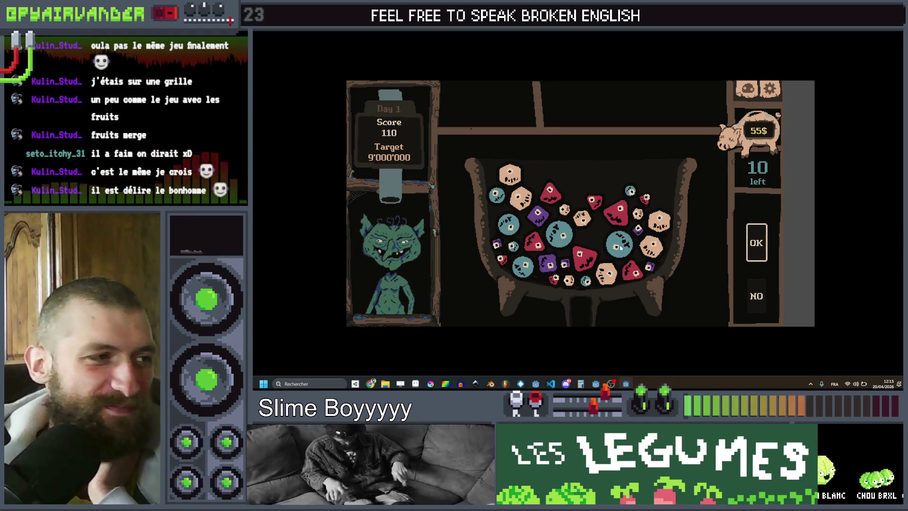
pyautogui.click(551, 198)
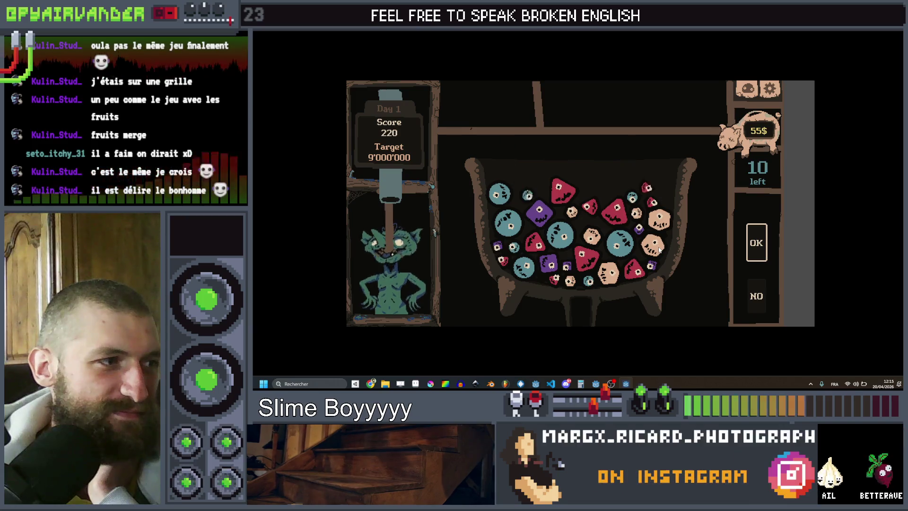
pyautogui.click(563, 200)
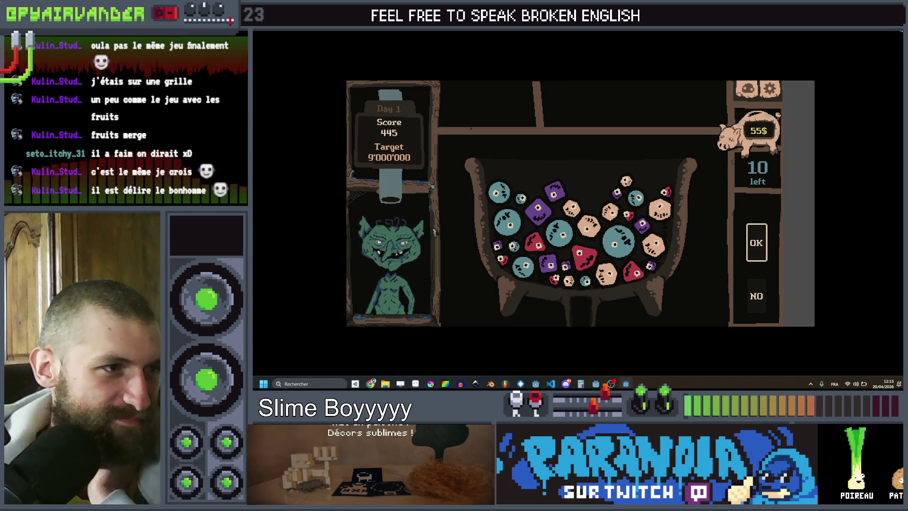
pyautogui.click(900, 31)
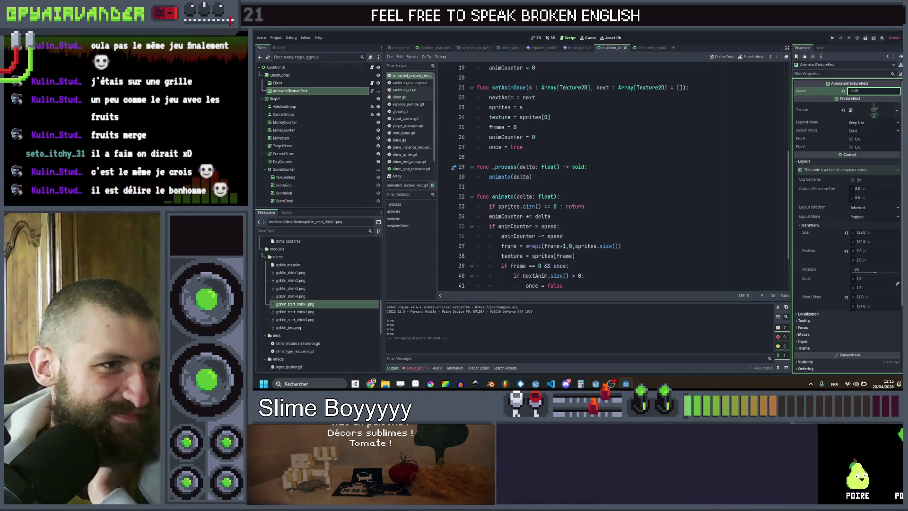
# In Aseprite, insert a new goblin frame and tag frame 9 as stop_drink
pyautogui.hotkey('alt', 'Tab')
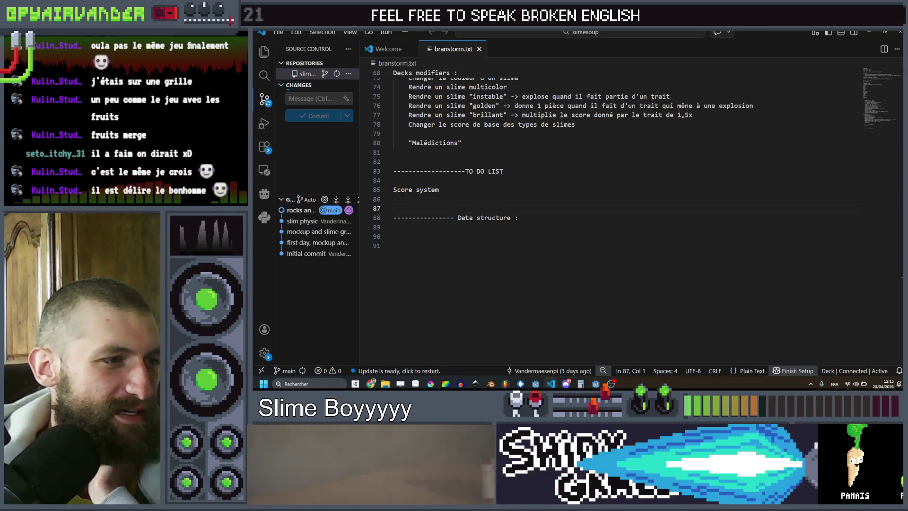
pyautogui.hotkey('alt', 'Tab')
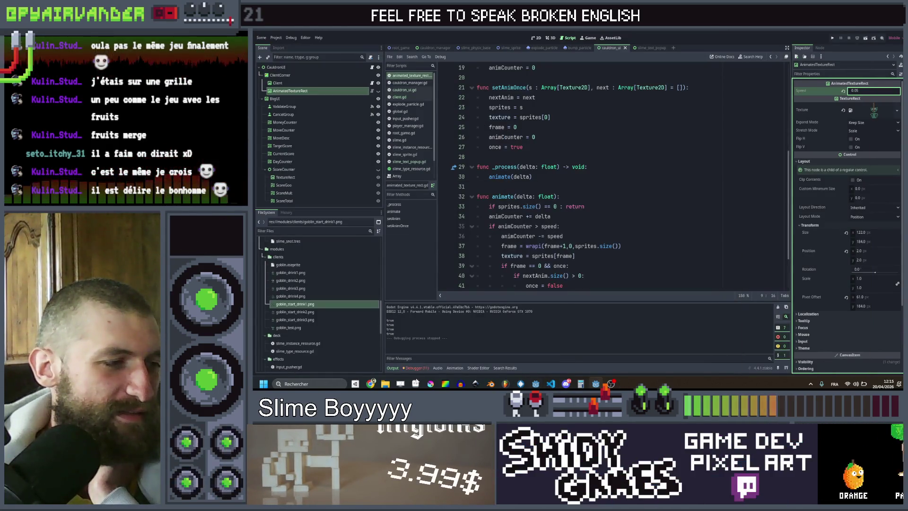
pyautogui.click(415, 383)
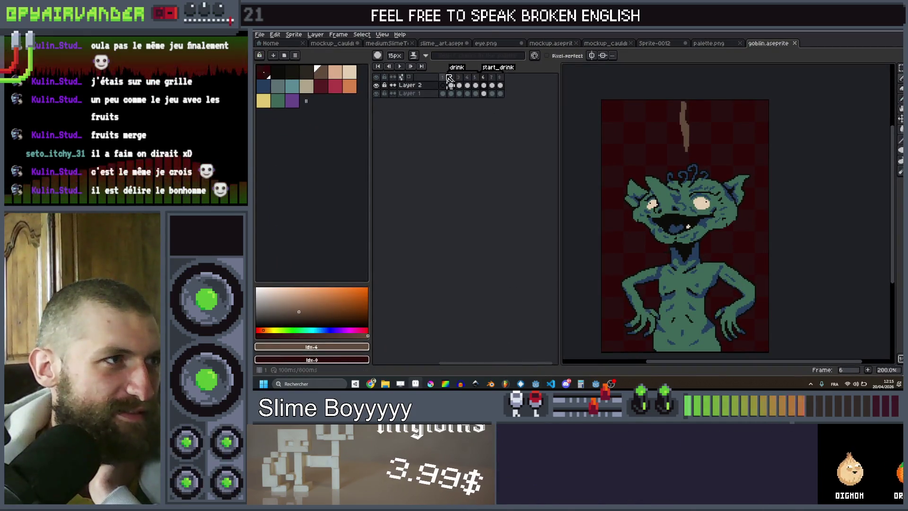
pyautogui.click(445, 78)
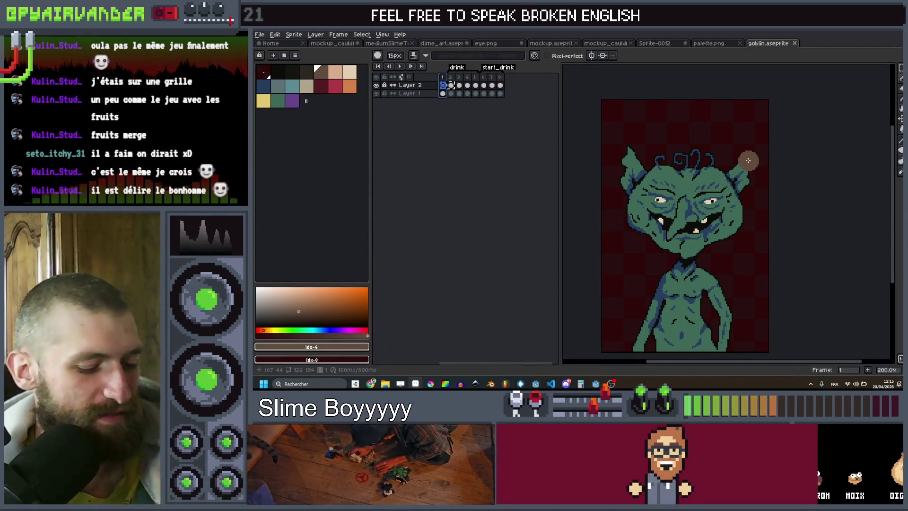
pyautogui.hotkey('alt', 'n')
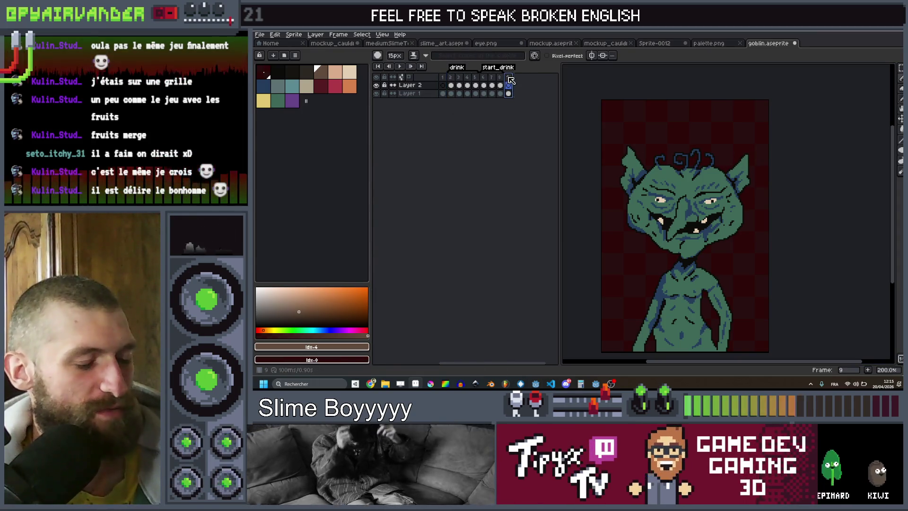
pyautogui.press('F2')
pyautogui.write('stop_drink')
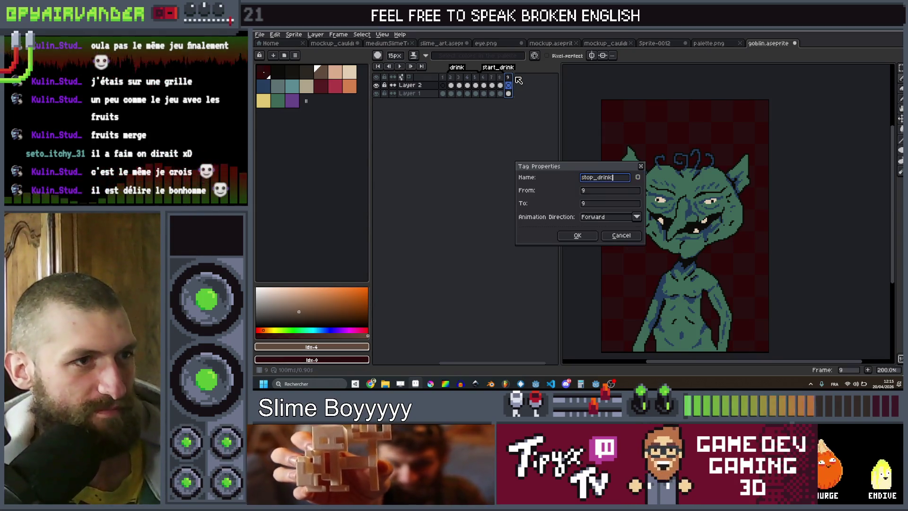
pyautogui.press('Return')
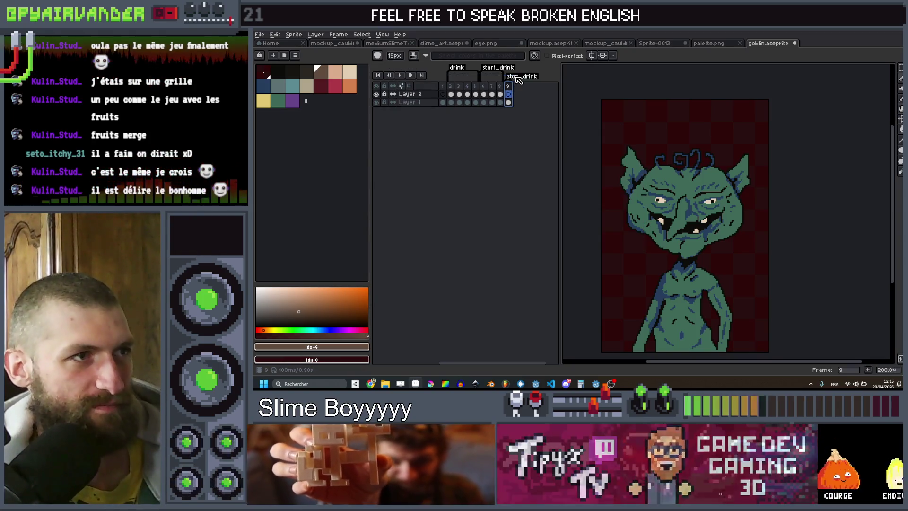
# Zoom onto the goblin's face and paint the right end of the mouth in skin green
pyautogui.scroll(2, 724, 178)
pyautogui.moveTo(723, 178); pyautogui.dragTo(737, 208)
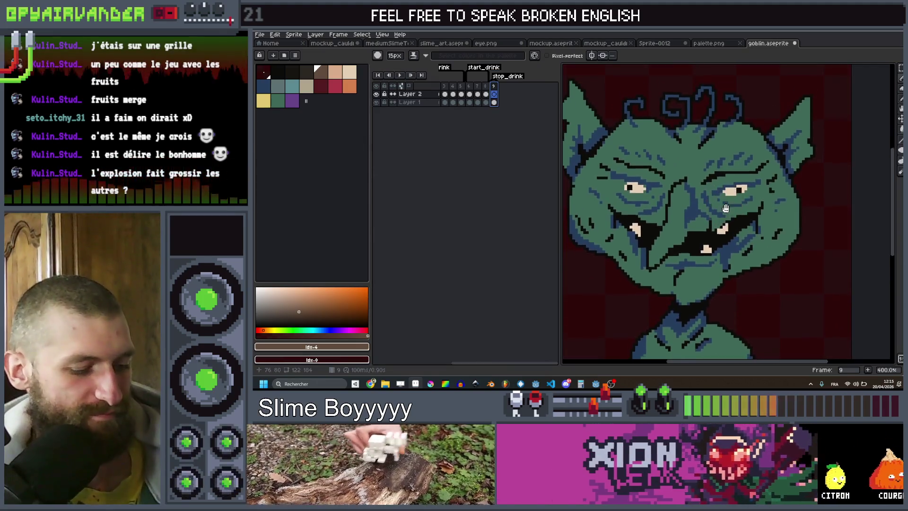
pyautogui.press('m')
pyautogui.scroll(-1, 757, 292)
pyautogui.scroll(1, 741, 262)
pyautogui.moveTo(785, 284); pyautogui.dragTo(784, 302)
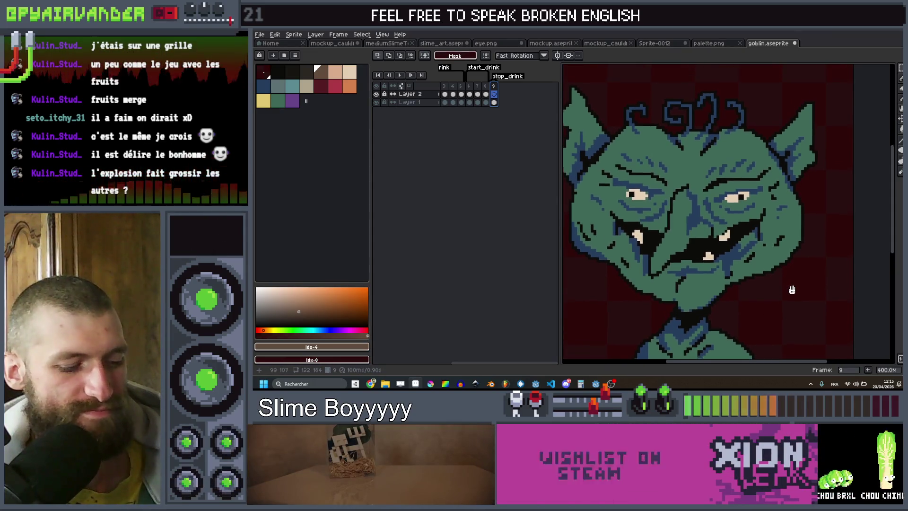
pyautogui.scroll(1, 780, 265)
pyautogui.press('v')
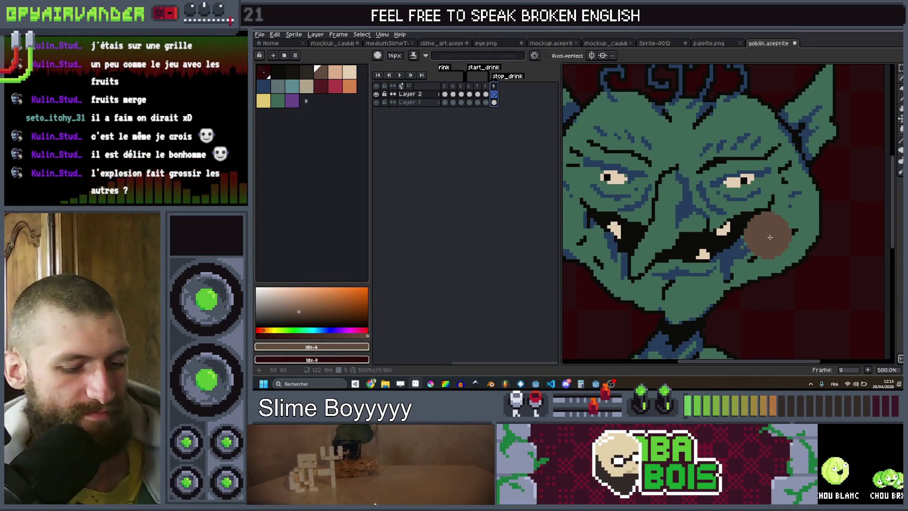
pyautogui.keyDown('alt'); pyautogui.click(759, 228); pyautogui.keyUp('alt')
pyautogui.scroll(1, 759, 228)
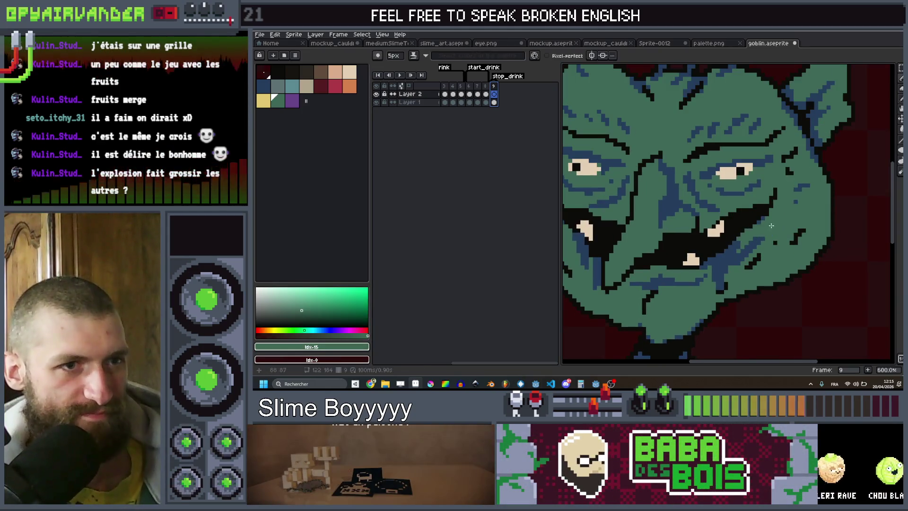
pyautogui.moveTo(723, 238)
pyautogui.mouseDown()
pyautogui.moveTo(700, 247)
pyautogui.moveTo(723, 243)
pyautogui.mouseUp()
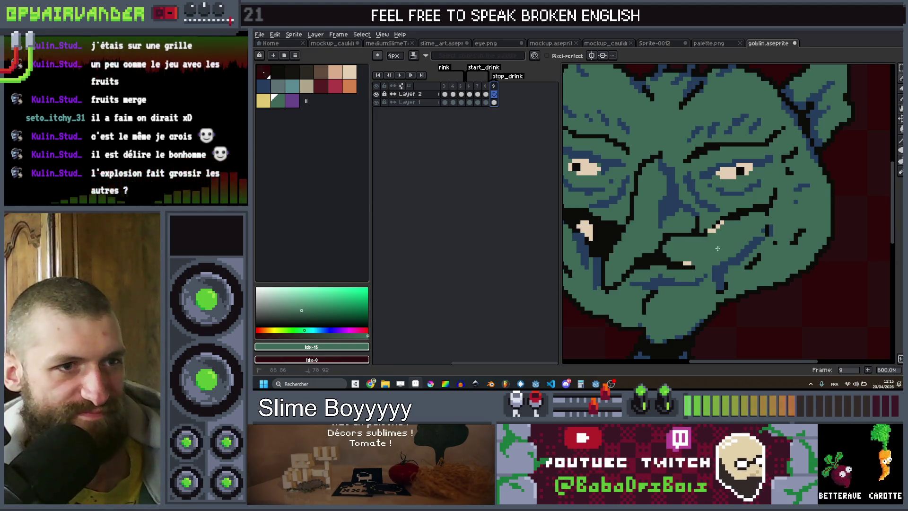
pyautogui.scroll(-3, 686, 222)
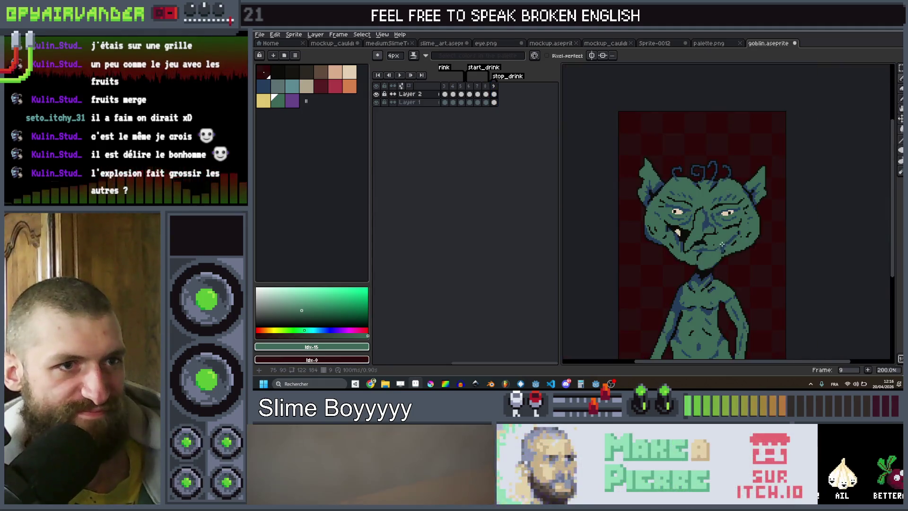
pyautogui.scroll(3, 632, 212)
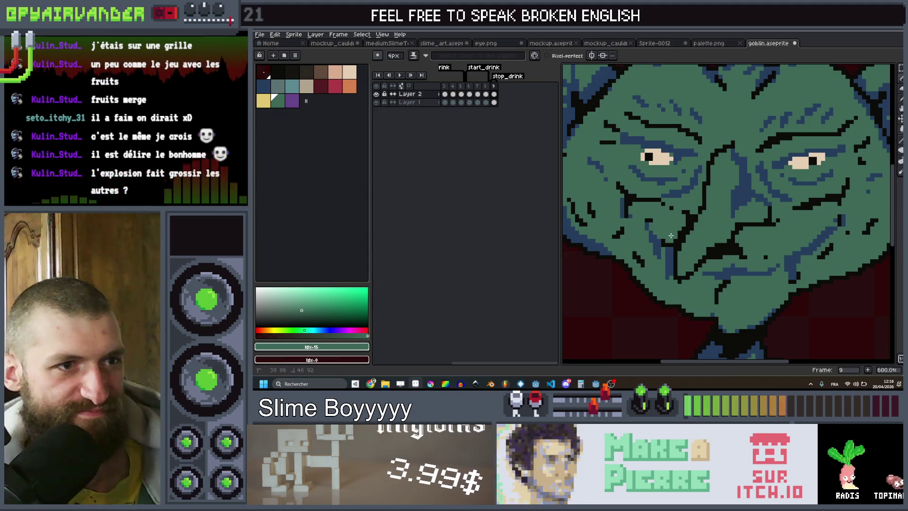
pyautogui.scroll(-3, 667, 234)
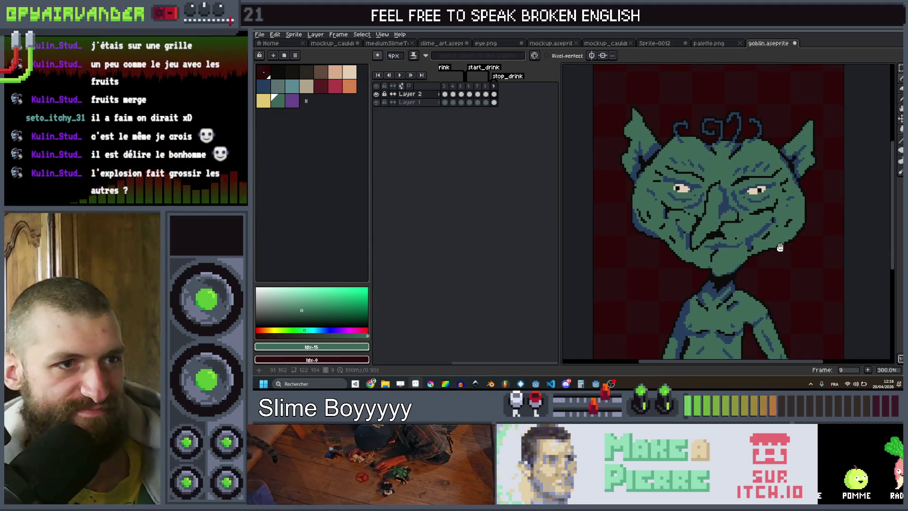
pyautogui.scroll(1, 771, 266)
# Lasso the mouth area on Layer 1, frame 9, and nudge it down one pixel
pyautogui.click(900, 69)
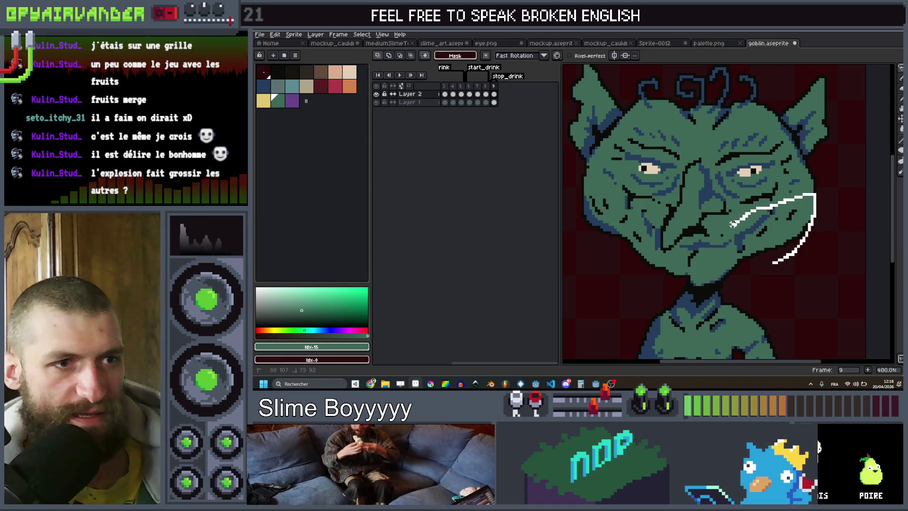
pyautogui.moveTo(649, 253)
pyautogui.mouseDown()
pyautogui.moveTo(643, 214)
pyautogui.moveTo(655, 284)
pyautogui.mouseUp()
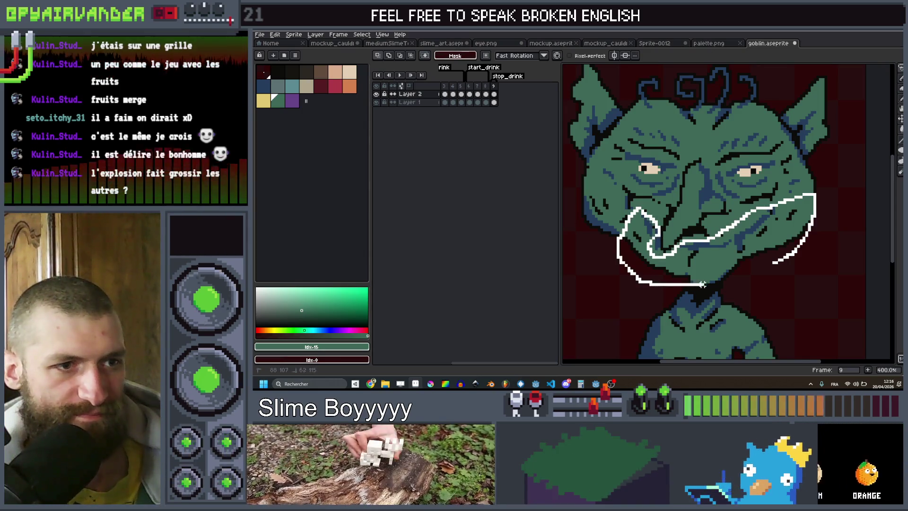
pyautogui.moveTo(793, 251); pyautogui.dragTo(792, 252)
pyautogui.hotkey('ctrl', 'z')
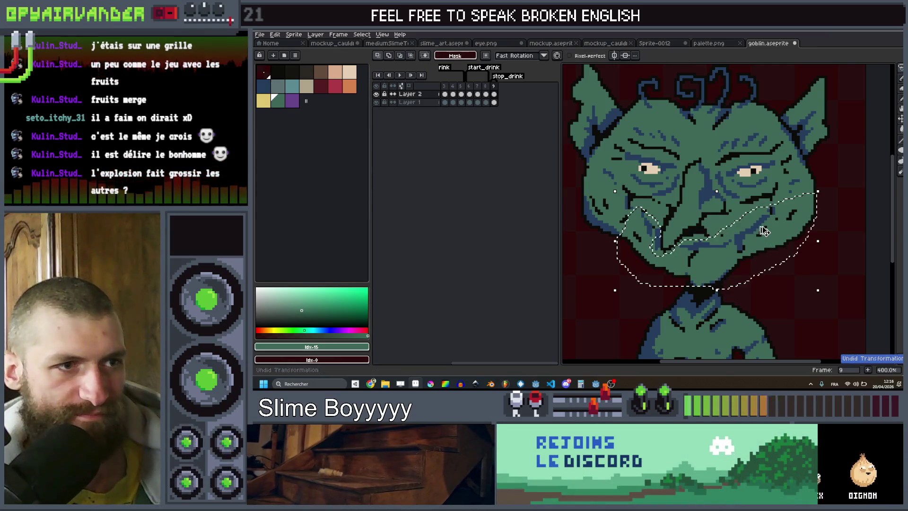
pyautogui.click(495, 94)
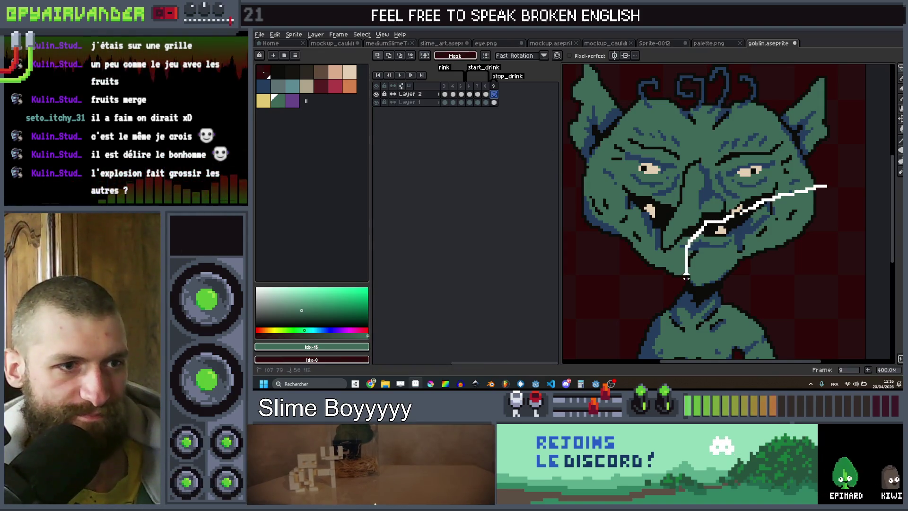
pyautogui.moveTo(783, 265); pyautogui.dragTo(838, 234)
pyautogui.hotkey('ctrl', 'z')
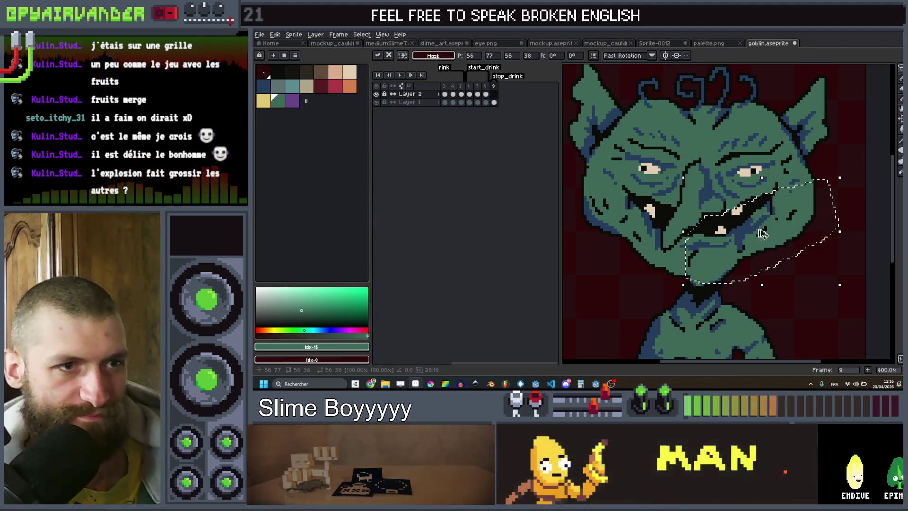
pyautogui.click(494, 102)
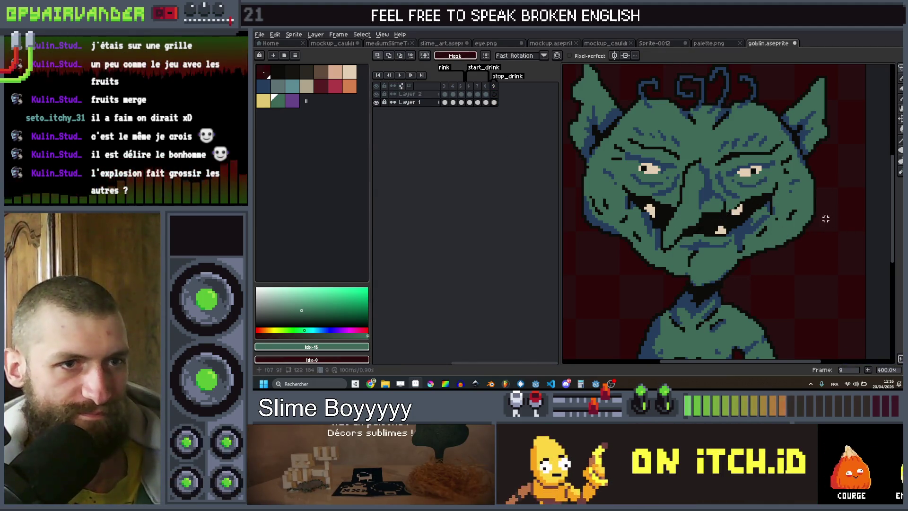
pyautogui.moveTo(793, 208); pyautogui.dragTo(729, 240)
pyautogui.moveTo(683, 256)
pyautogui.mouseDown()
pyautogui.moveTo(775, 258)
pyautogui.moveTo(797, 214)
pyautogui.mouseUp()
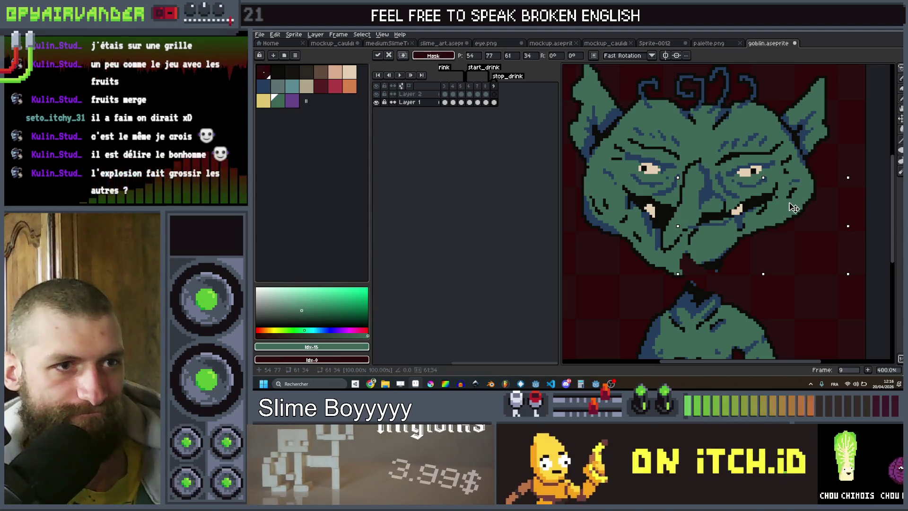
pyautogui.press('Down')
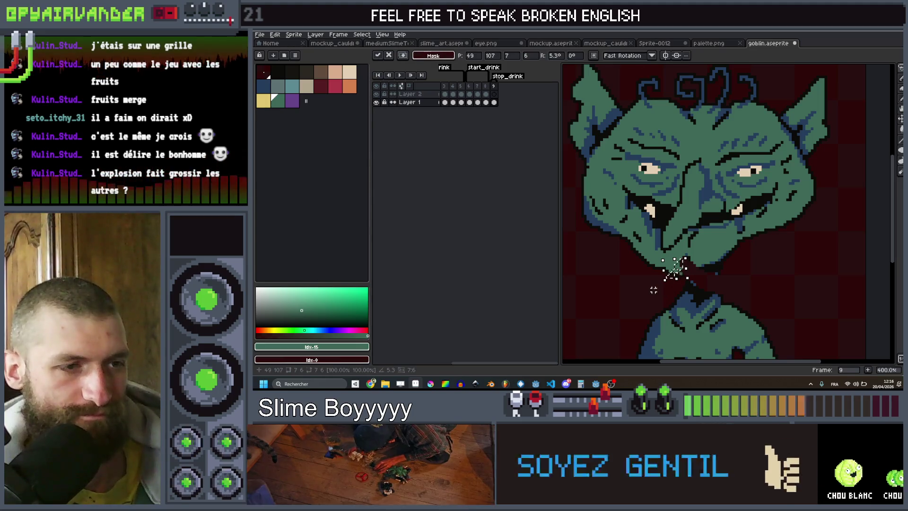
pyautogui.press('b')
# Select a small area under the chin and reposition those pixels
pyautogui.moveTo(656, 277)
pyautogui.mouseDown()
pyautogui.moveTo(675, 275)
pyautogui.moveTo(681, 264)
pyautogui.mouseUp()
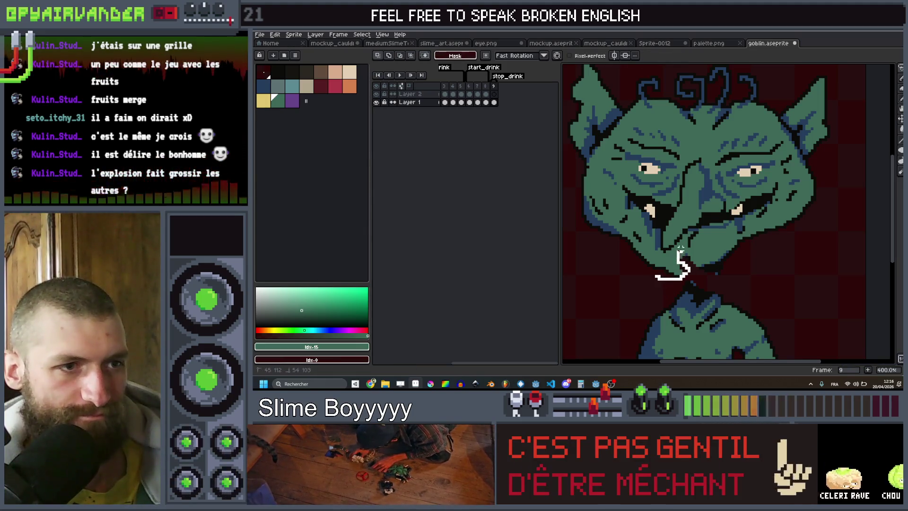
pyautogui.hotkey('ctrl', 'z')
pyautogui.hotkey('ctrl', 'v')
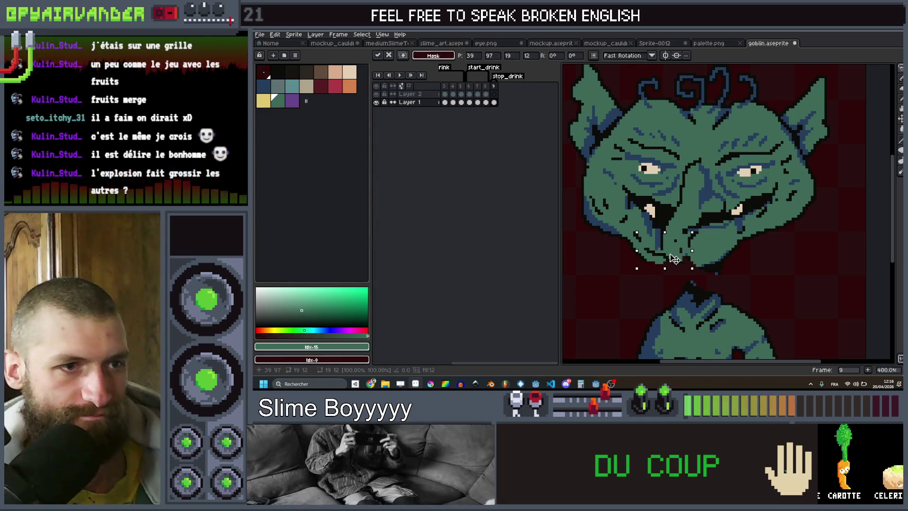
pyautogui.press('Return')
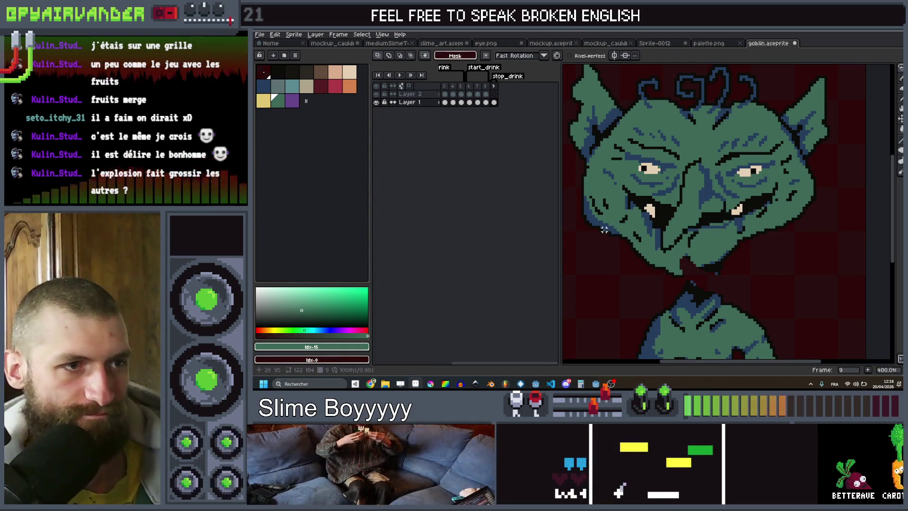
# Outline the goblin's left cheek down to the chin and raise it upward
pyautogui.moveTo(579, 210)
pyautogui.mouseDown()
pyautogui.moveTo(582, 202)
pyautogui.moveTo(618, 202)
pyautogui.mouseUp()
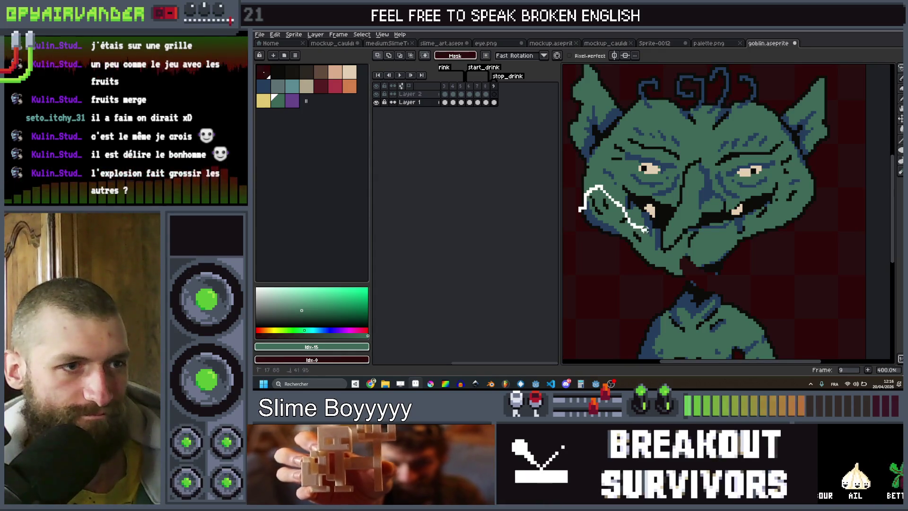
pyautogui.moveTo(645, 230); pyautogui.dragTo(637, 278)
pyautogui.press('Up')
pyautogui.press('Up')
pyautogui.press('Up')
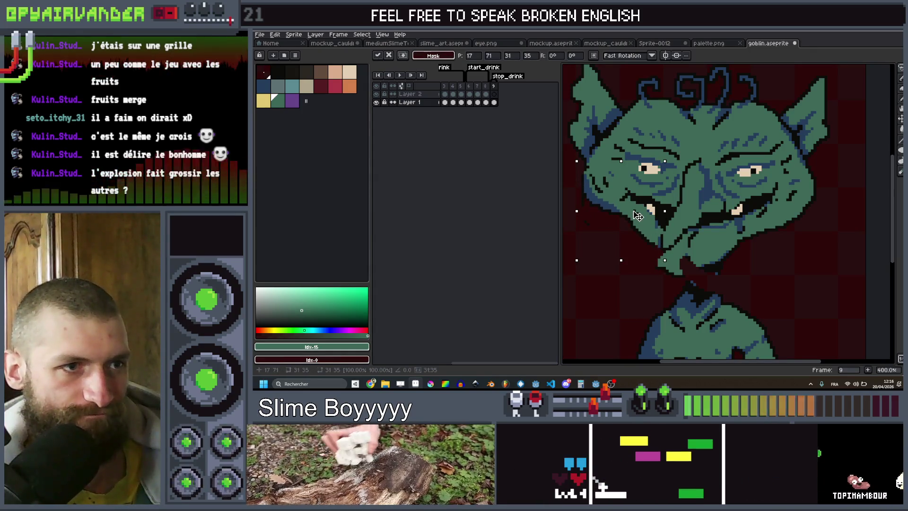
pyautogui.scroll(-1, 741, 295)
pyautogui.scroll(2, 678, 233)
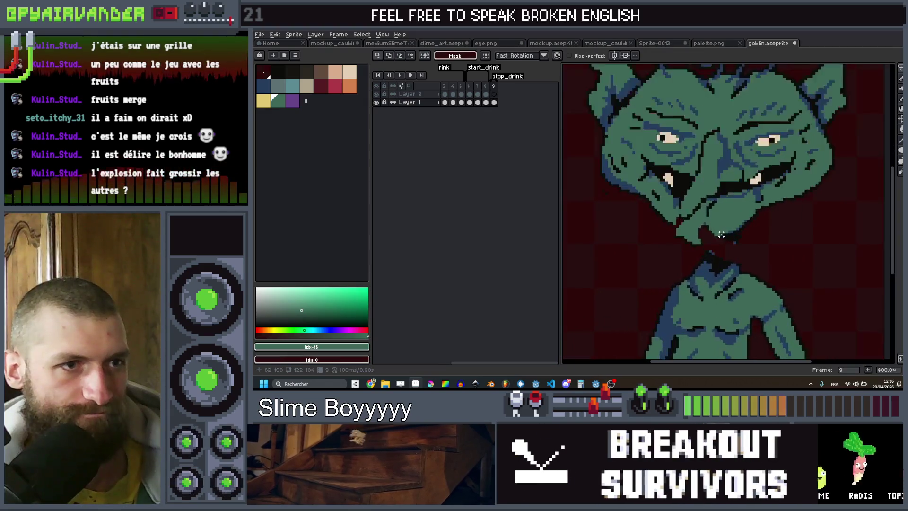
# Commit the raised cheek and paint green over the mouth line and tooth with a 4px brush
pyautogui.press('Return')
pyautogui.press('-')
pyautogui.press('-')
pyautogui.press('-')
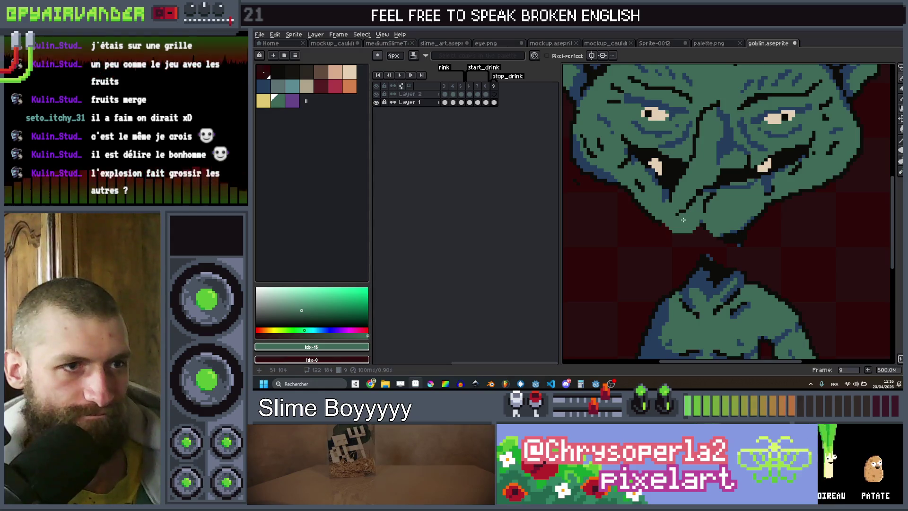
pyautogui.scroll(2, 683, 219)
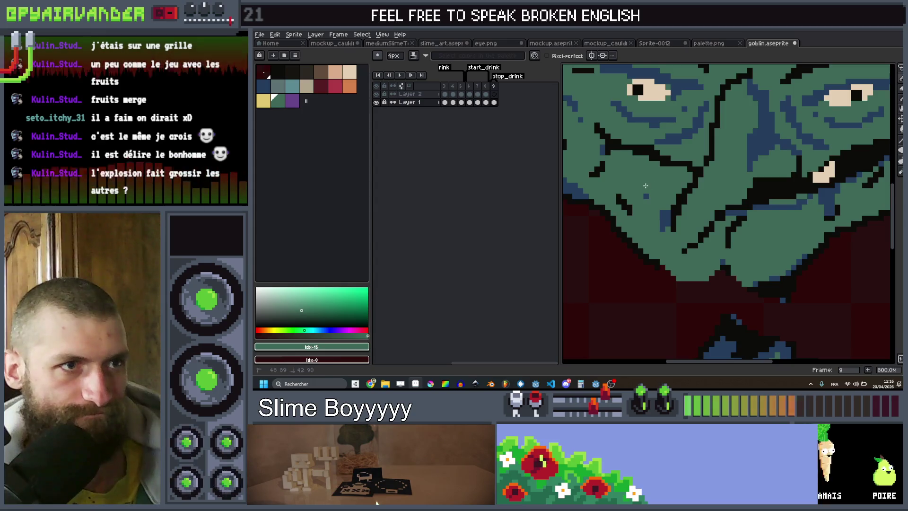
pyautogui.scroll(-1, 681, 182)
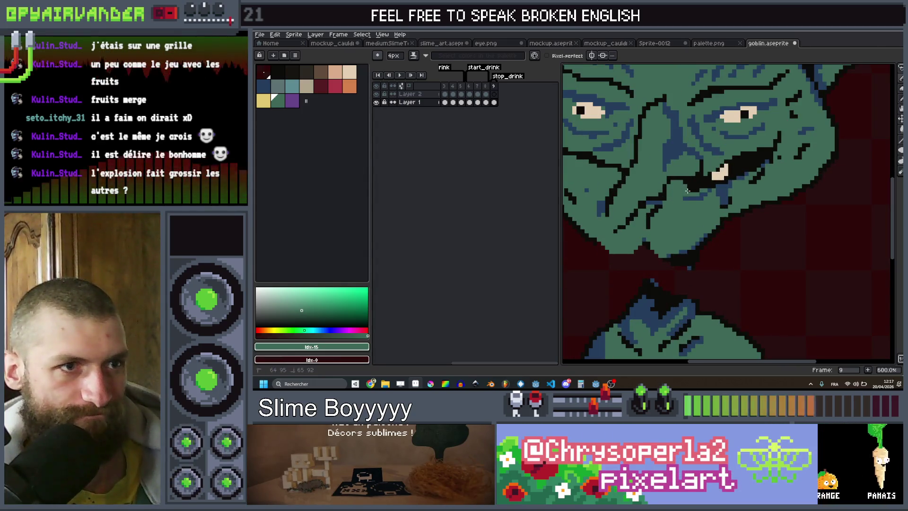
pyautogui.moveTo(709, 187)
pyautogui.mouseDown()
pyautogui.moveTo(743, 171)
pyautogui.moveTo(725, 176)
pyautogui.mouseUp()
pyautogui.scroll(-4, 718, 181)
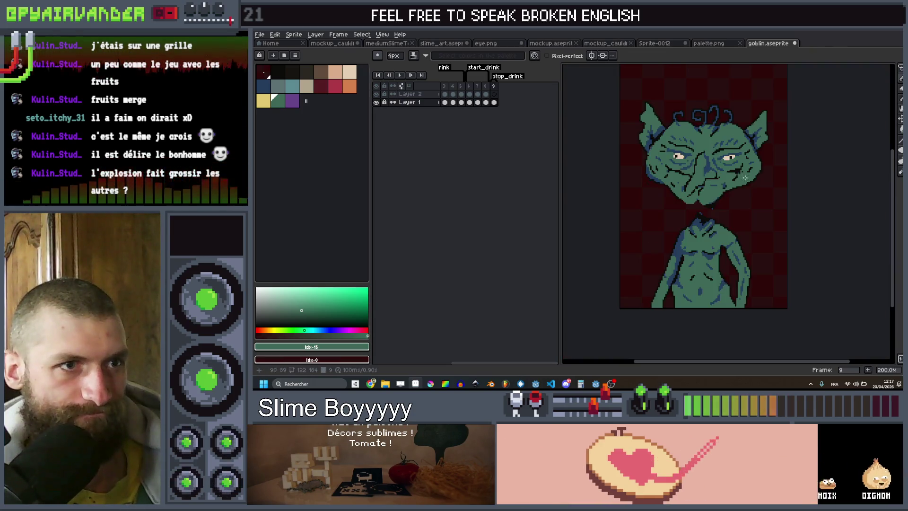
# Play the goblin animation and zoom around the chin and neck to inspect it
pyautogui.press('Return')
pyautogui.scroll(6, 756, 188)
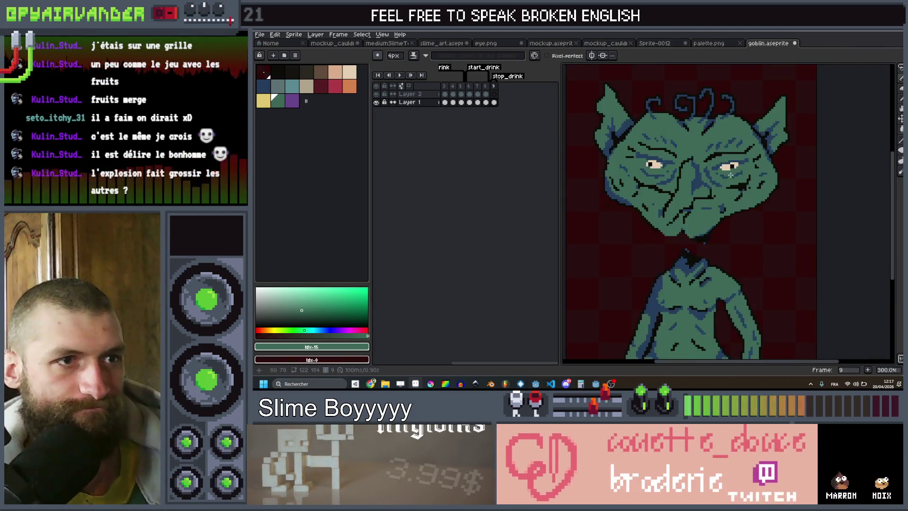
pyautogui.scroll(-5, 757, 156)
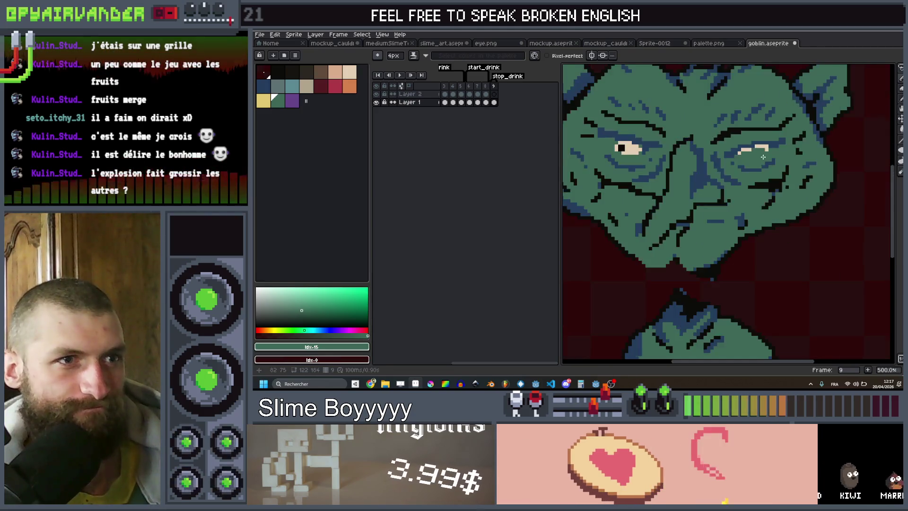
pyautogui.scroll(4, 651, 165)
pyautogui.scroll(-4, 651, 165)
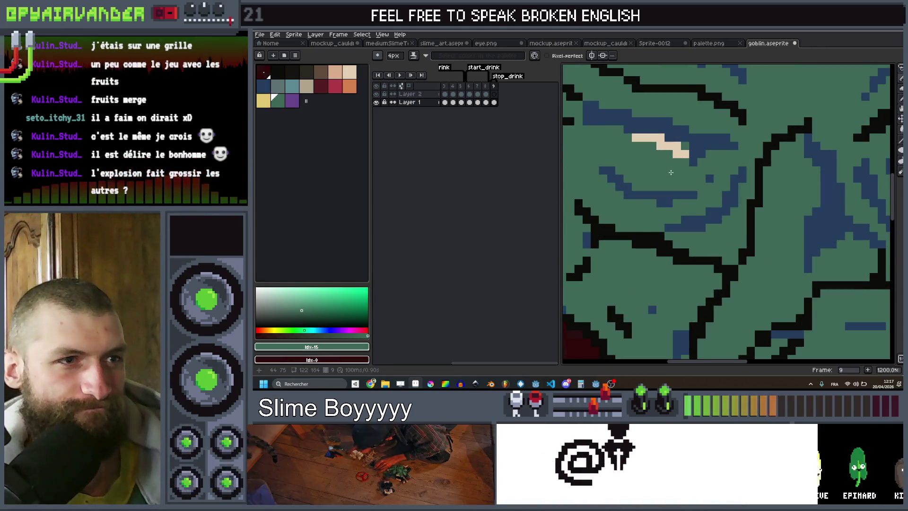
pyautogui.scroll(-2, 817, 157)
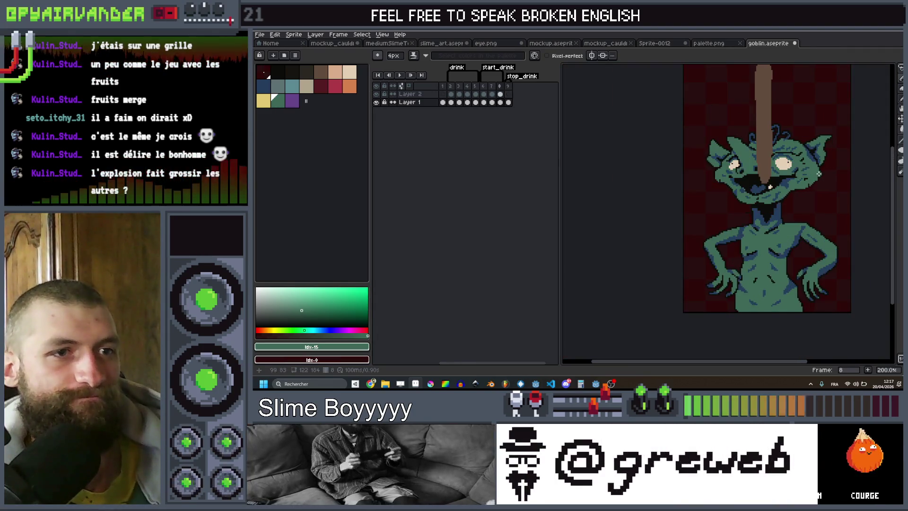
pyautogui.scroll(4, 748, 229)
pyautogui.moveTo(748, 229); pyautogui.dragTo(750, 212)
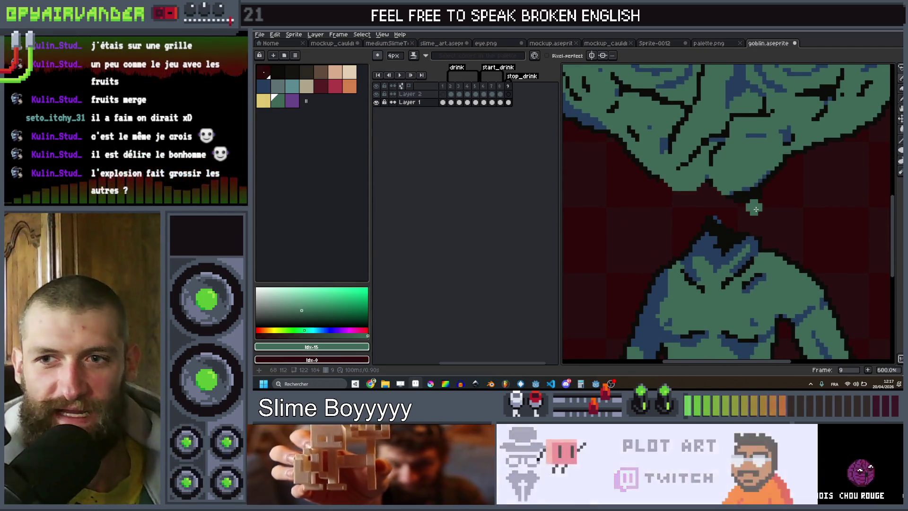
pyautogui.scroll(-3, 752, 210)
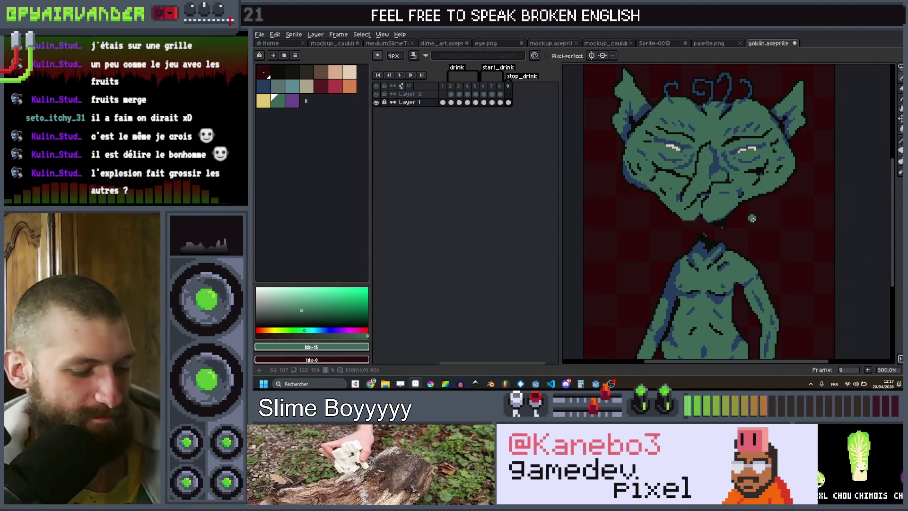
# Select the goblin's whole head and move it slightly down
pyautogui.press('m')
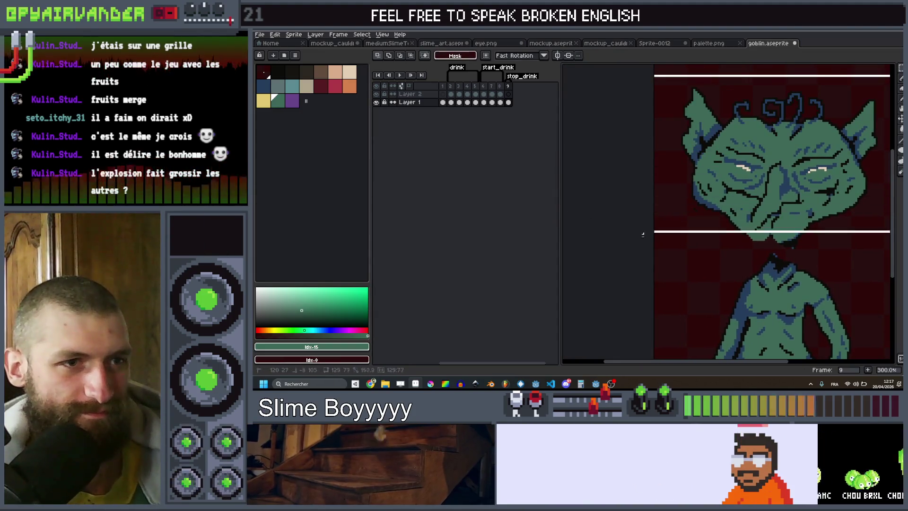
pyautogui.moveTo(661, 75); pyautogui.dragTo(889, 254)
pyautogui.moveTo(788, 207); pyautogui.dragTo(780, 218)
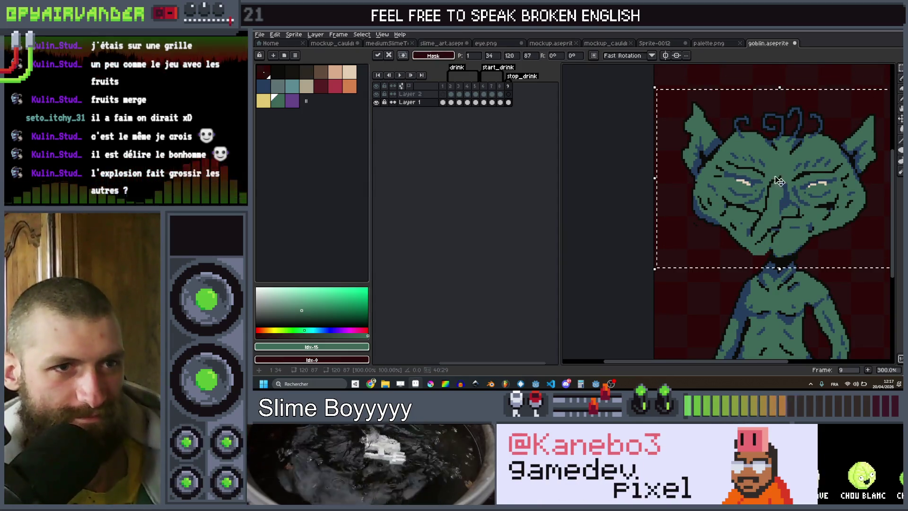
pyautogui.click(640, 175)
pyautogui.scroll(-2, 641, 176)
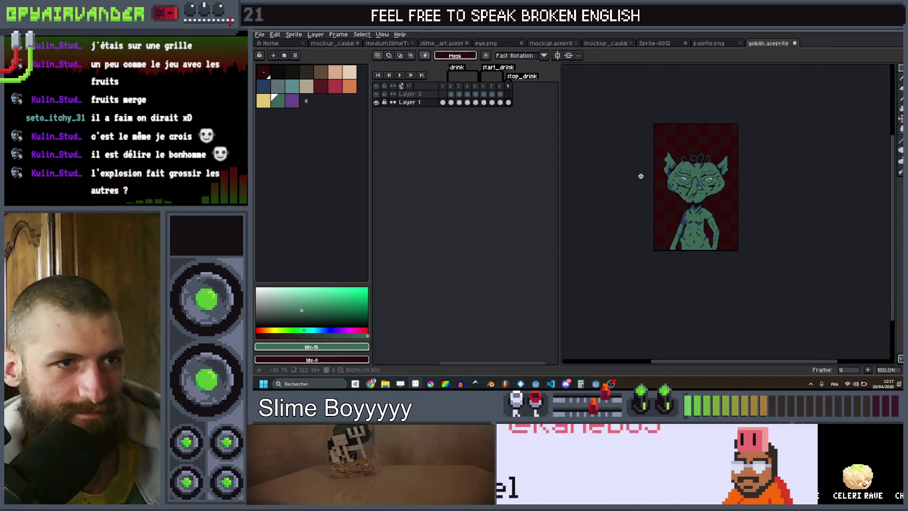
pyautogui.scroll(-1, 737, 165)
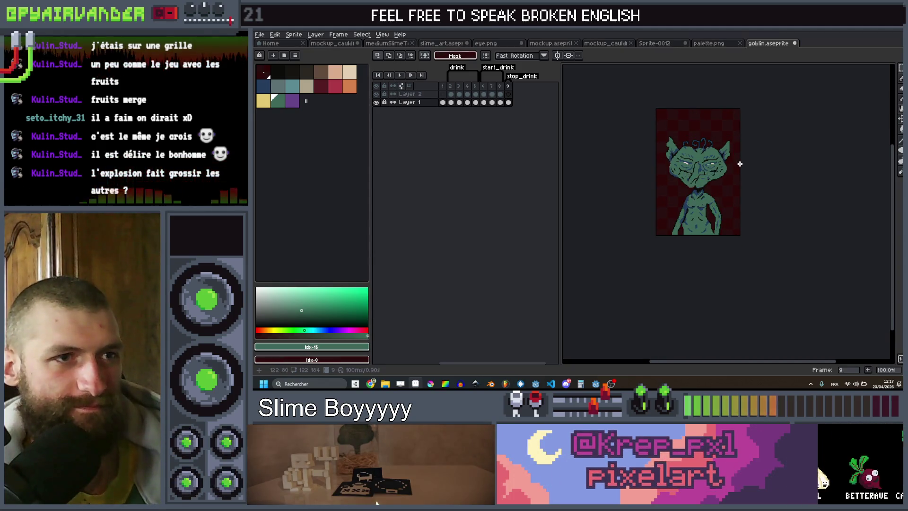
pyautogui.scroll(2, 740, 164)
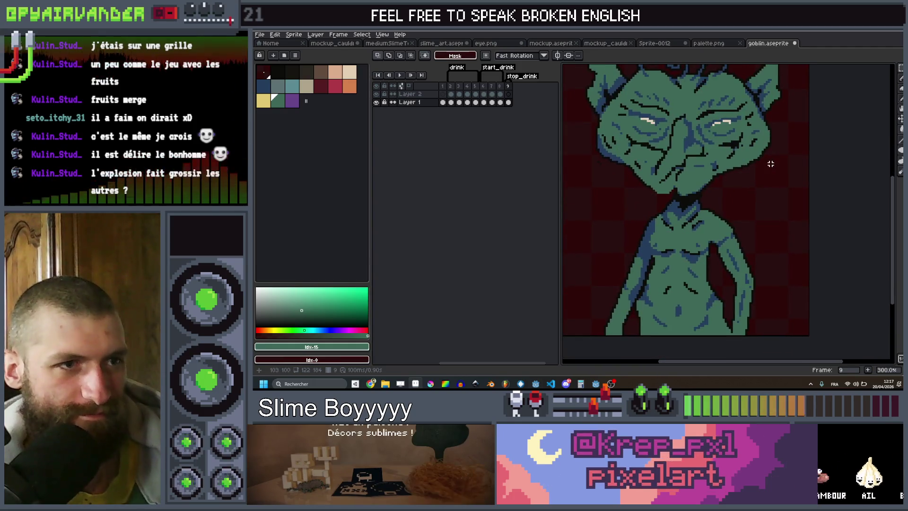
pyautogui.scroll(-1, 760, 215)
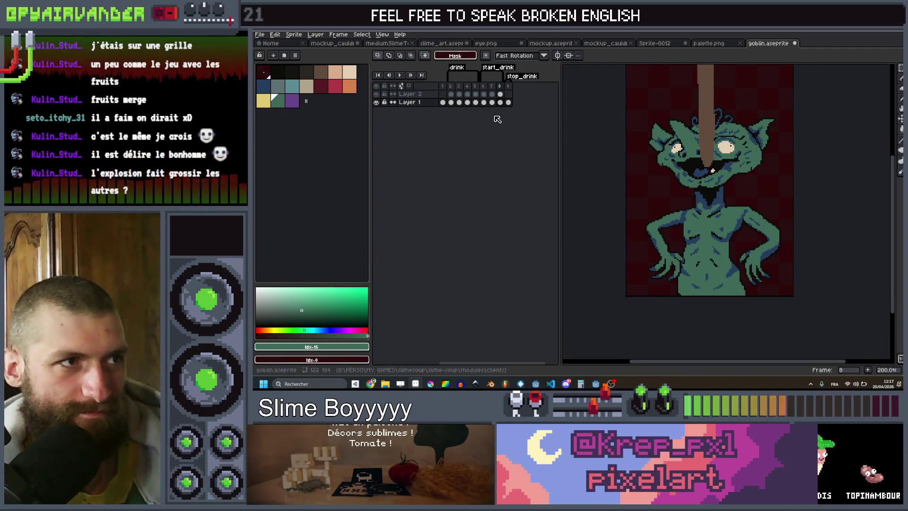
# On frame 9, erase the lower body and paste the hands-on-hips body pose back in
pyautogui.moveTo(791, 202); pyautogui.dragTo(618, 314)
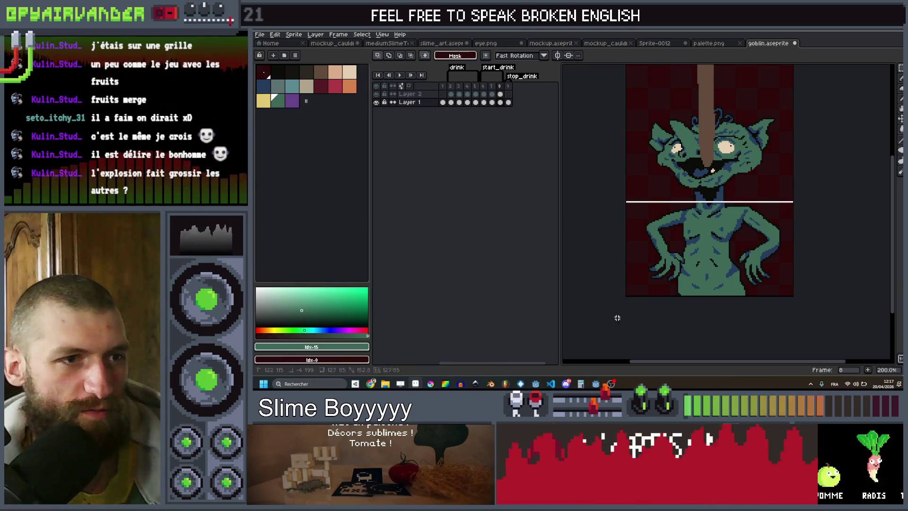
pyautogui.click(509, 103)
pyautogui.hotkey('ctrl', 'v')
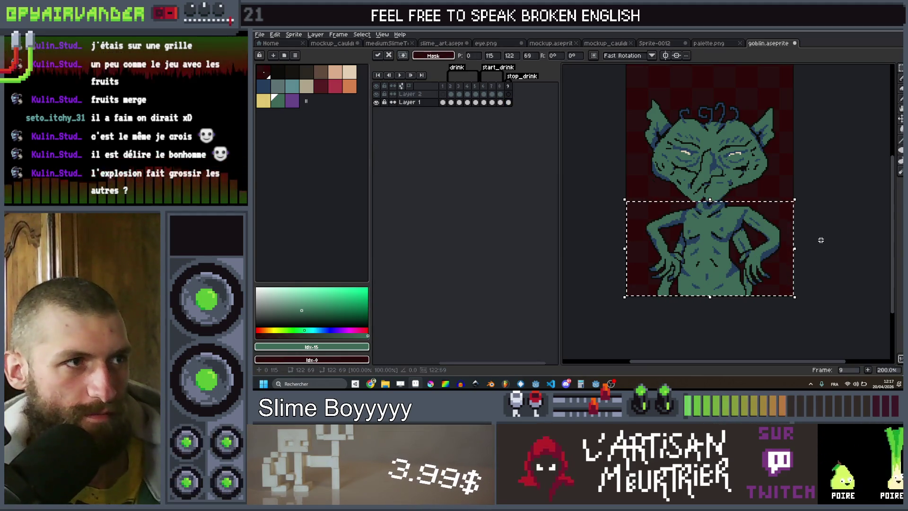
pyautogui.hotkey('ctrl', 'z')
pyautogui.moveTo(803, 201)
pyautogui.mouseDown()
pyautogui.moveTo(738, 265)
pyautogui.moveTo(591, 354)
pyautogui.mouseUp()
pyautogui.press('Delete')
pyautogui.hotkey('ctrl', 'v')
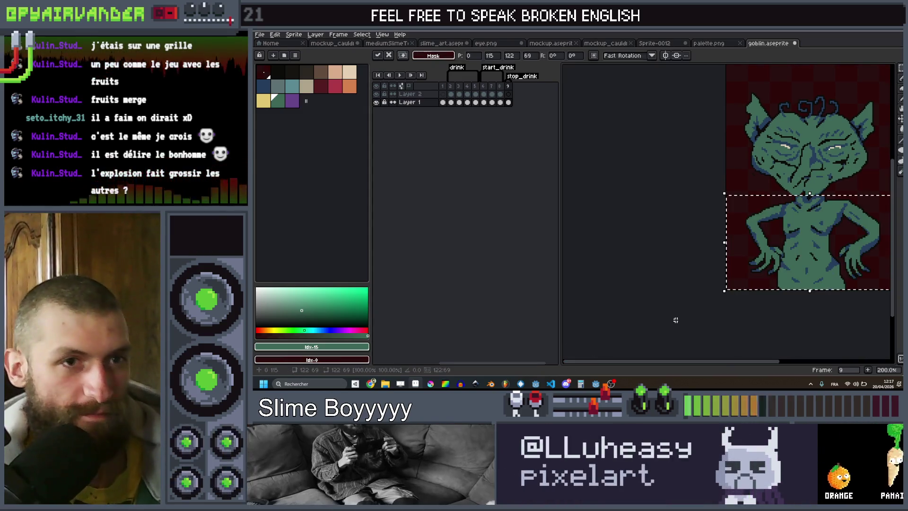
pyautogui.press('Return')
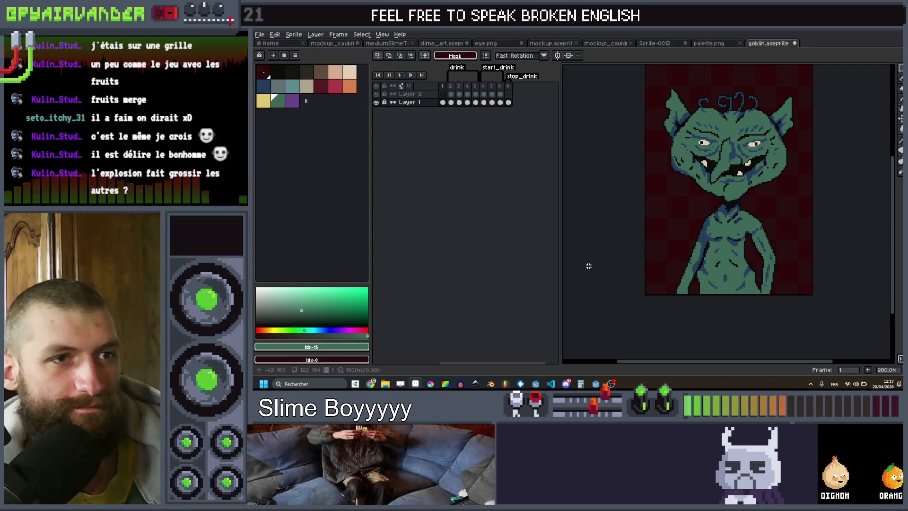
pyautogui.scroll(1, 819, 203)
# Squeeze the goblin's body from the neck down slightly narrower and play the animation
pyautogui.moveTo(823, 193)
pyautogui.mouseDown()
pyautogui.moveTo(577, 283)
pyautogui.moveTo(565, 345)
pyautogui.mouseUp()
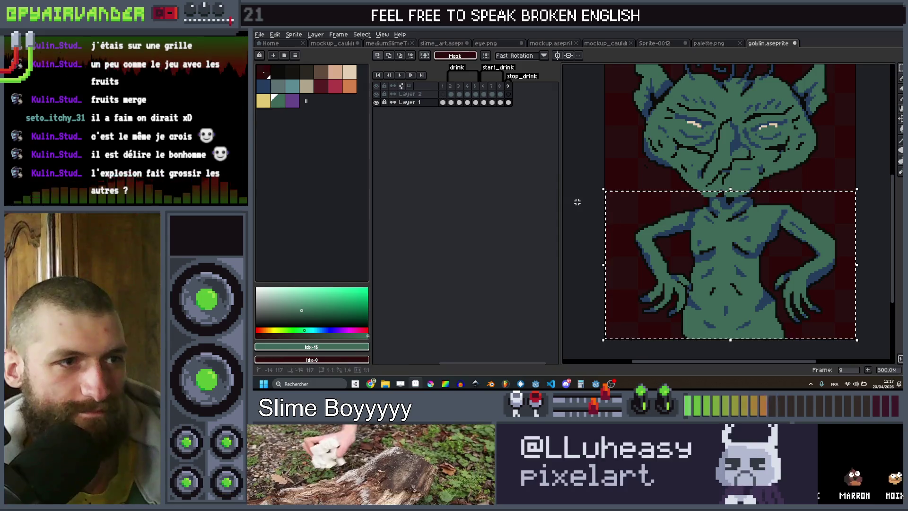
pyautogui.moveTo(604, 202)
pyautogui.mouseDown()
pyautogui.moveTo(830, 259)
pyautogui.moveTo(856, 330)
pyautogui.mouseUp()
pyautogui.moveTo(856, 258); pyautogui.dragTo(847, 267)
pyautogui.press('Return')
pyautogui.press('Return')
pyautogui.scroll(-2, 622, 243)
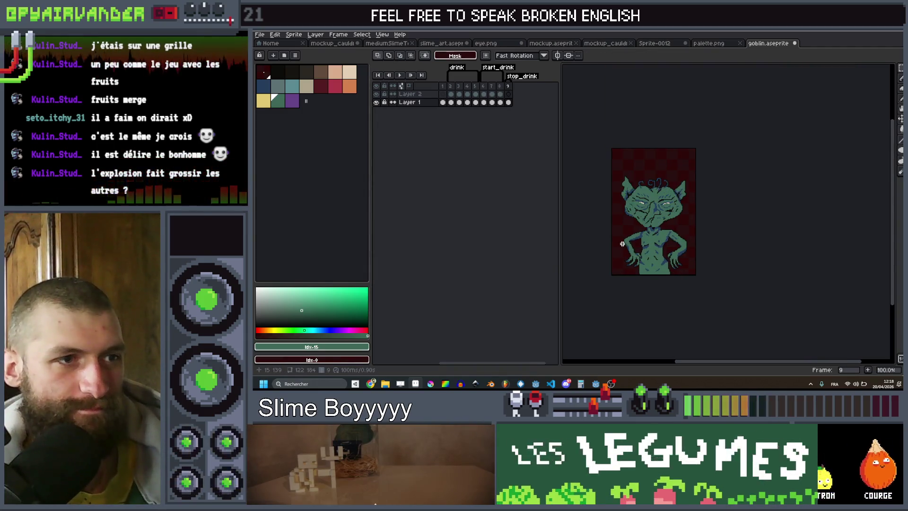
pyautogui.scroll(1, 622, 243)
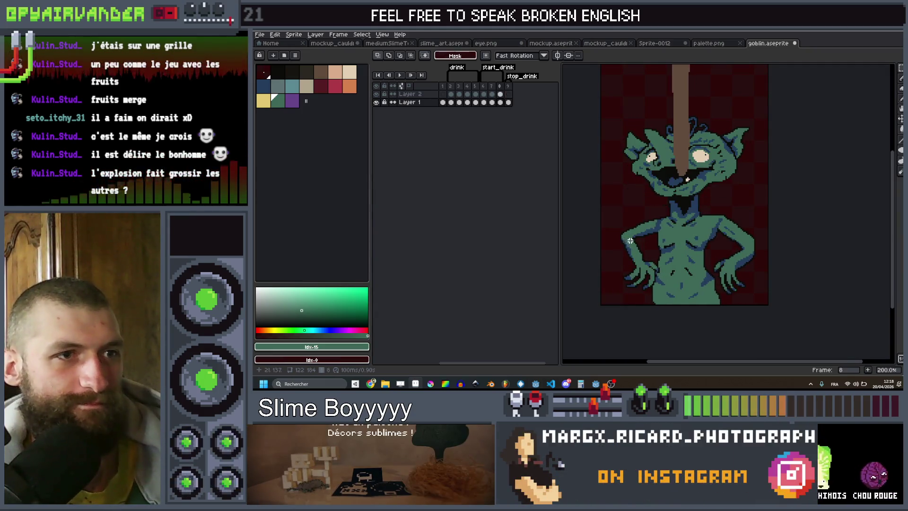
pyautogui.moveTo(758, 204); pyautogui.dragTo(745, 225)
# Try moving the head band down and widening it, then undo the change
pyautogui.moveTo(581, 204); pyautogui.dragTo(579, 236)
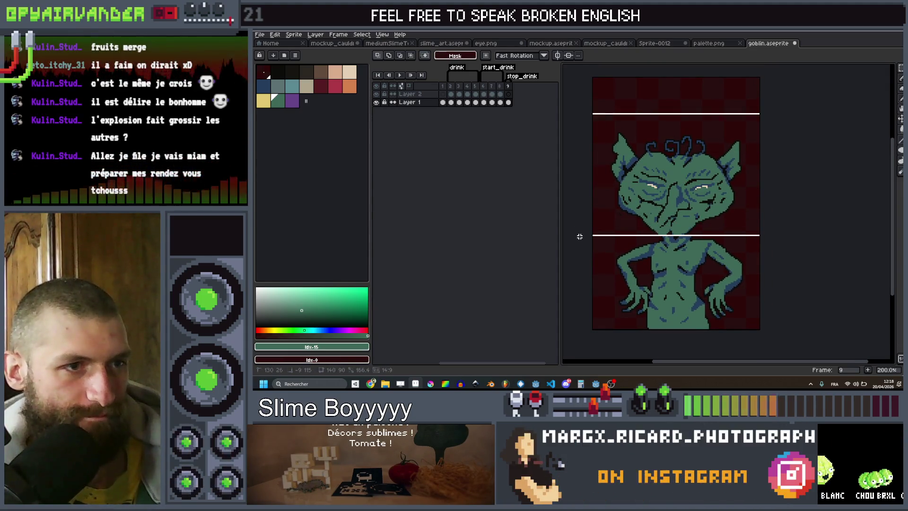
pyautogui.moveTo(745, 219); pyautogui.dragTo(746, 238)
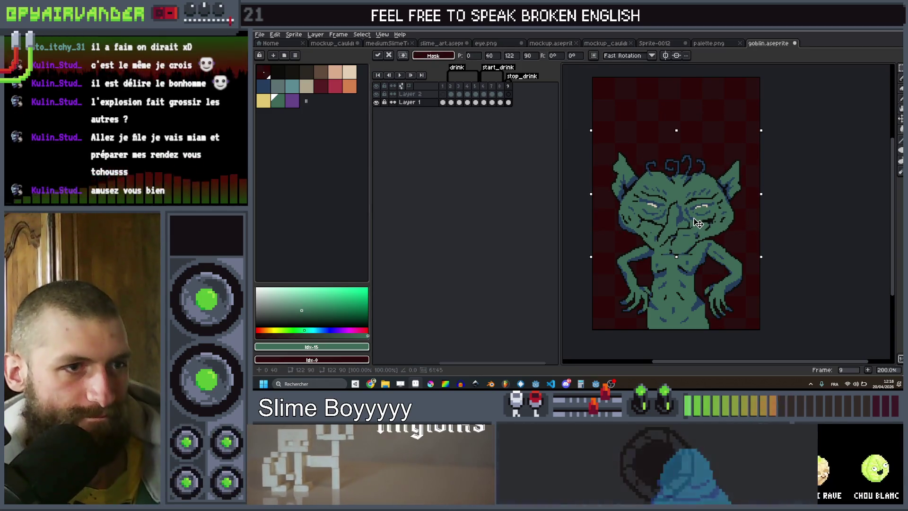
pyautogui.moveTo(768, 200); pyautogui.dragTo(772, 198)
pyautogui.hotkey('ctrl', 'z')
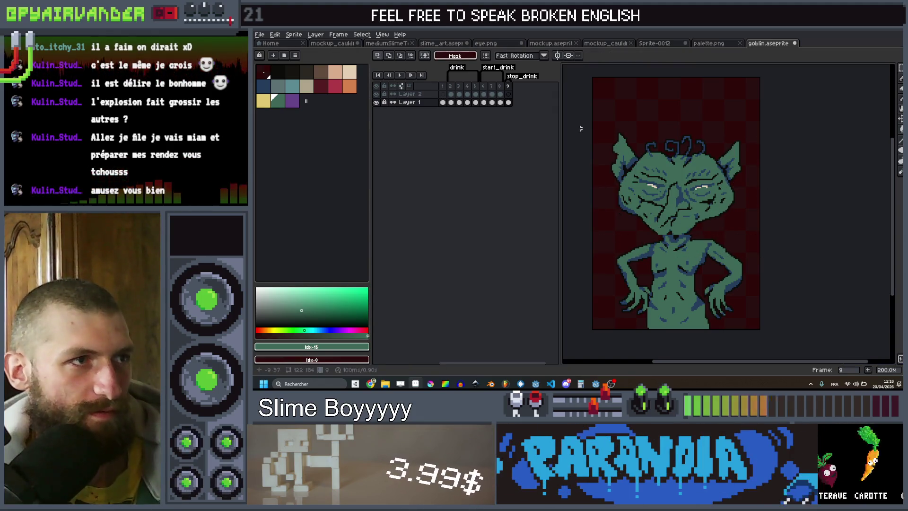
# Add an eleventh frame copied from frame 9 and widen the goblin's head, shifting it down
pyautogui.click(509, 87)
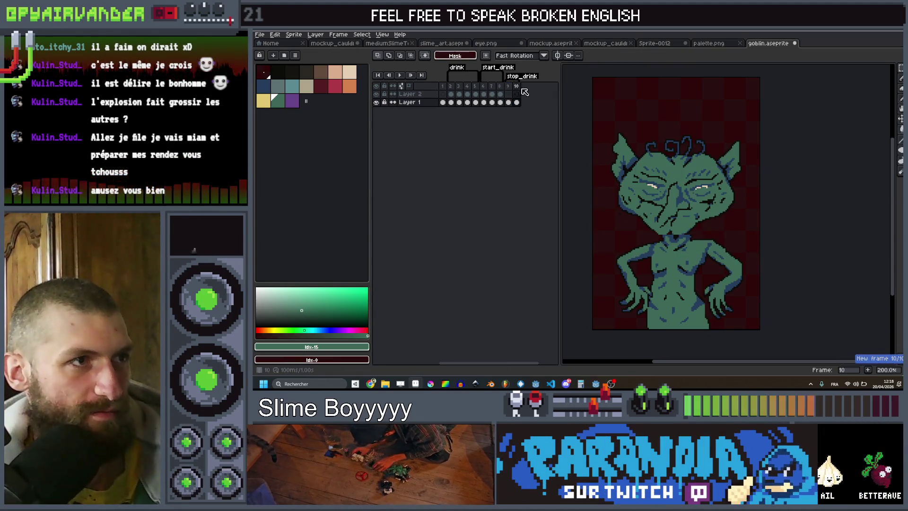
pyautogui.hotkey('ctrl', 'y')
pyautogui.hotkey('ctrl', 'y')
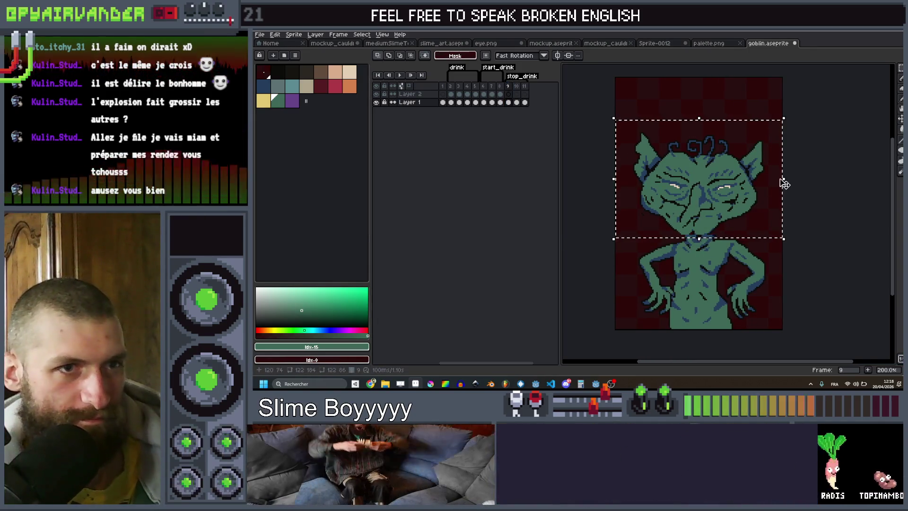
pyautogui.moveTo(786, 184); pyautogui.dragTo(800, 184)
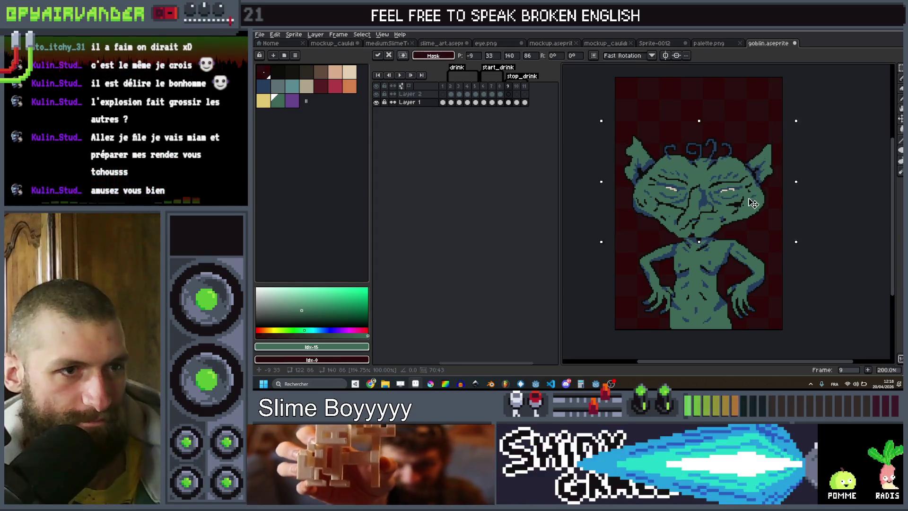
pyautogui.moveTo(750, 197); pyautogui.dragTo(752, 210)
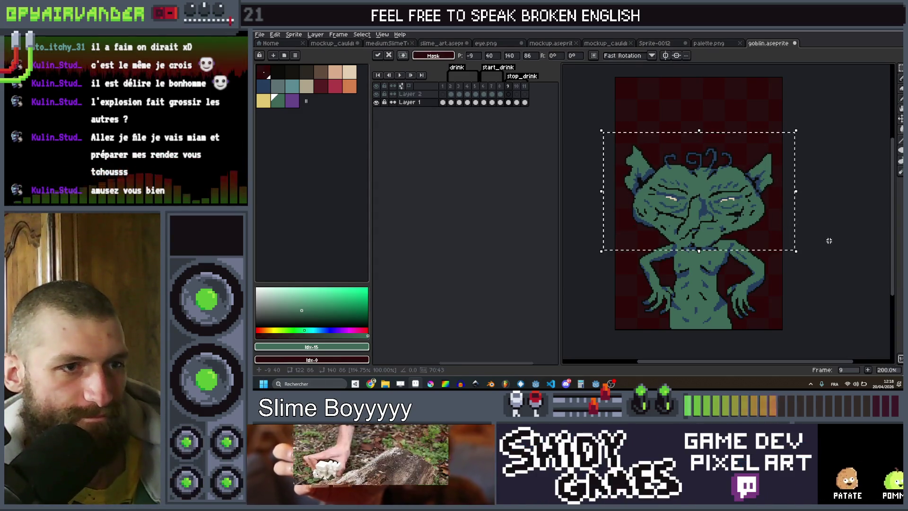
pyautogui.press('Return')
pyautogui.scroll(4, 653, 218)
pyautogui.scroll(-4, 652, 218)
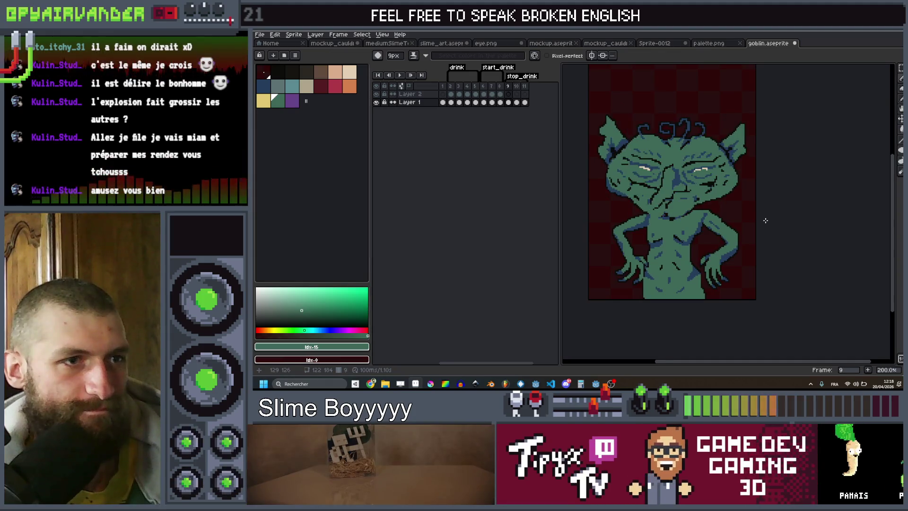
pyautogui.press('.')
pyautogui.press(',')
# Nudge the head down slightly on frame 9 and preview the animation
pyautogui.moveTo(798, 118); pyautogui.dragTo(571, 234)
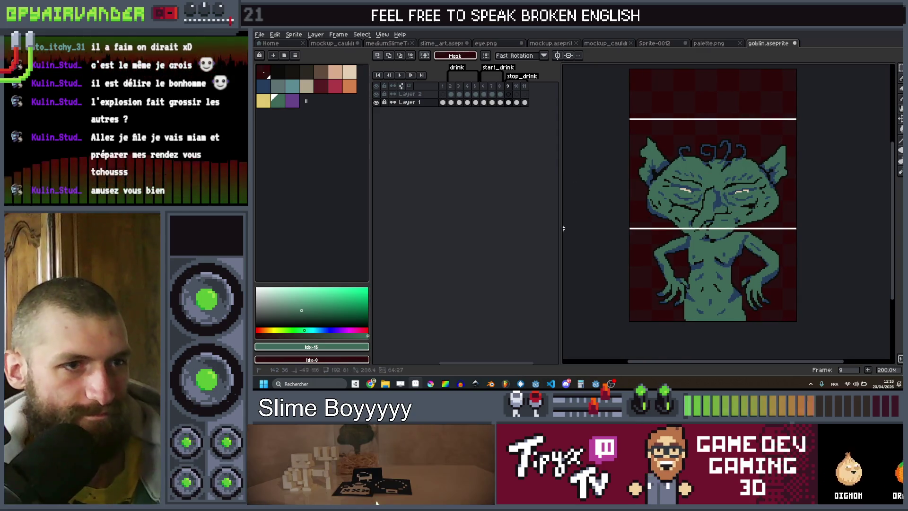
pyautogui.moveTo(720, 124)
pyautogui.mouseDown()
pyautogui.moveTo(713, 119)
pyautogui.moveTo(713, 129)
pyautogui.mouseUp()
pyautogui.hotkey('ctrl', 'd')
pyautogui.scroll(-1, 841, 193)
pyautogui.press('Return')
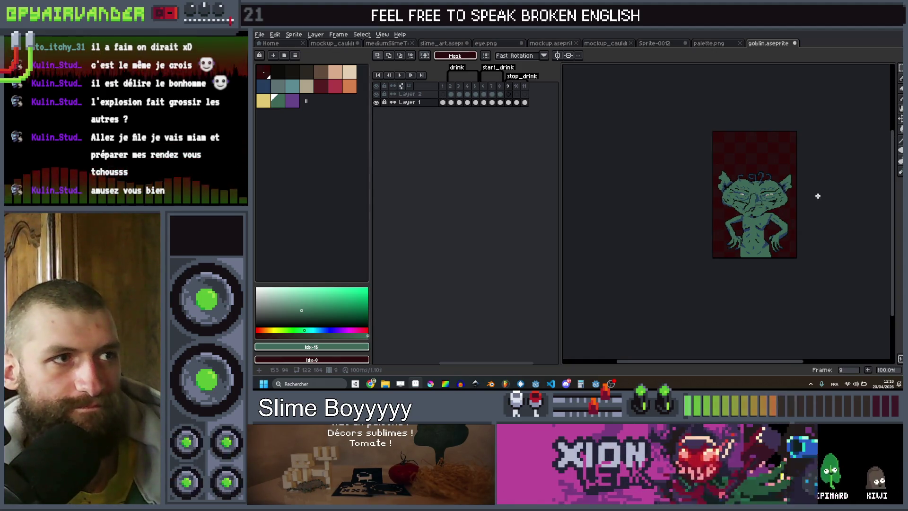
pyautogui.scroll(2, 780, 194)
# Reshape the goblin's head narrower and taller
pyautogui.moveTo(824, 113)
pyautogui.mouseDown()
pyautogui.moveTo(564, 265)
pyautogui.moveTo(564, 278)
pyautogui.mouseUp()
pyautogui.moveTo(826, 194); pyautogui.dragTo(808, 195)
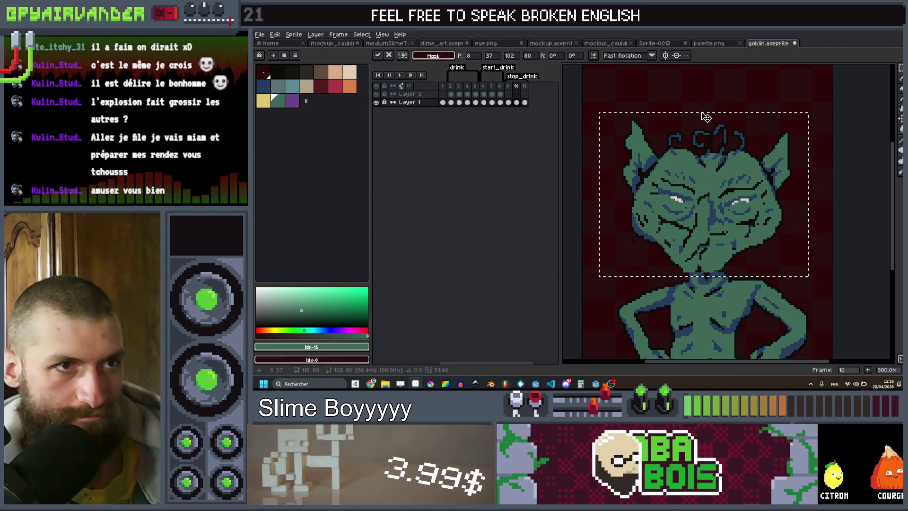
pyautogui.moveTo(704, 116); pyautogui.dragTo(702, 95)
pyautogui.scroll(-2, 719, 137)
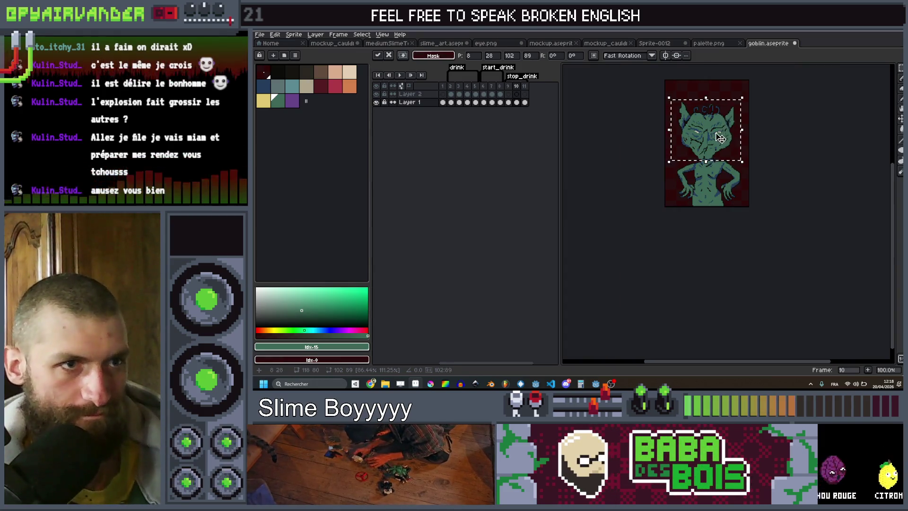
pyautogui.scroll(1, 720, 137)
pyautogui.click(780, 155)
pyautogui.scroll(-1, 779, 155)
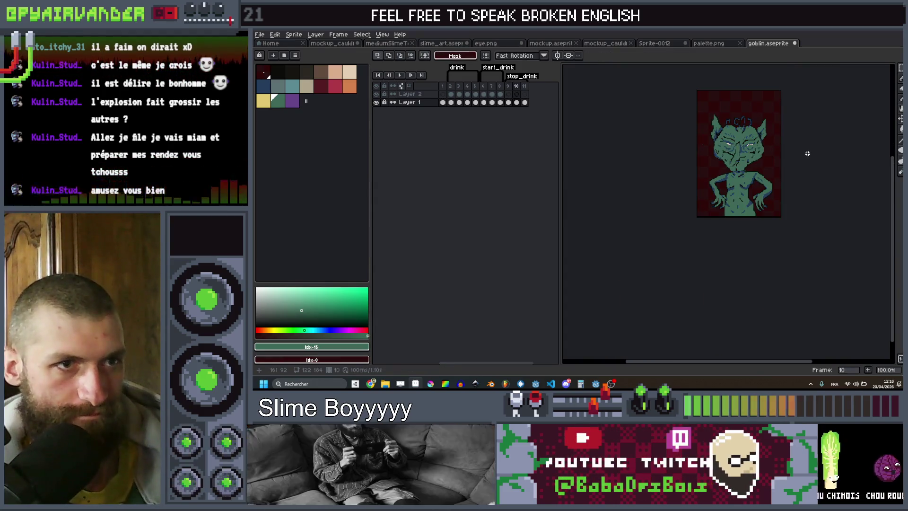
pyautogui.moveTo(806, 154); pyautogui.dragTo(793, 168)
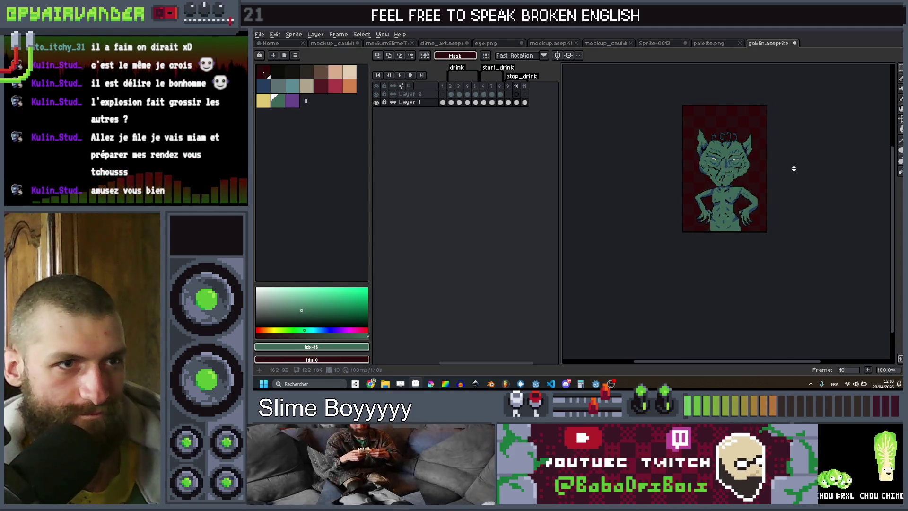
pyautogui.scroll(1, 769, 125)
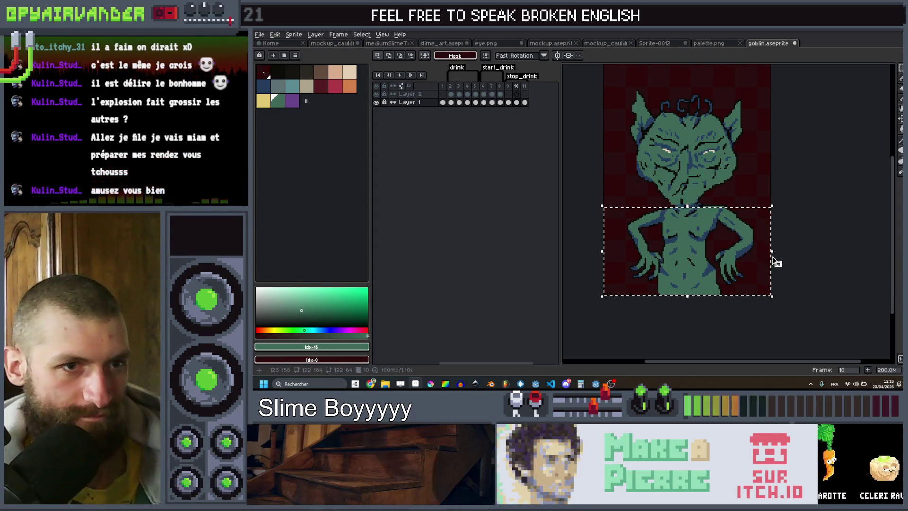
# Stretch the lower body slightly wider on frame 10 and play the breathing animation
pyautogui.moveTo(774, 257); pyautogui.dragTo(782, 257)
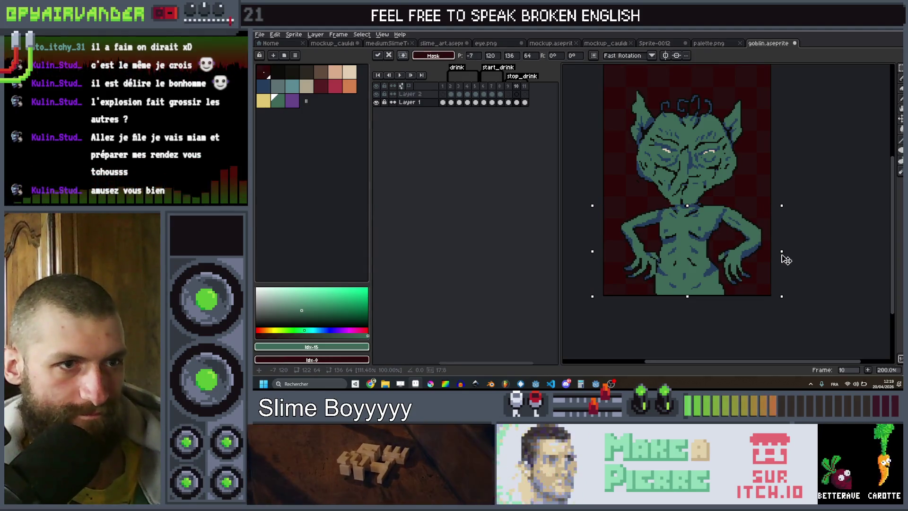
pyautogui.click(804, 231)
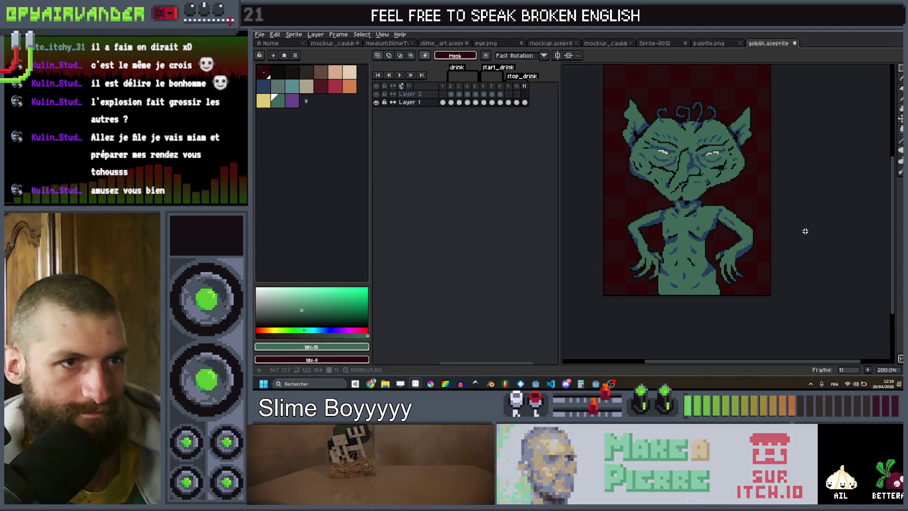
pyautogui.press('Return')
pyautogui.scroll(-1, 783, 230)
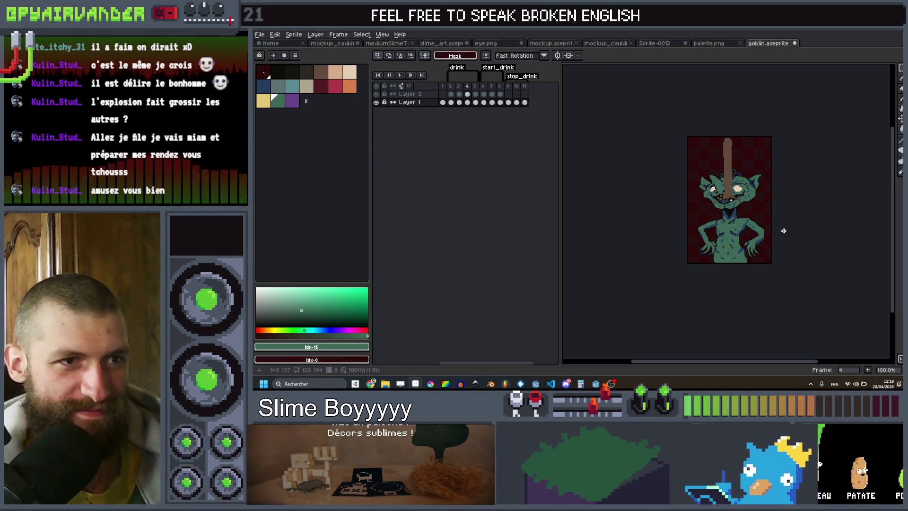
# Export the start_drink tag frames to goblin_start_drink.png with Export As
pyautogui.scroll(1, 780, 230)
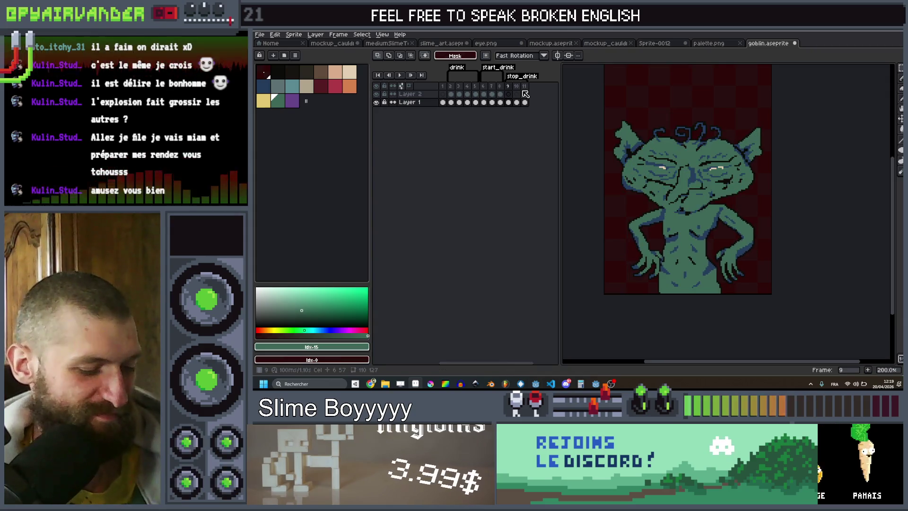
pyautogui.hotkey('ctrl', 'alt', 'shift', 's')
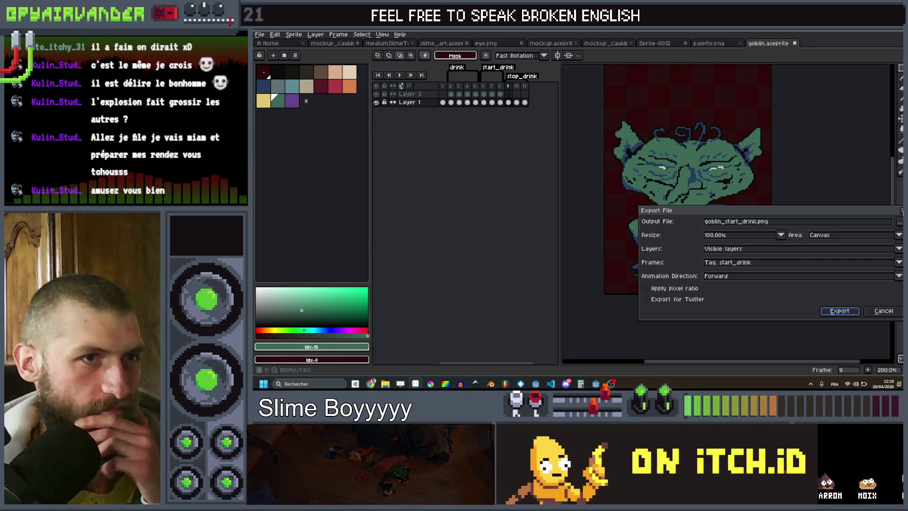
pyautogui.press('Return')
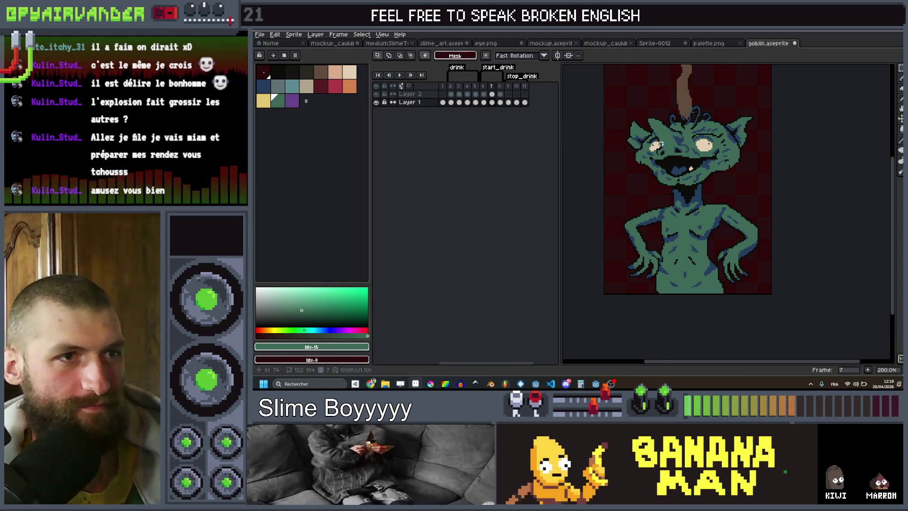
pyautogui.scroll(-2, 690, 139)
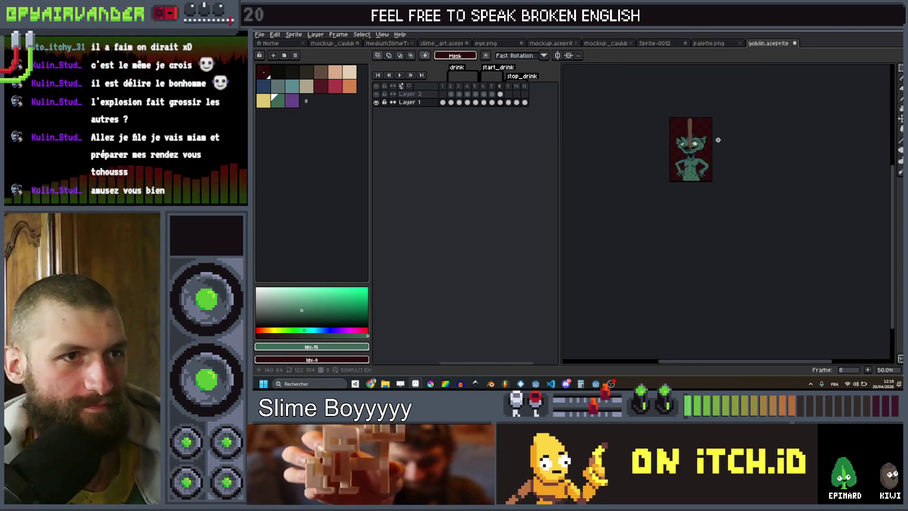
pyautogui.scroll(2, 693, 113)
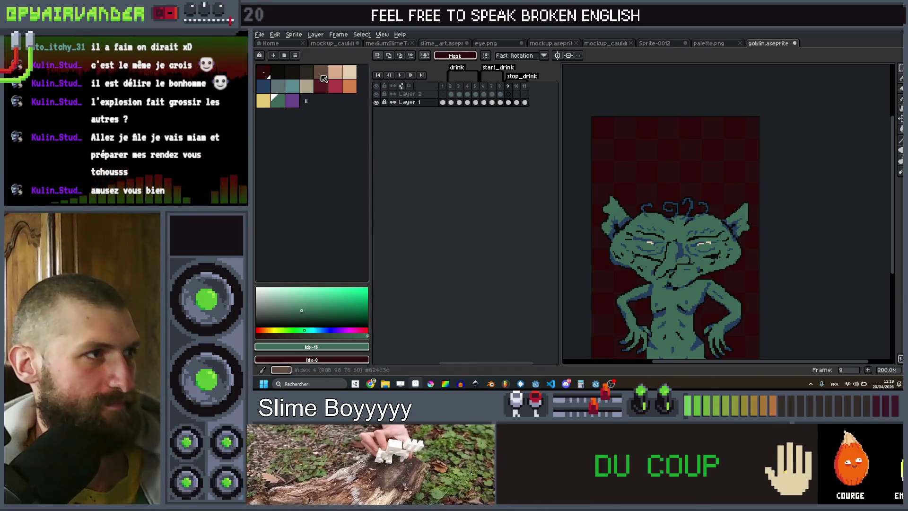
# Draw a longer brown drink stream down onto the goblin's head with the Pencil
pyautogui.click(320, 72)
pyautogui.press('b')
pyautogui.press('-')
pyautogui.press('ctrl')
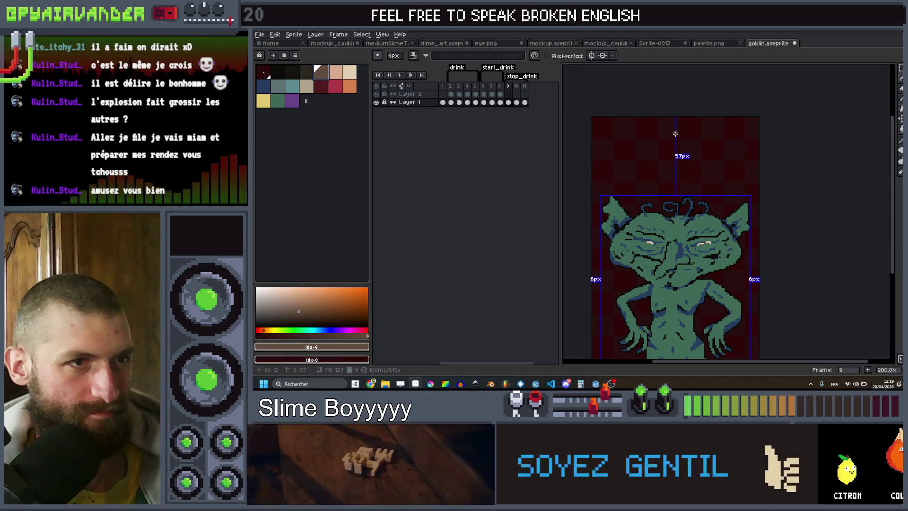
pyautogui.moveTo(676, 132); pyautogui.dragTo(668, 190)
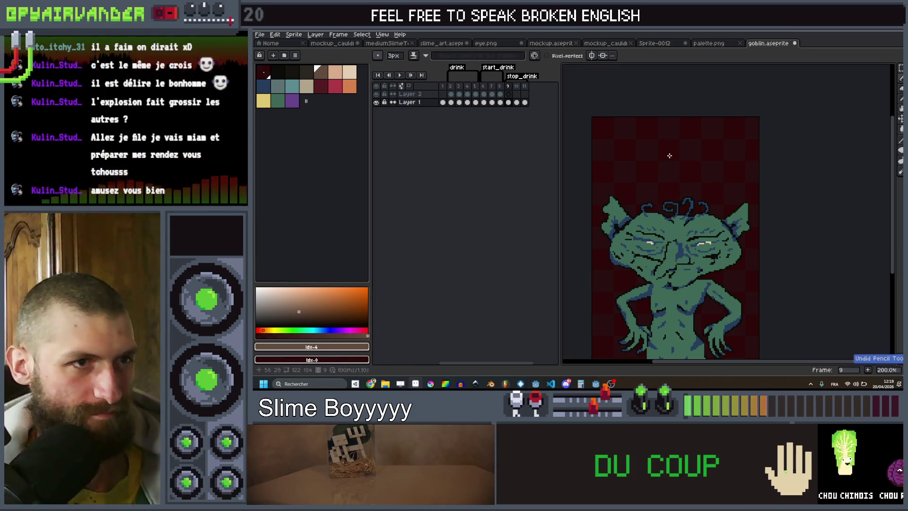
pyautogui.press('+')
pyautogui.press('+')
pyautogui.press('+')
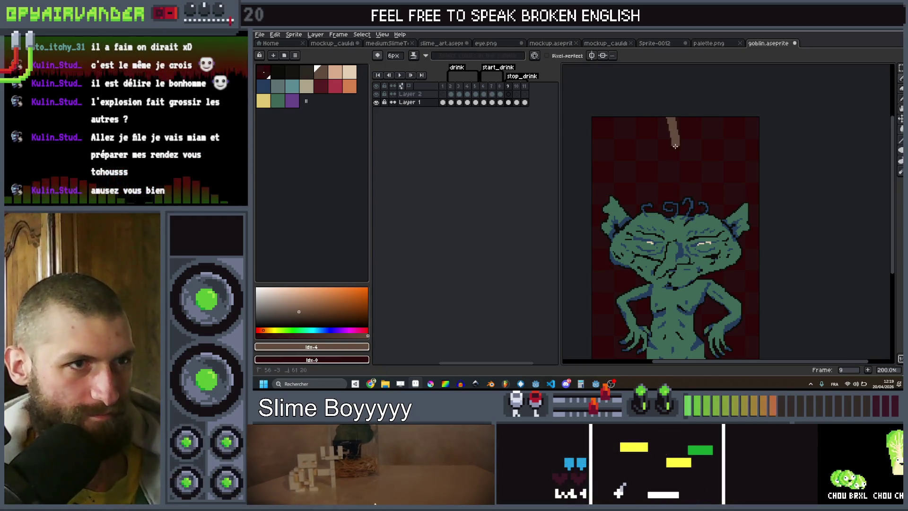
pyautogui.moveTo(674, 144); pyautogui.dragTo(671, 178)
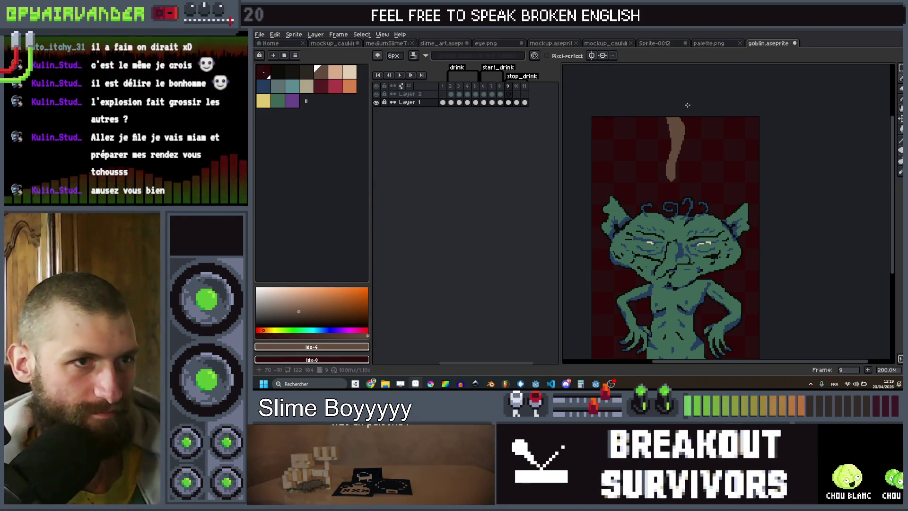
# Step to the next frame and play the animation to preview the stream
pyautogui.scroll(2, 681, 118)
pyautogui.press('Right')
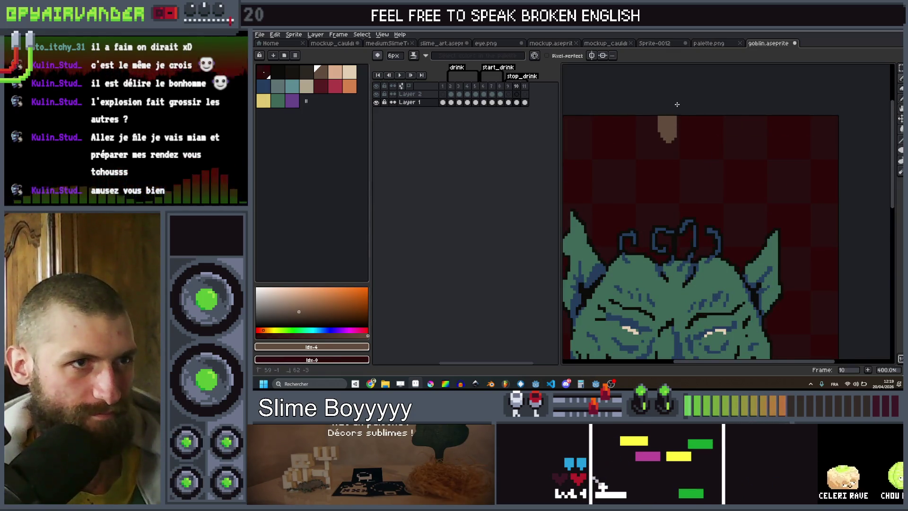
pyautogui.scroll(-3, 681, 114)
pyautogui.press('Return')
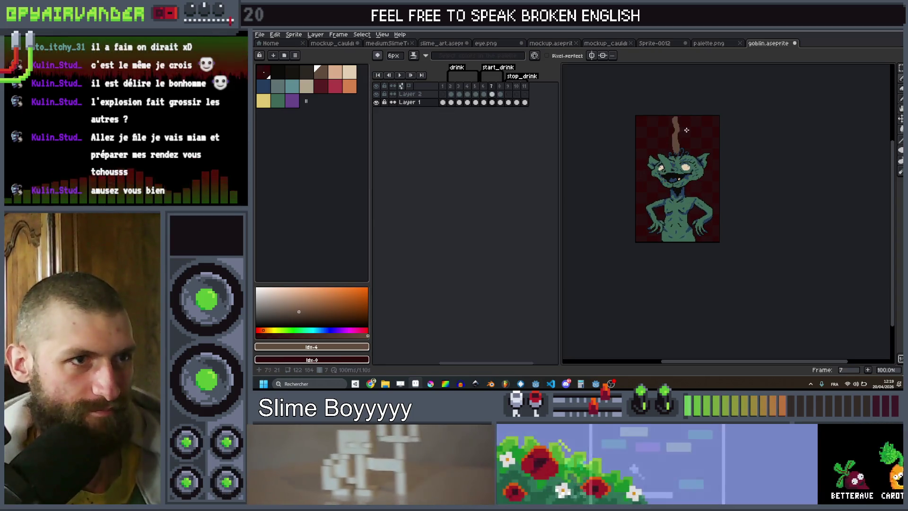
pyautogui.scroll(2, 686, 128)
pyautogui.scroll(-2, 688, 129)
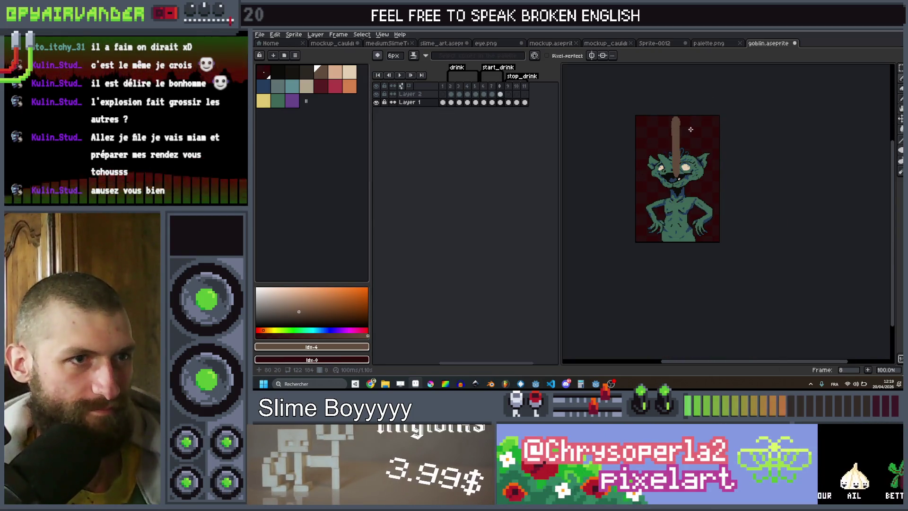
pyautogui.scroll(2, 690, 129)
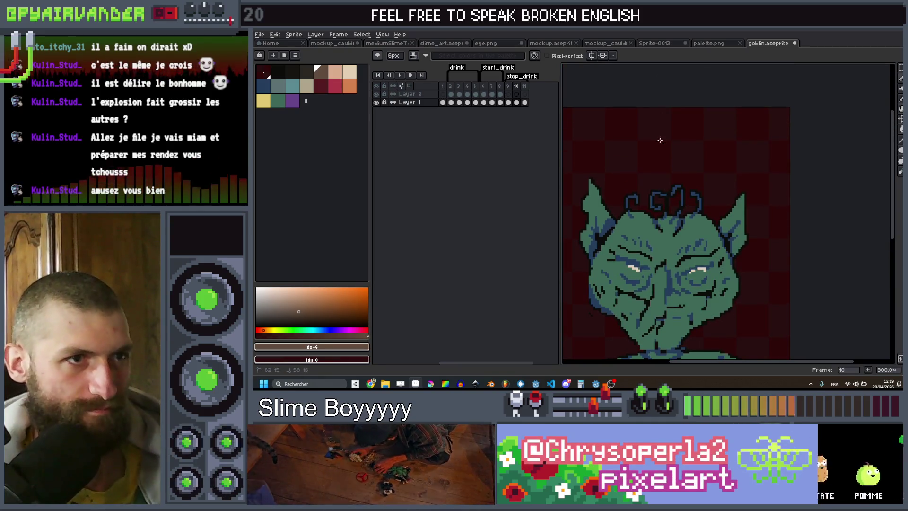
# Set the brush to 1px and undo the stray pencil stroke
pyautogui.press('-')
pyautogui.press('-')
pyautogui.press('-')
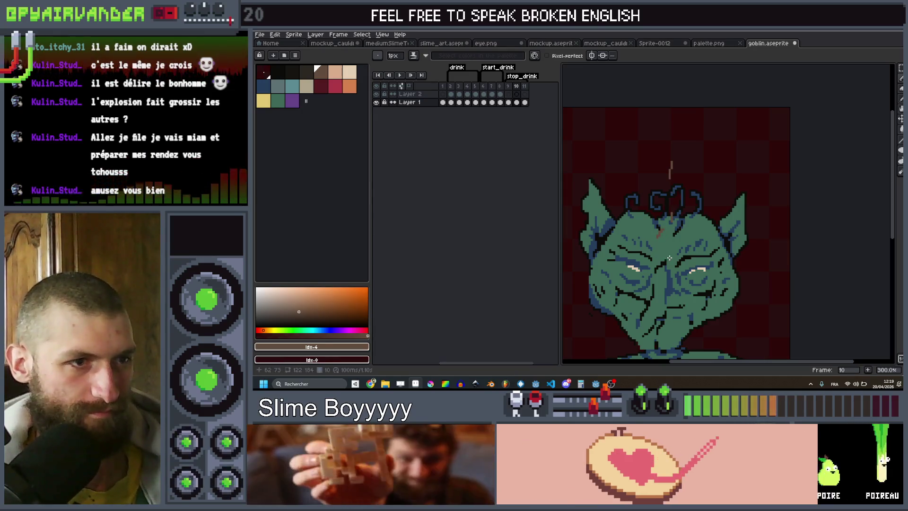
pyautogui.scroll(1, 659, 189)
pyautogui.scroll(-3, 682, 192)
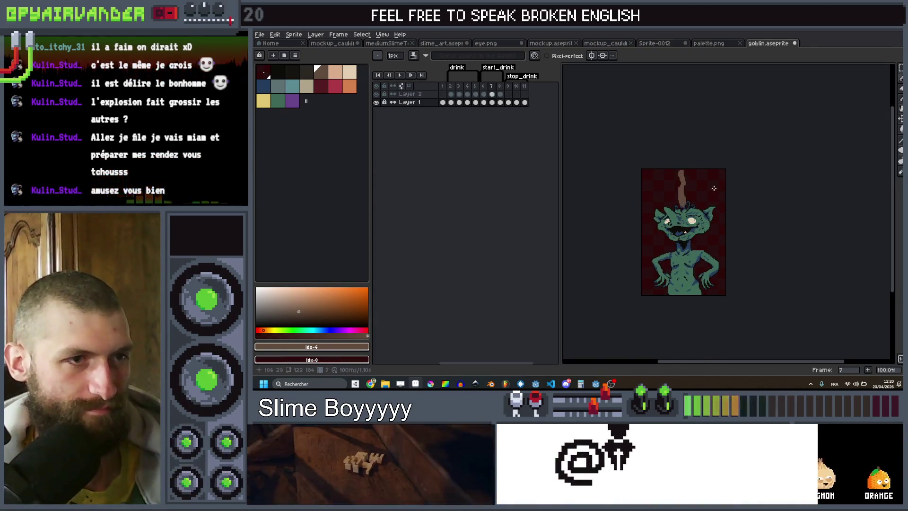
pyautogui.scroll(1, 713, 189)
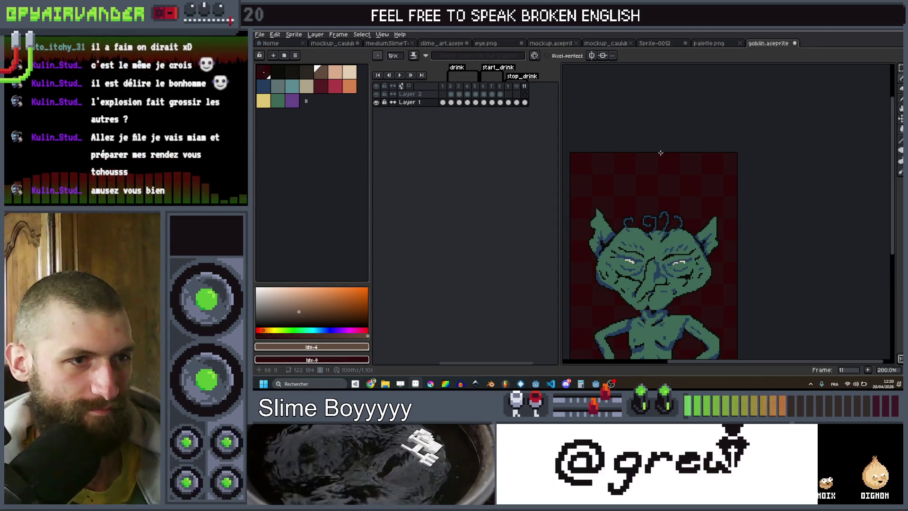
pyautogui.scroll(-1, 661, 153)
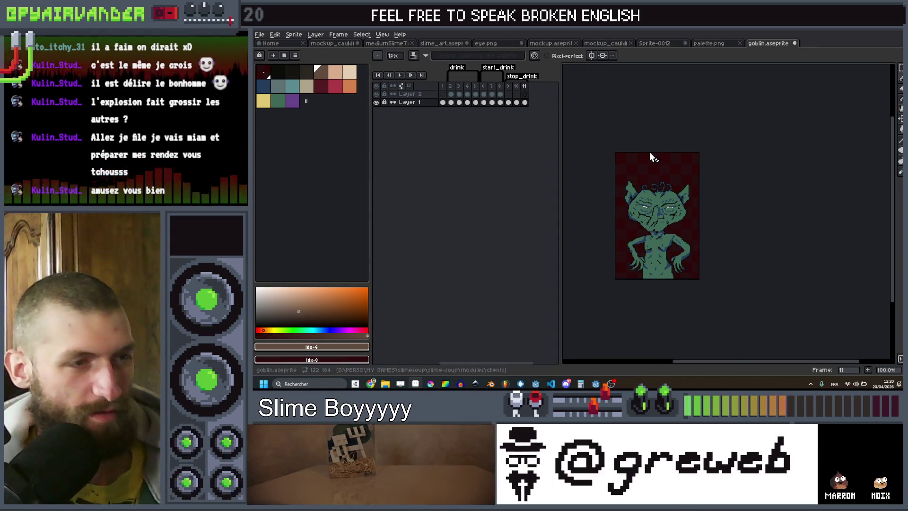
pyautogui.hotkey('ctrl', 'alt', 'shift', 's')
pyautogui.click(883, 312)
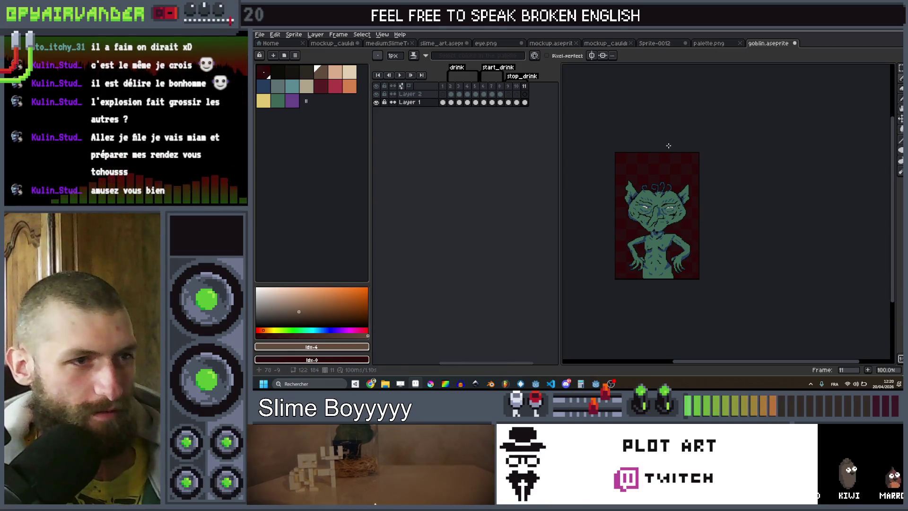
pyautogui.press('ctrl')
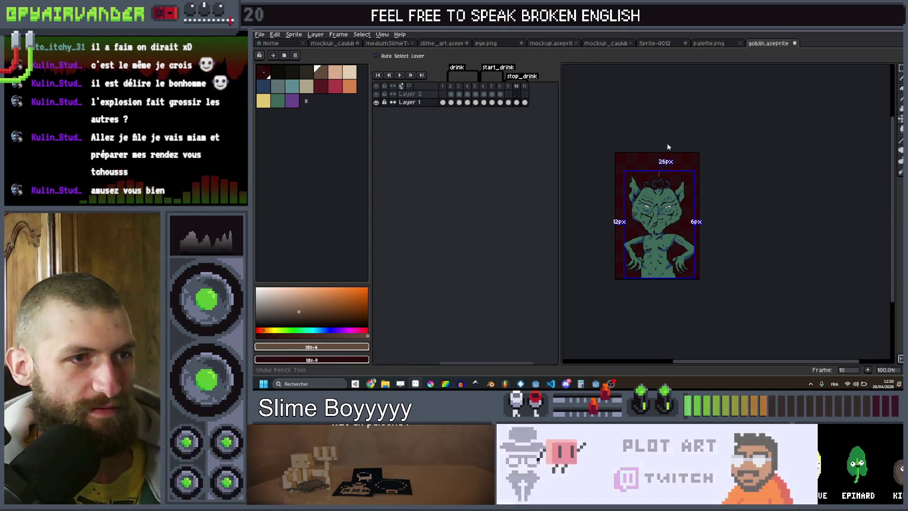
pyautogui.hotkey('ctrl', 'z')
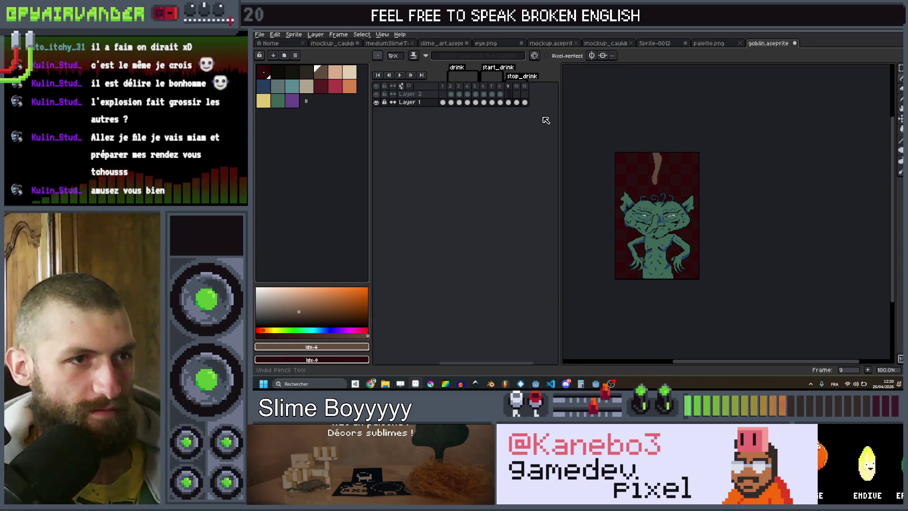
pyautogui.scroll(2, 628, 166)
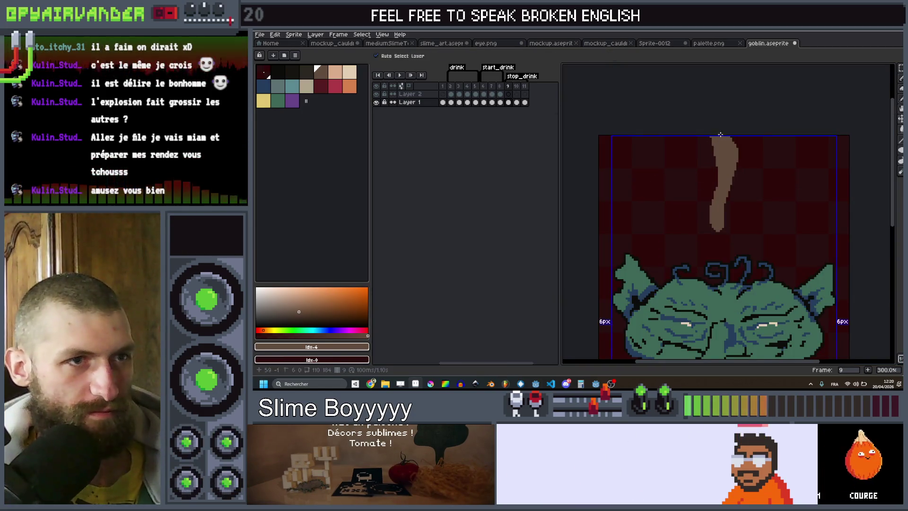
# Return to the Pencil, step to the next frame and recentre the goblin
pyautogui.press('b')
pyautogui.press('.')
pyautogui.scroll(-2, 723, 156)
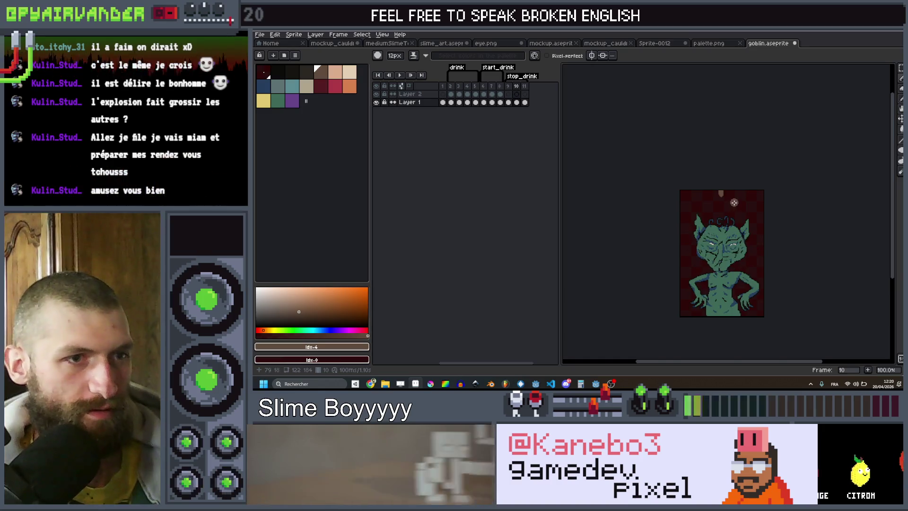
pyautogui.scroll(2, 734, 203)
pyautogui.scroll(-2, 745, 171)
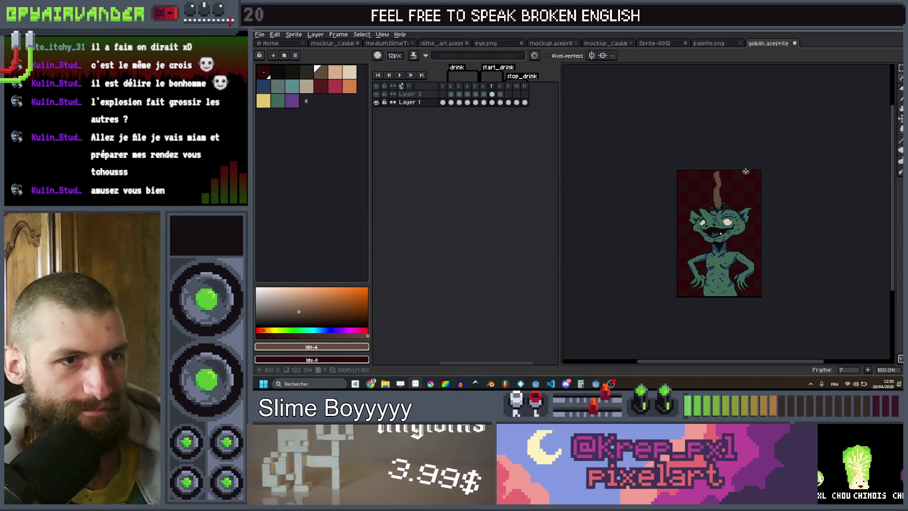
pyautogui.moveTo(740, 176); pyautogui.dragTo(721, 161)
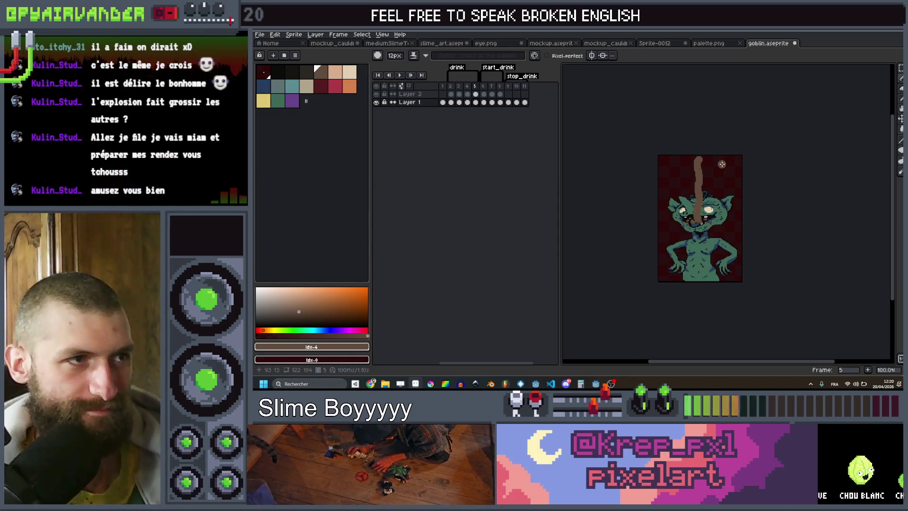
# Export the stop_drink tag frames as goblin_stop_drink.png, replacing 'start' in the file name
pyautogui.hotkey('ctrl', 'alt', 'shift', 's')
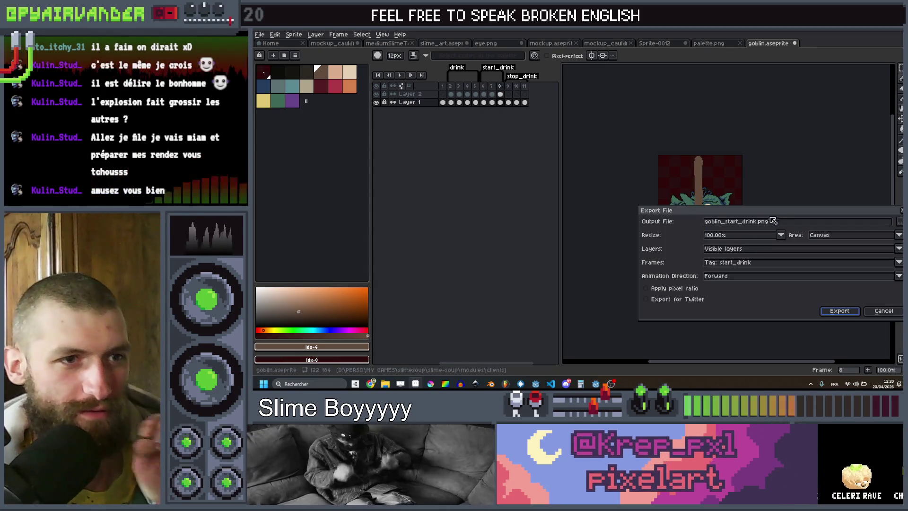
pyautogui.doubleClick(732, 222)
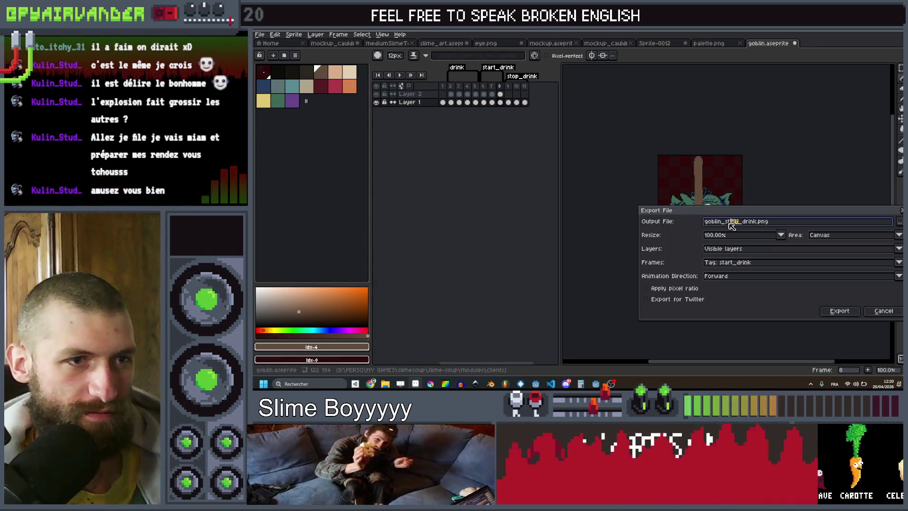
pyautogui.moveTo(731, 222); pyautogui.dragTo(727, 222)
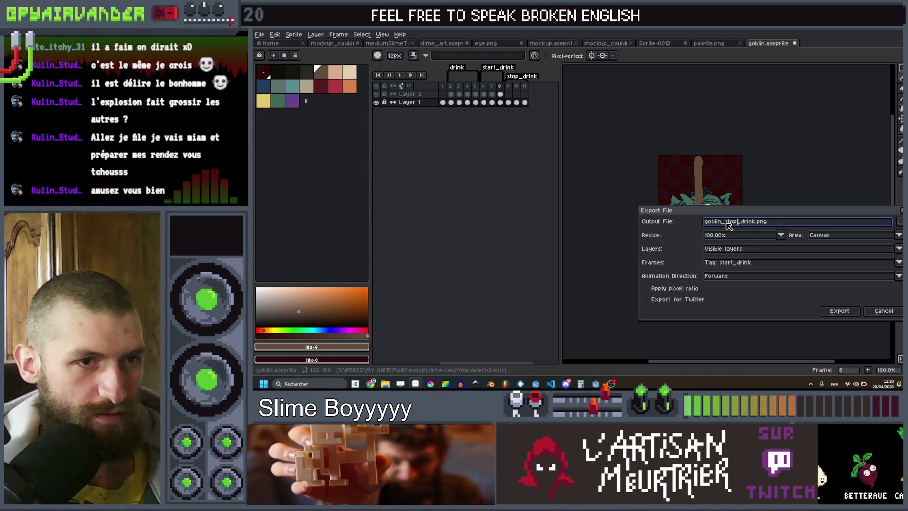
pyautogui.click(754, 262)
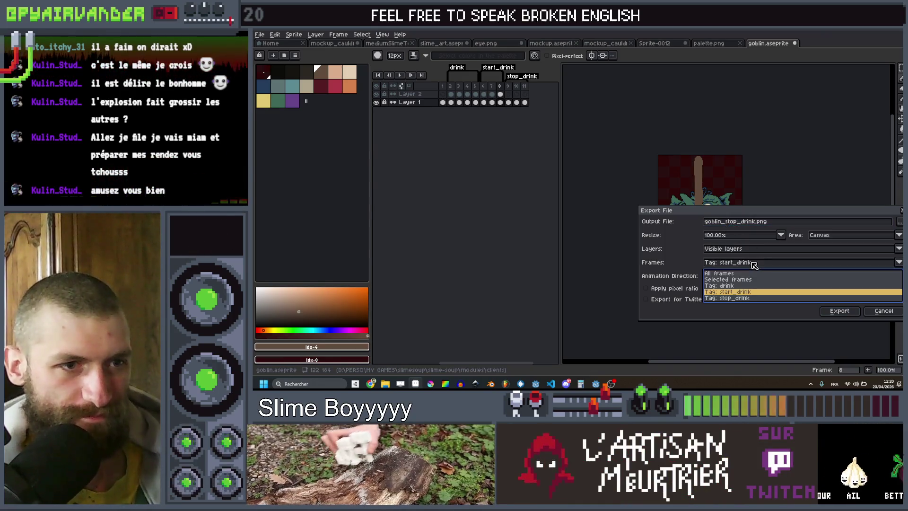
pyautogui.click(749, 298)
pyautogui.click(839, 310)
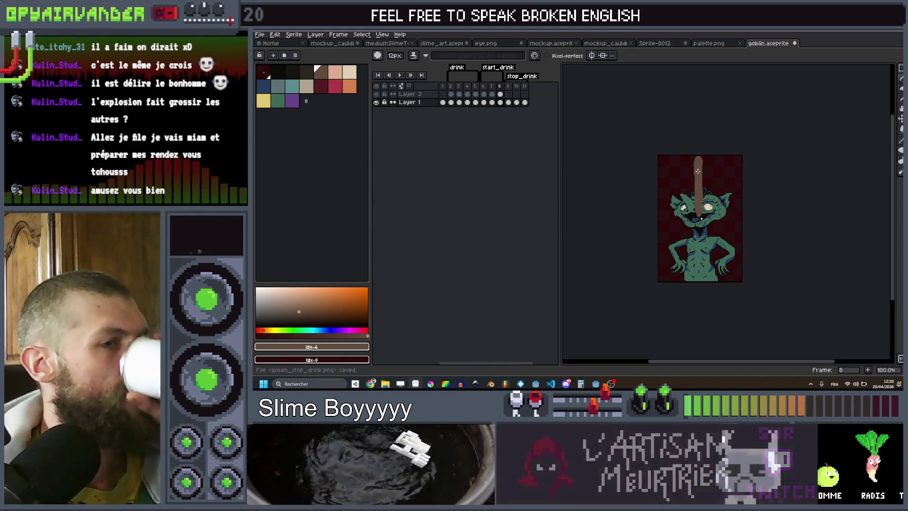
pyautogui.hscroll(-2, 783, 192)
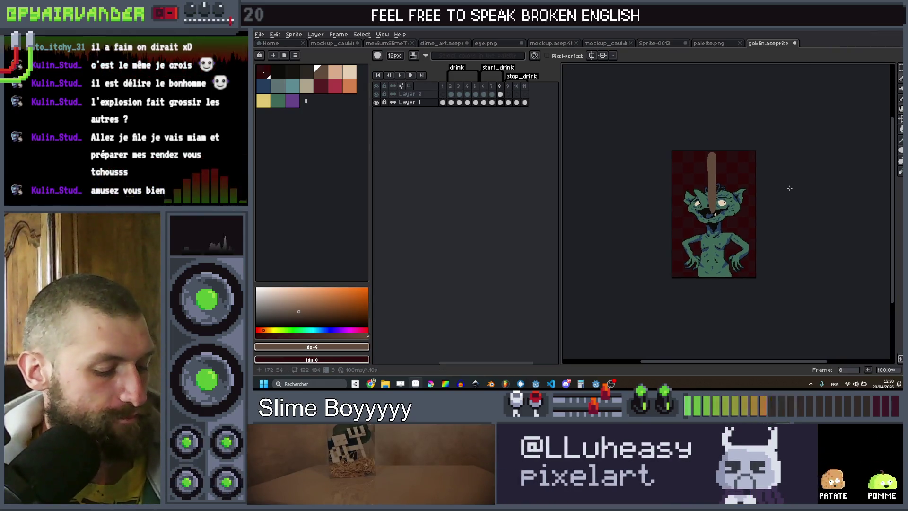
# Switch to Godot and show the goblin client scene in the 2D editor
pyautogui.hotkey('alt', 'Tab')
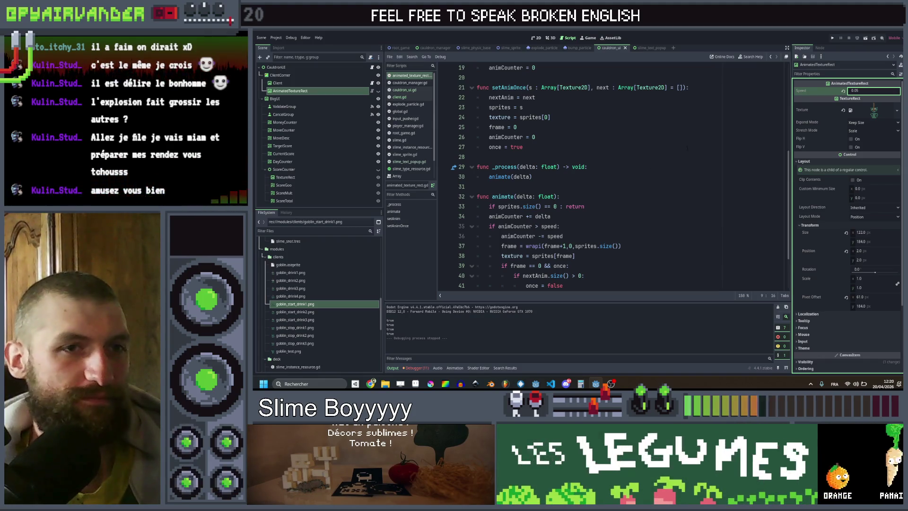
pyautogui.click(534, 38)
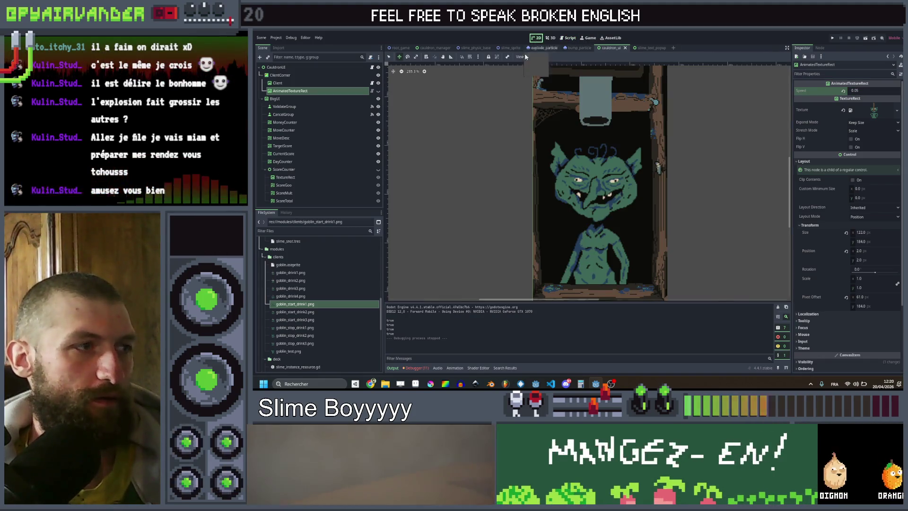
# Duplicate the start_drink_anim export line and rename it stop_drink_anim on line 10
pyautogui.click(370, 58)
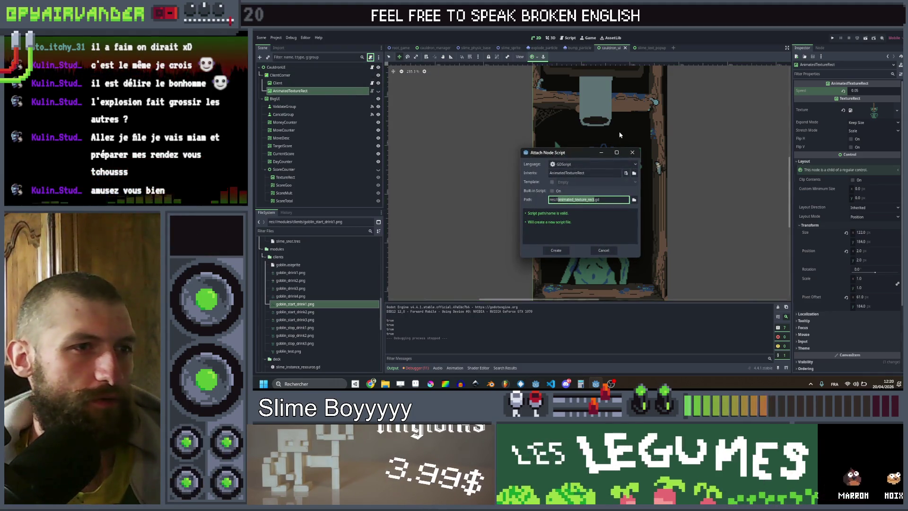
pyautogui.press('Return')
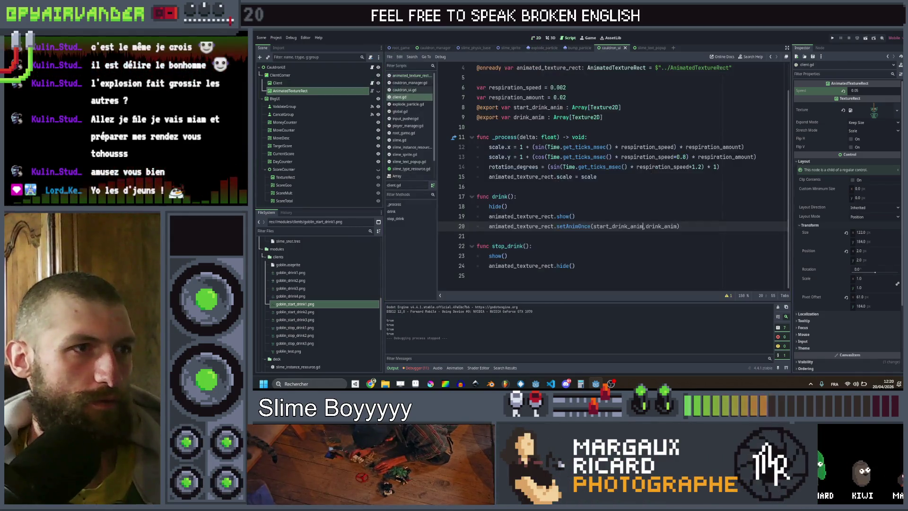
pyautogui.scroll(1, 614, 147)
pyautogui.click(613, 147)
pyautogui.click(622, 137)
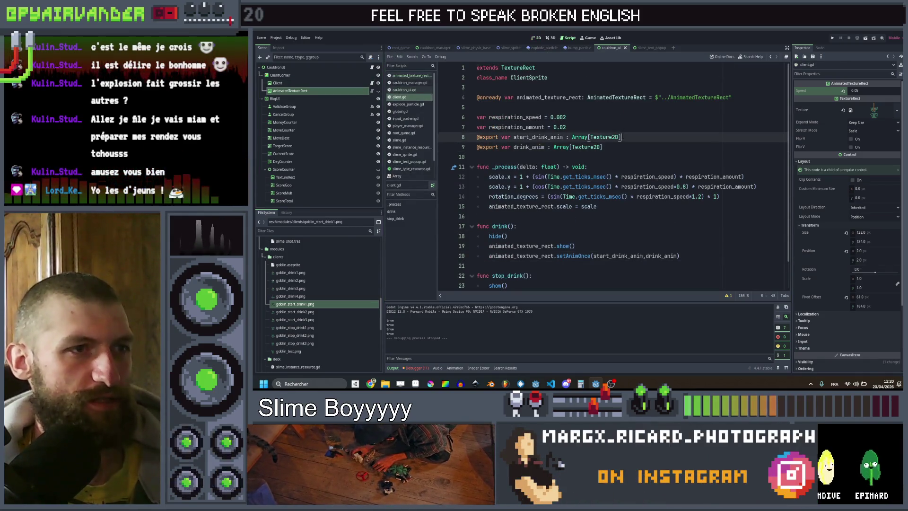
pyautogui.hotkey('ctrl', 'c')
pyautogui.press('Down')
pyautogui.press('Down')
pyautogui.hotkey('ctrl', 'v')
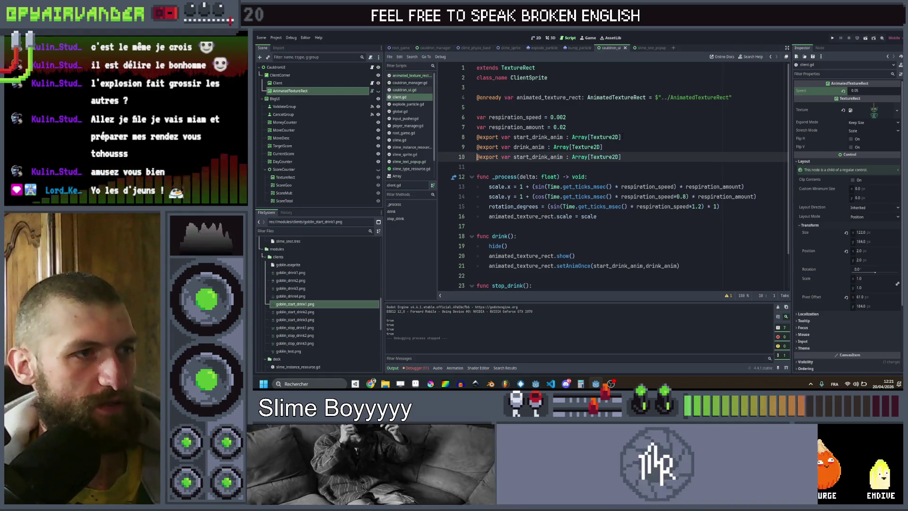
pyautogui.click(502, 156)
pyautogui.click(513, 157)
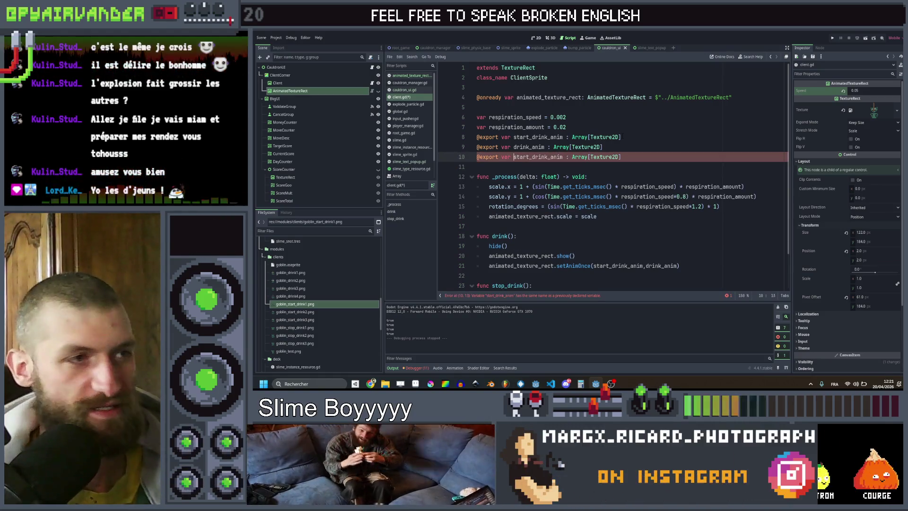
pyautogui.press('BackSpace')
pyautogui.press('BackSpace')
pyautogui.press('BackSpace')
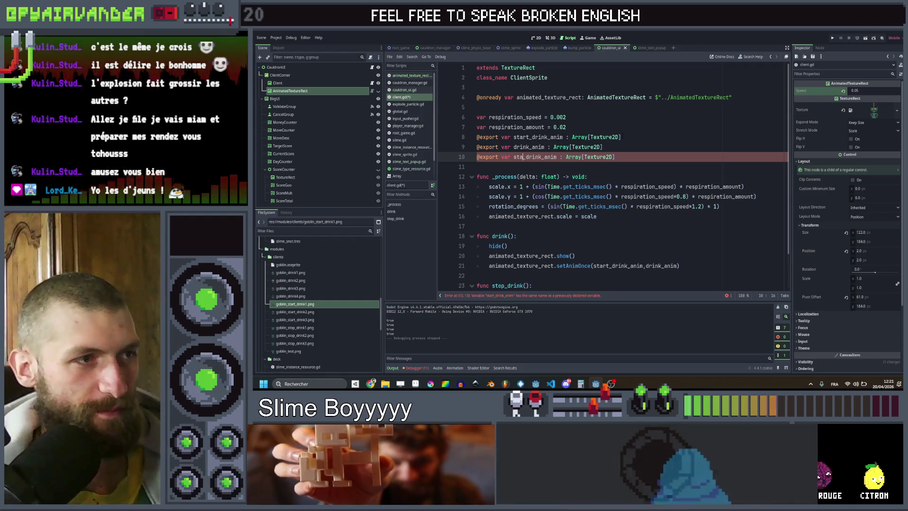
pyautogui.write('op')
# Copy drink()'s setAnimOnce call into a new first line of stop_drink()
pyautogui.click(652, 146)
pyautogui.scroll(-2, 655, 138)
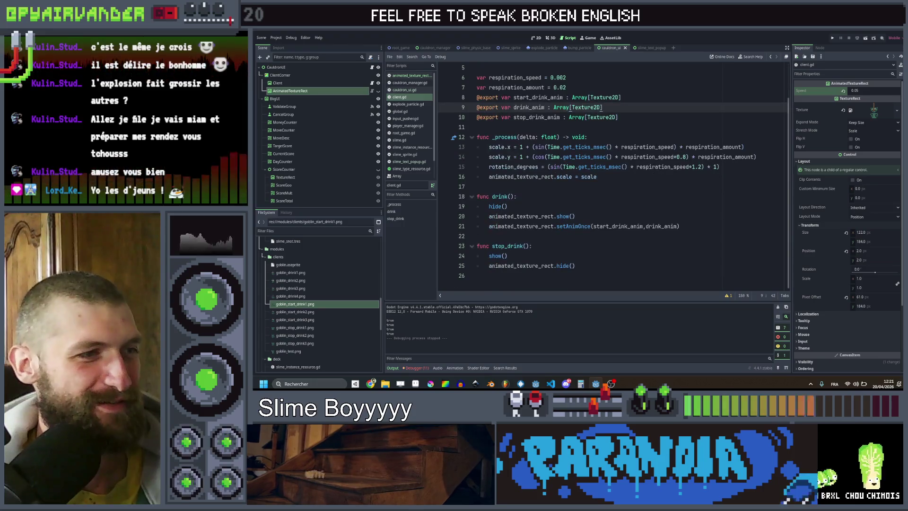
pyautogui.click(529, 256)
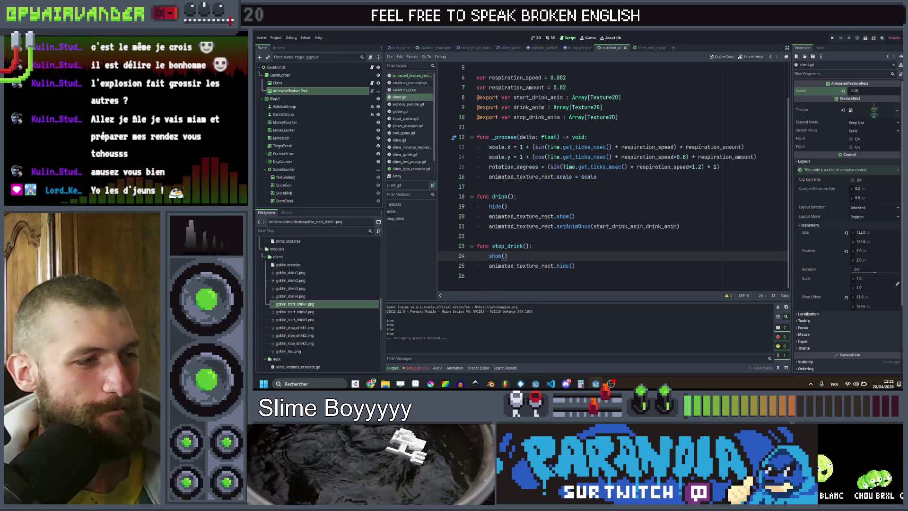
pyautogui.click(574, 248)
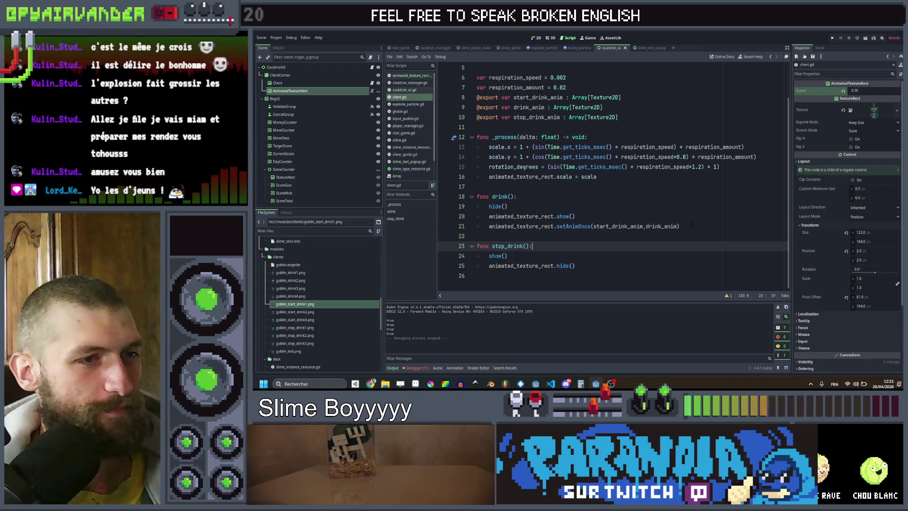
pyautogui.moveTo(691, 226); pyautogui.dragTo(489, 226)
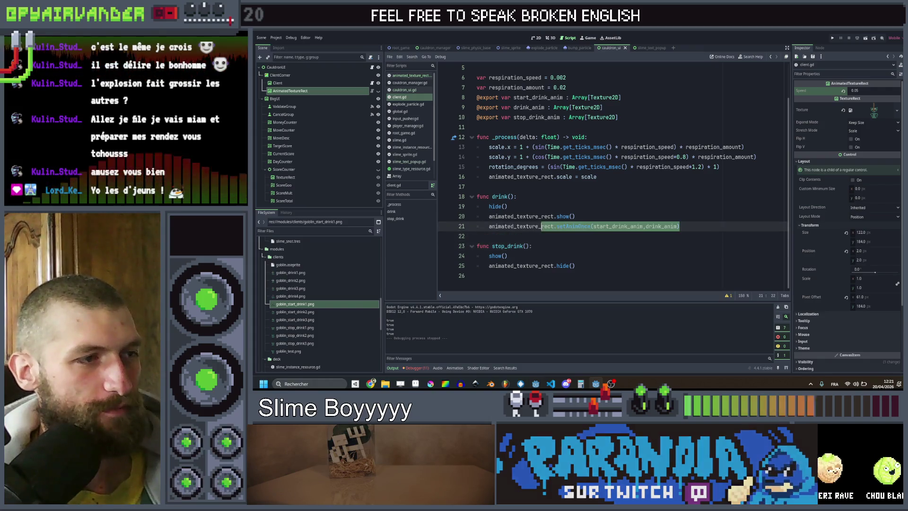
pyautogui.hotkey('ctrl', 'c')
pyautogui.click(543, 245)
pyautogui.press('Return')
pyautogui.hotkey('ctrl', 'v')
pyautogui.press('Left')
pyautogui.press('Left')
pyautogui.press('Left')
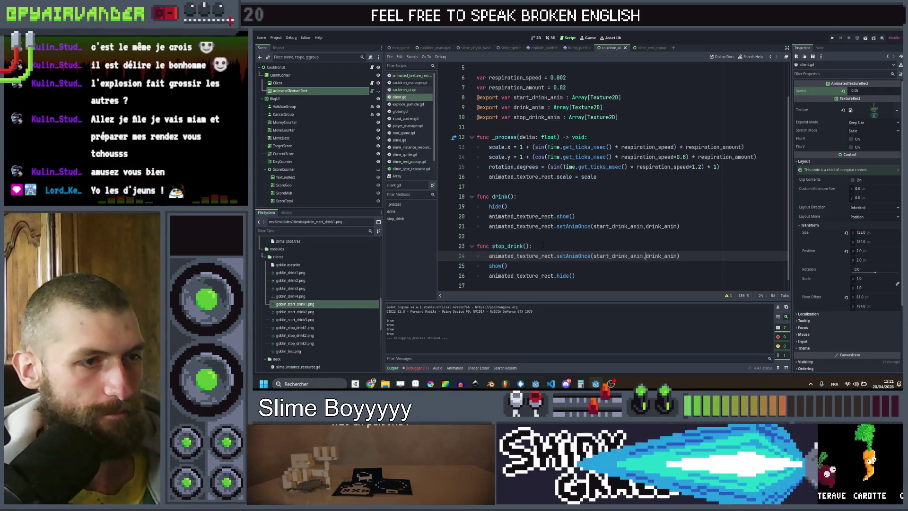
pyautogui.press('Left')
pyautogui.press('Left')
pyautogui.press('Left')
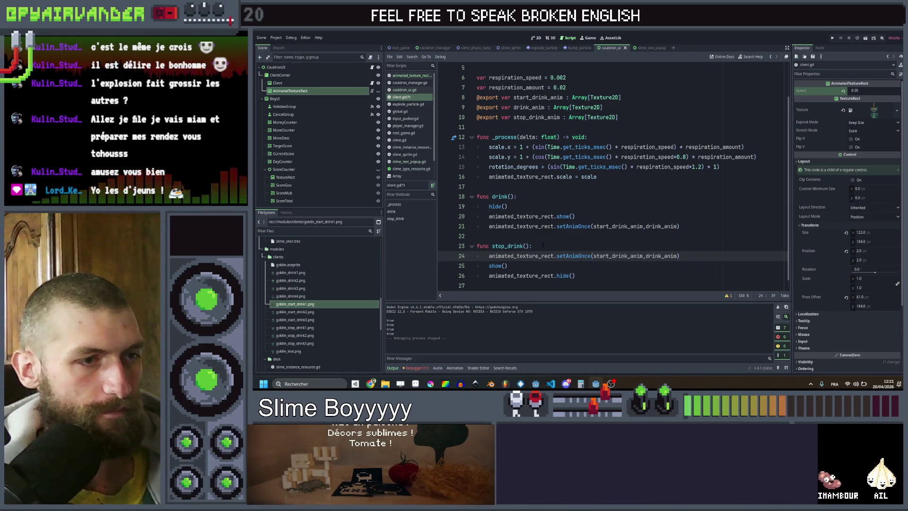
pyautogui.keyDown('ctrl'); pyautogui.click(573, 256); pyautogui.keyUp('ctrl')
pyautogui.scroll(-1, 644, 189)
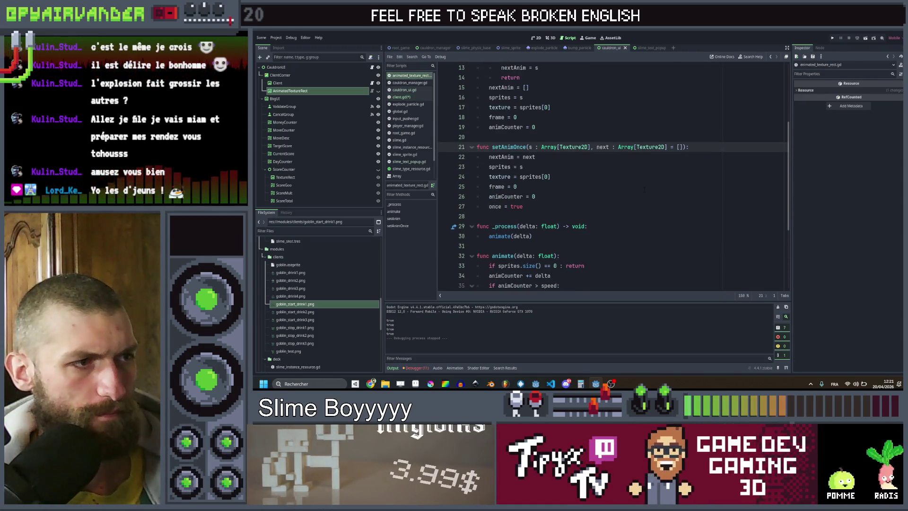
pyautogui.scroll(-4, 644, 189)
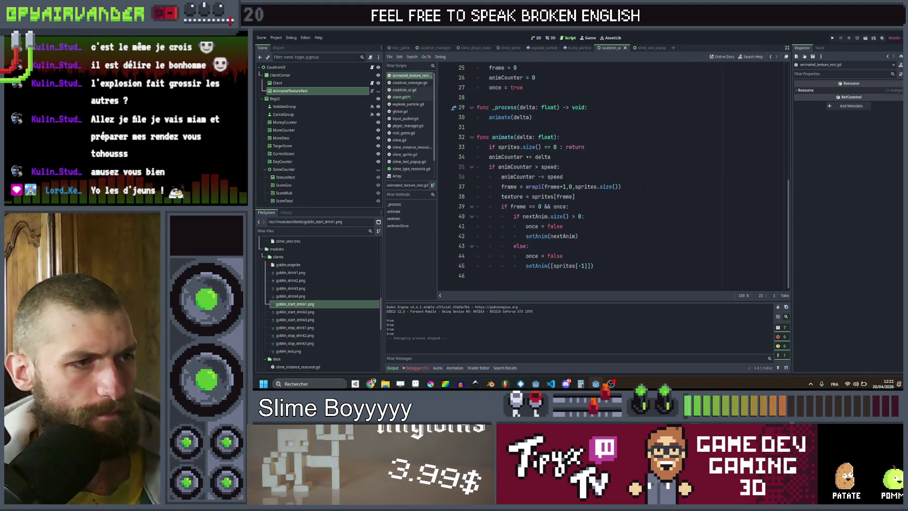
pyautogui.scroll(8, 644, 189)
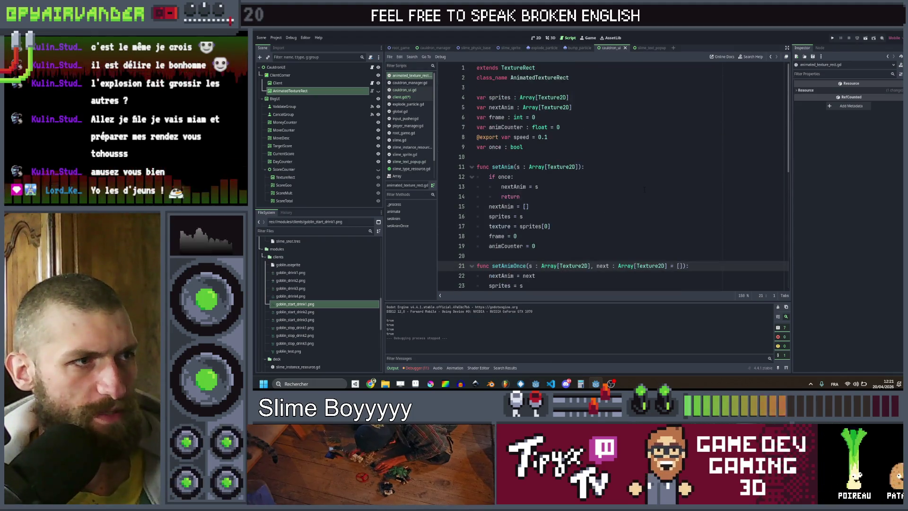
pyautogui.scroll(-8, 644, 190)
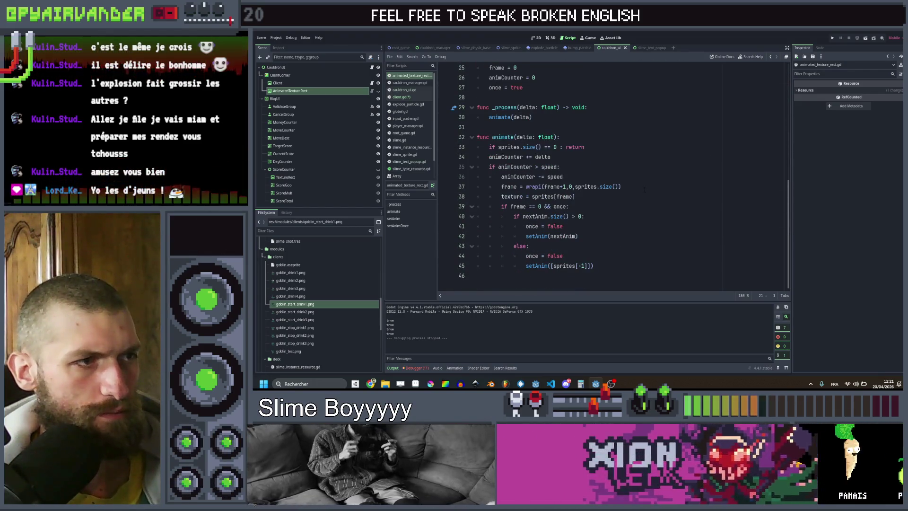
pyautogui.scroll(8, 644, 189)
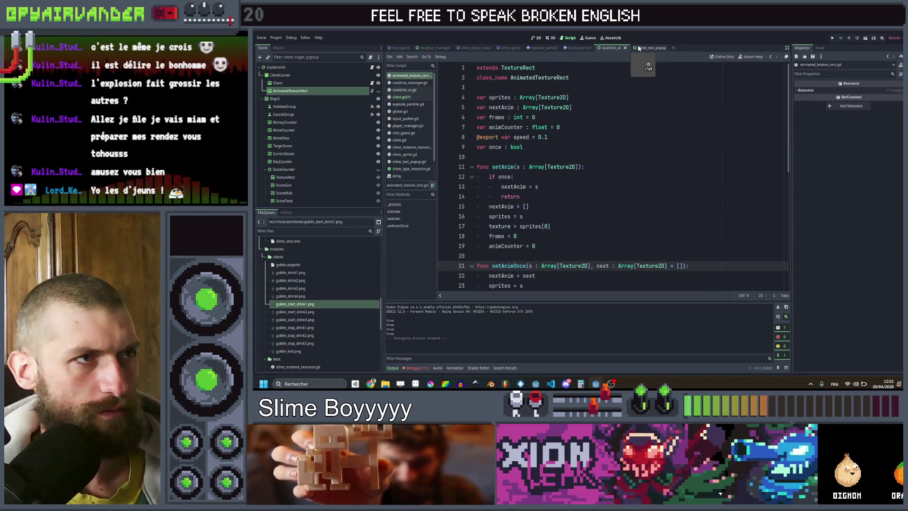
pyautogui.click(541, 38)
pyautogui.click(550, 38)
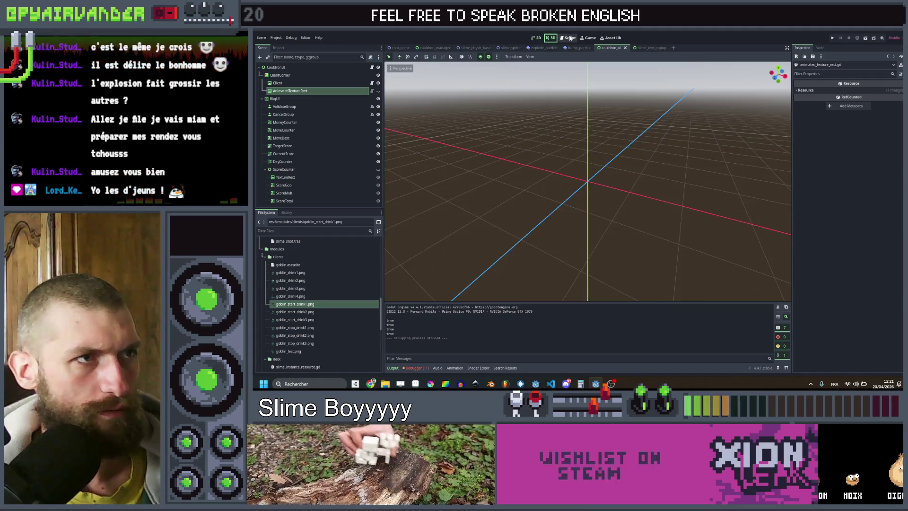
pyautogui.click(568, 37)
pyautogui.scroll(-3, 585, 187)
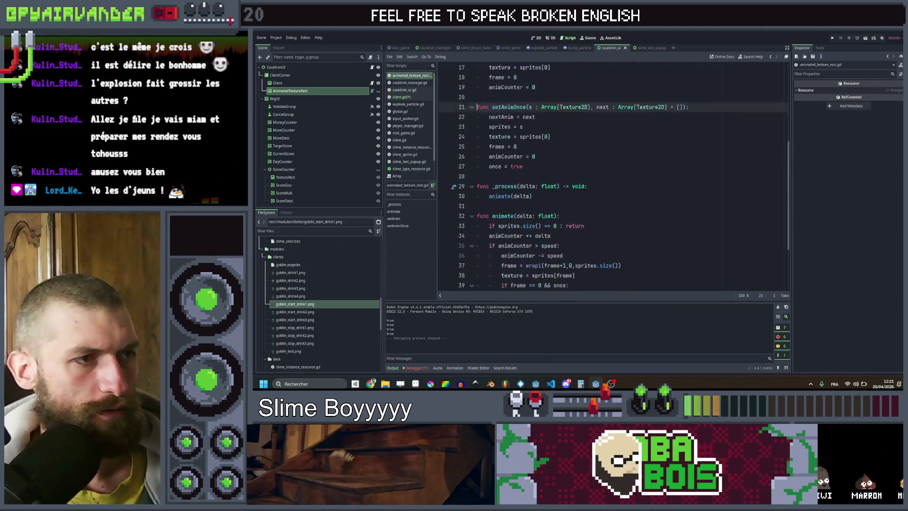
pyautogui.click(647, 47)
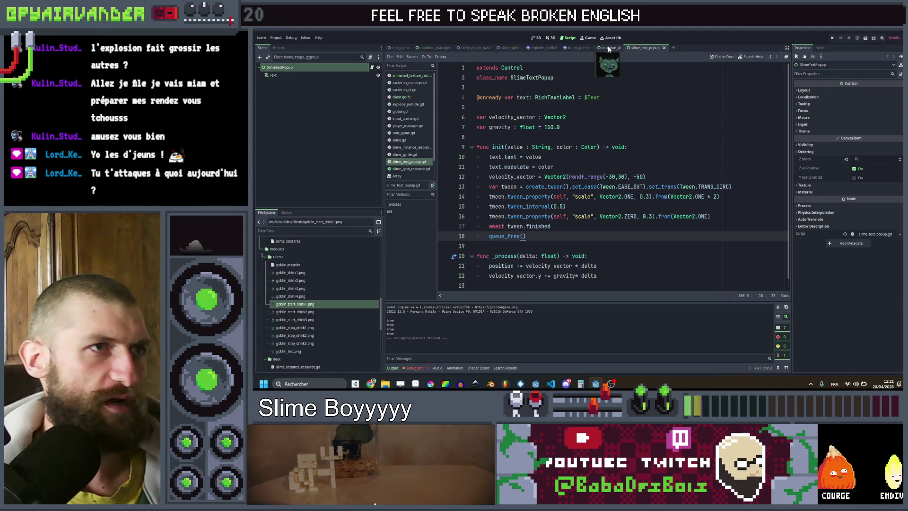
pyautogui.click(407, 96)
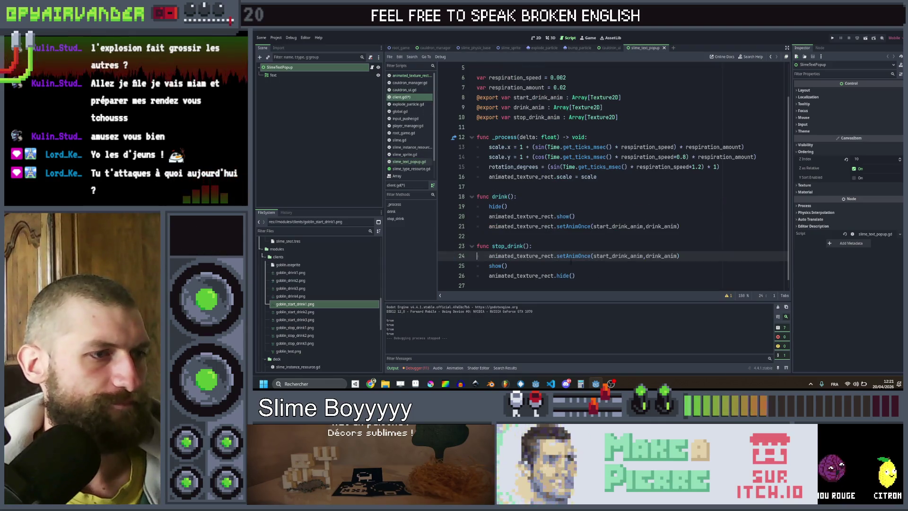
# Replace the setAnimOnce arguments on line 24 with stop_drink_anim
pyautogui.doubleClick(662, 256)
pyautogui.press('BackSpace')
pyautogui.press('BackSpace')
pyautogui.doubleClick(617, 256)
pyautogui.write('stop_drink_anim')
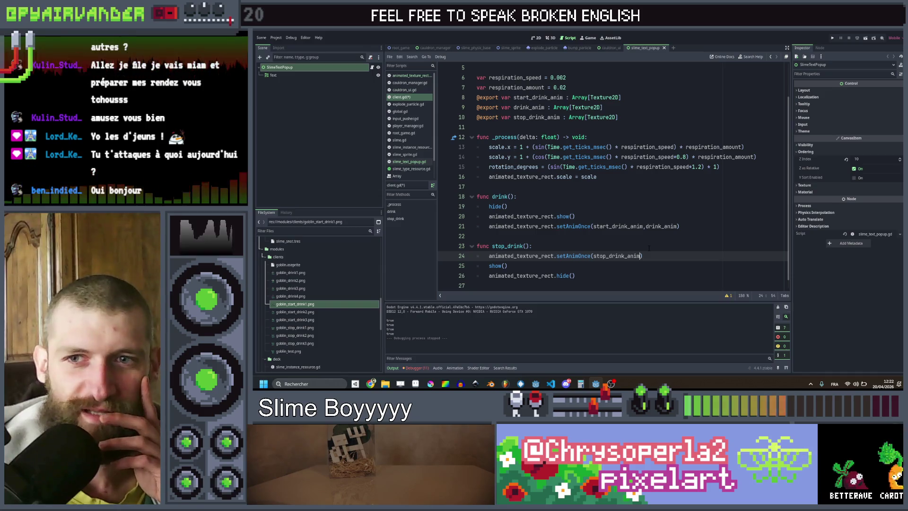
# Add 'await get_tree().create_timer(0.3).timeout' after setAnimOnce and save client.gd
pyautogui.click(644, 262)
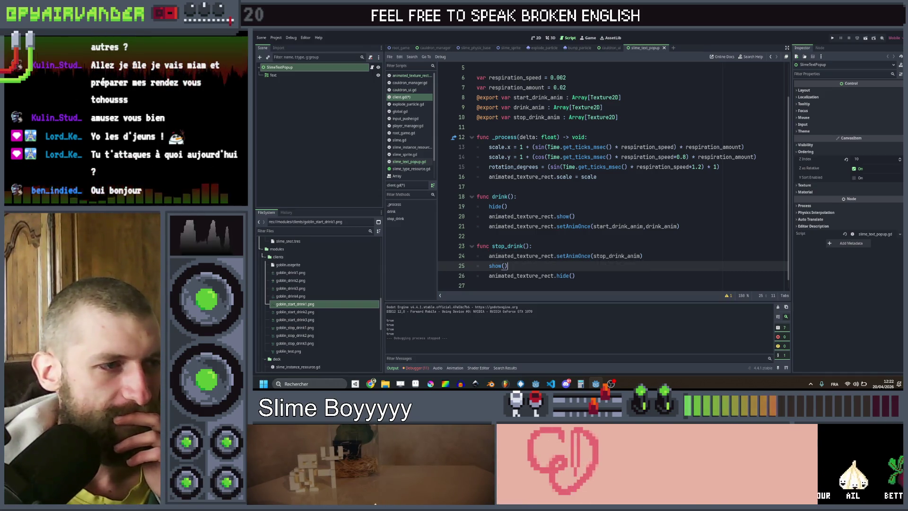
pyautogui.click(654, 255)
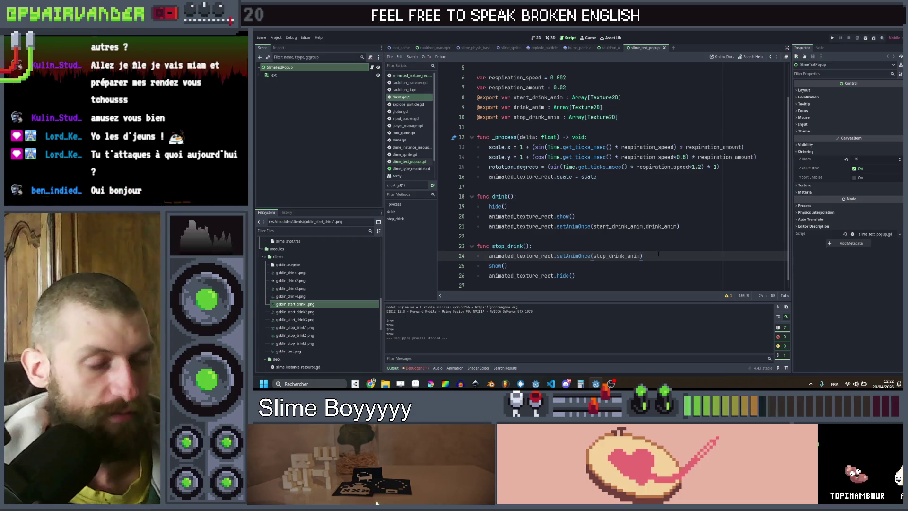
pyautogui.press('Return')
pyautogui.write('awa')
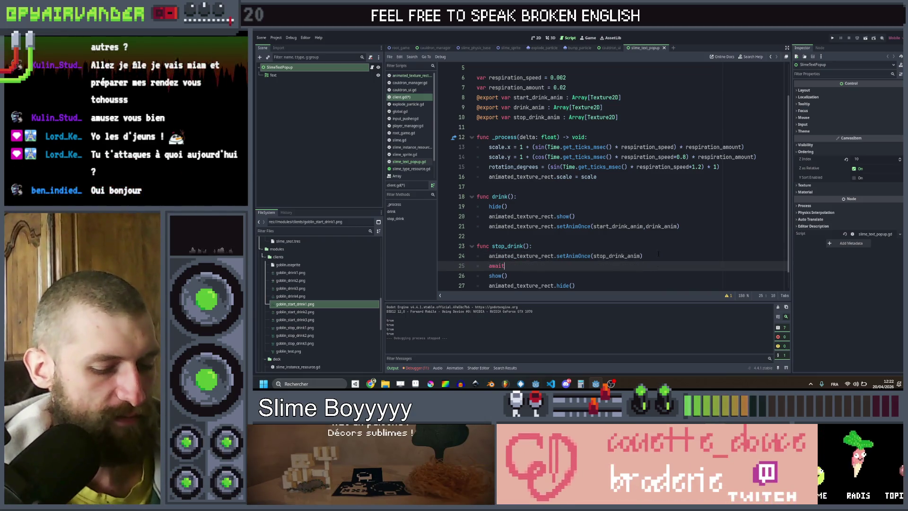
pyautogui.write('it ')
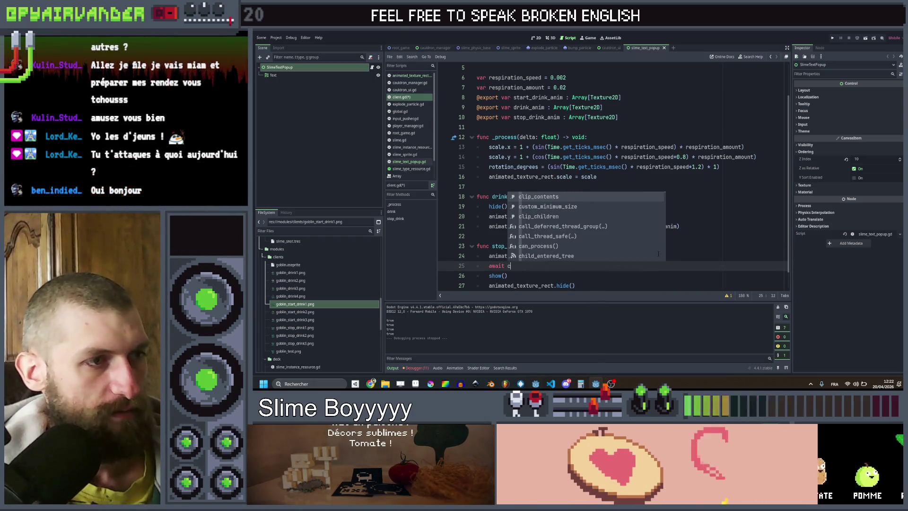
pyautogui.write('cr')
pyautogui.press('BackSpace')
pyautogui.press('BackSpace')
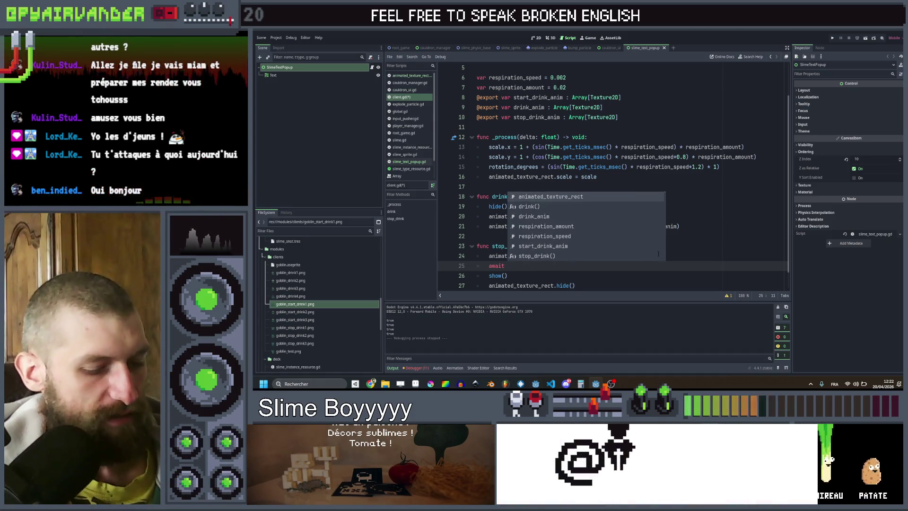
pyautogui.write('get_tree().crea')
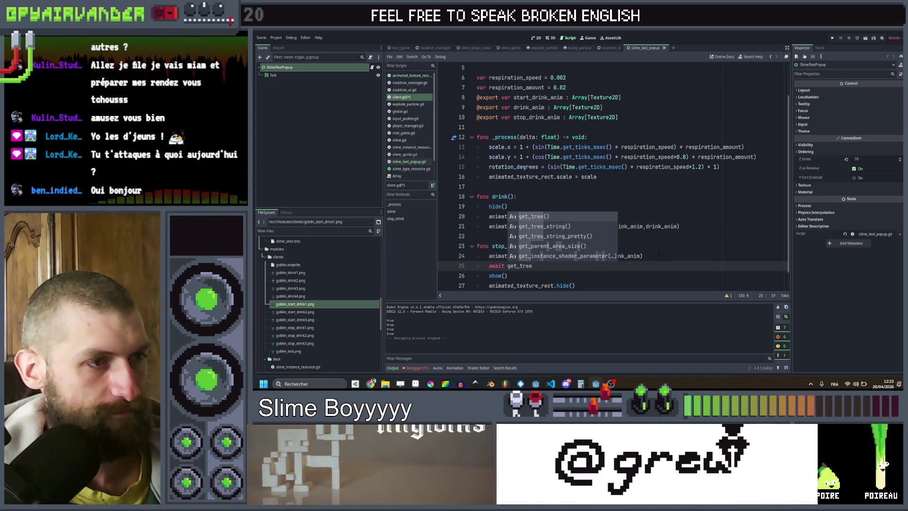
pyautogui.press('Return')
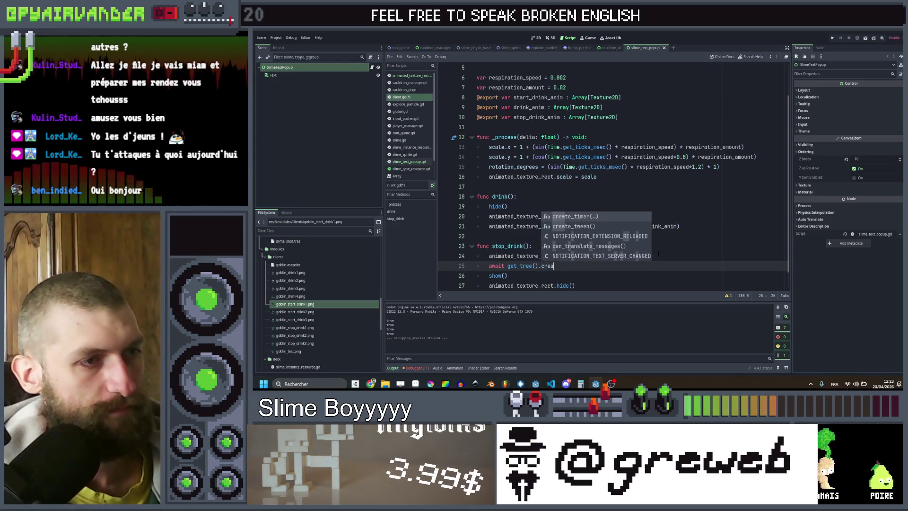
pyautogui.press('Return')
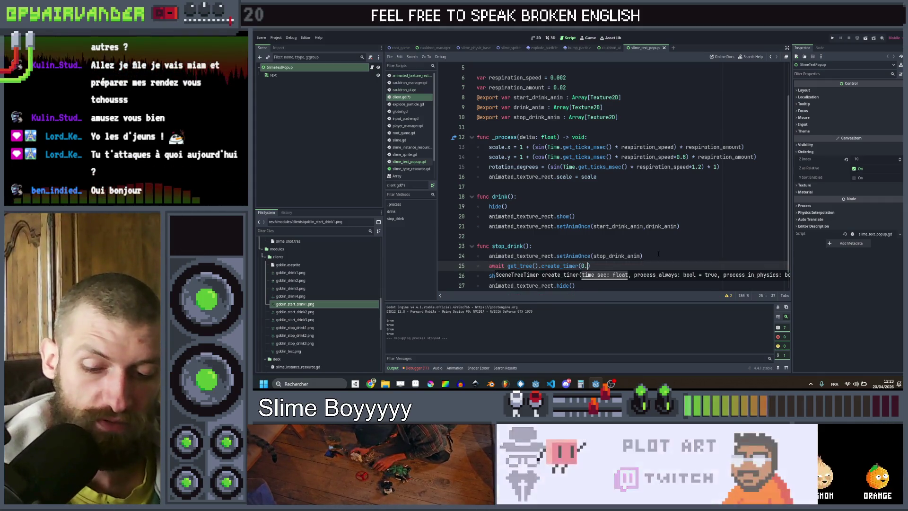
pyautogui.write('.tim')
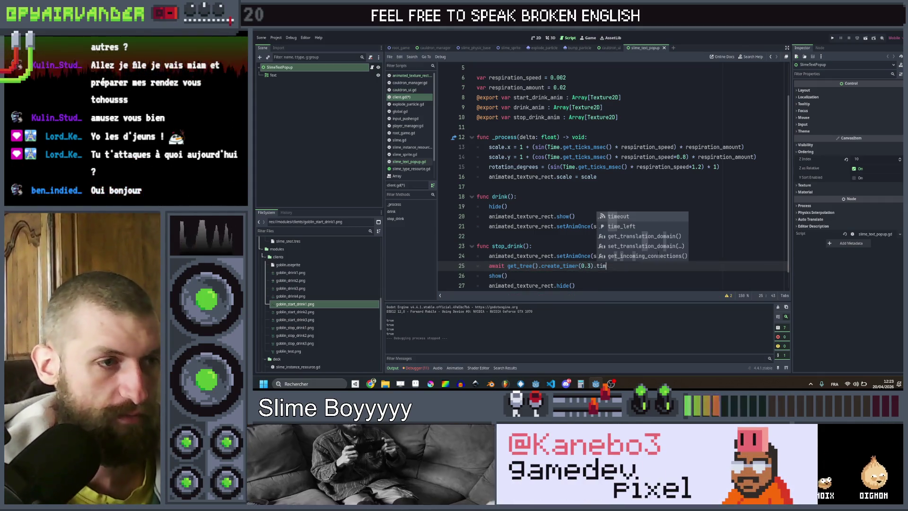
pyautogui.press('Return')
pyautogui.hotkey('ctrl', 's')
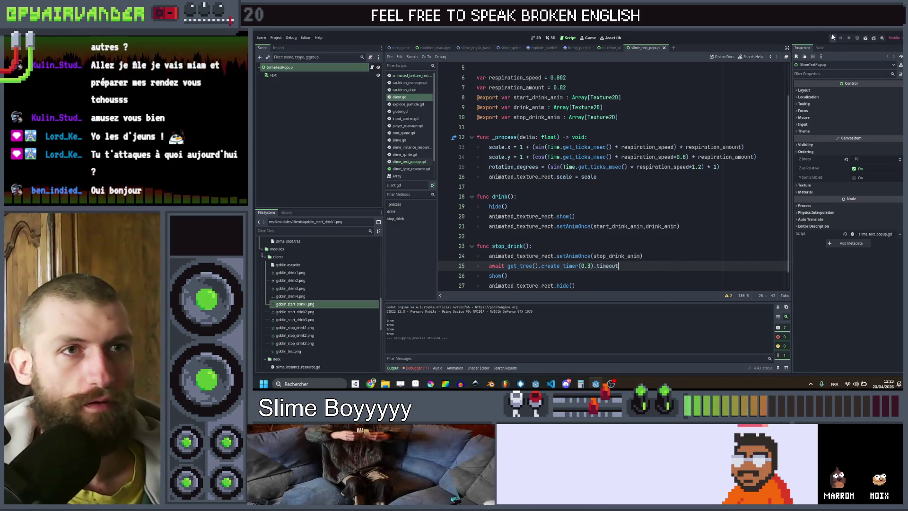
pyautogui.click(609, 49)
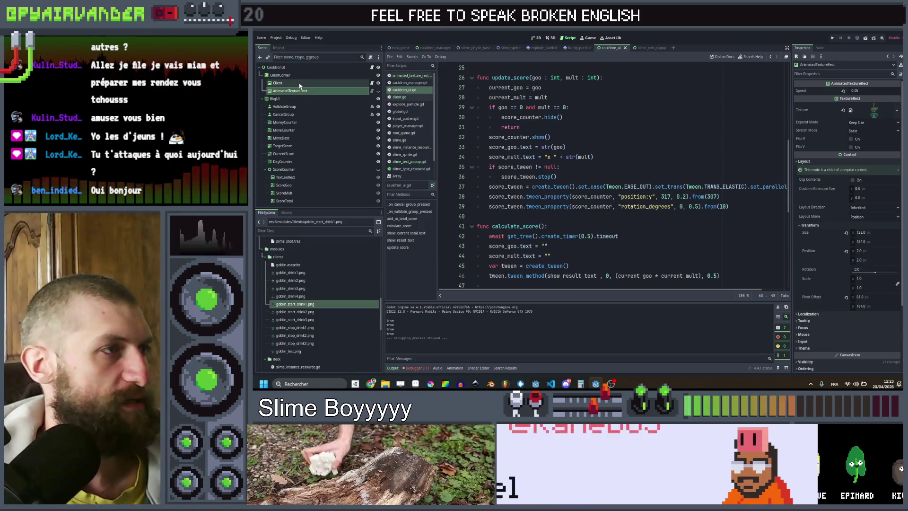
# Assign the three goblin_stop_drink frames to the Client node's Stop Drink Anim
pyautogui.click(299, 83)
pyautogui.click(295, 343)
pyautogui.keyDown('shift'); pyautogui.click(299, 330); pyautogui.keyUp('shift')
pyautogui.moveTo(299, 329)
pyautogui.mouseDown()
pyautogui.moveTo(426, 198)
pyautogui.moveTo(615, 127)
pyautogui.moveTo(867, 109)
pyautogui.mouseUp()
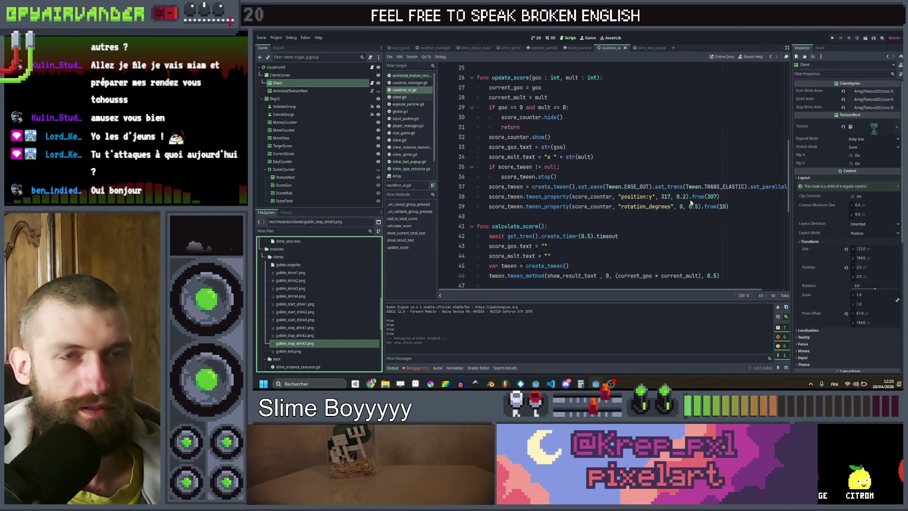
# Run the game and chain blue and red slimes, raising the score from 1110 to 1680
pyautogui.press('F5')
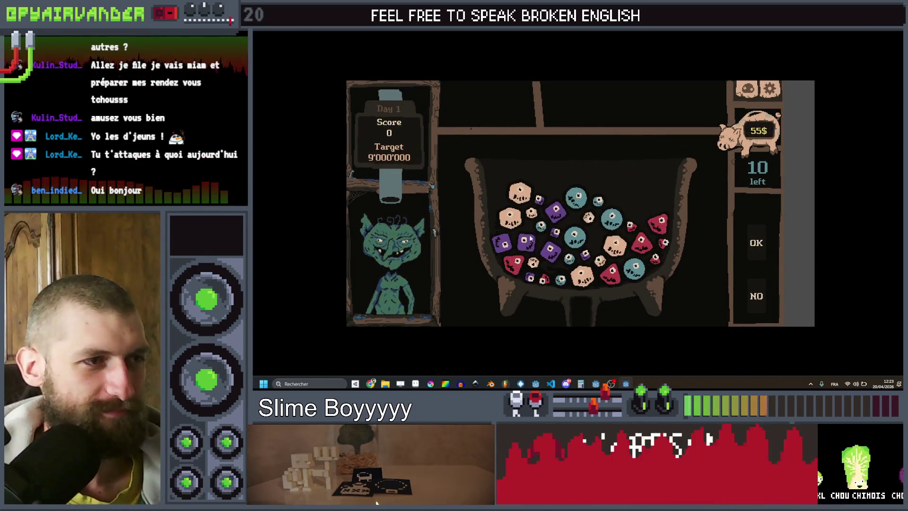
pyautogui.moveTo(536, 253); pyautogui.dragTo(497, 257)
pyautogui.click(750, 248)
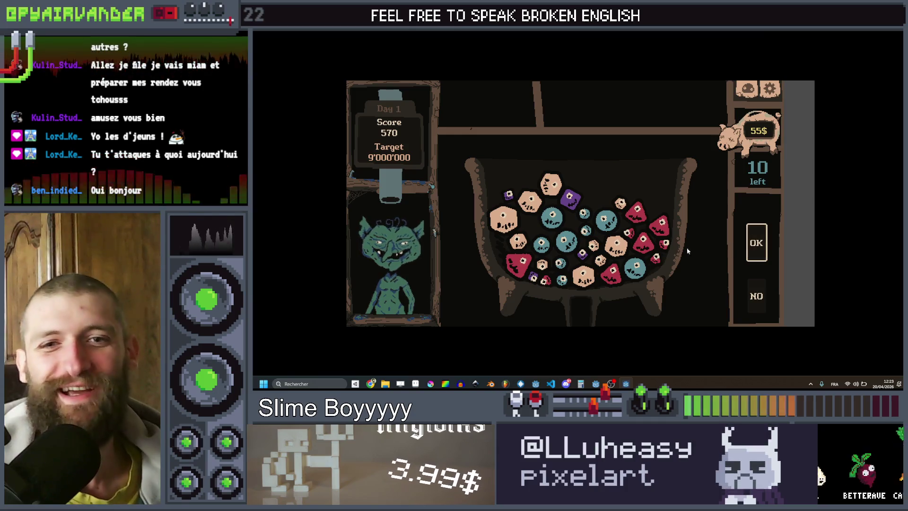
pyautogui.moveTo(548, 228)
pyautogui.mouseDown()
pyautogui.moveTo(565, 238)
pyautogui.moveTo(583, 226)
pyautogui.mouseUp()
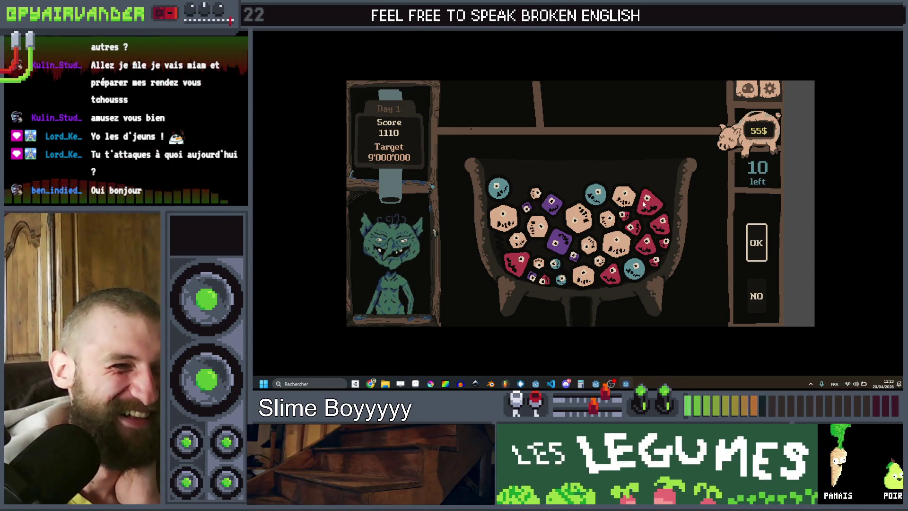
pyautogui.moveTo(648, 199)
pyautogui.mouseDown()
pyautogui.moveTo(634, 228)
pyautogui.moveTo(658, 268)
pyautogui.mouseUp()
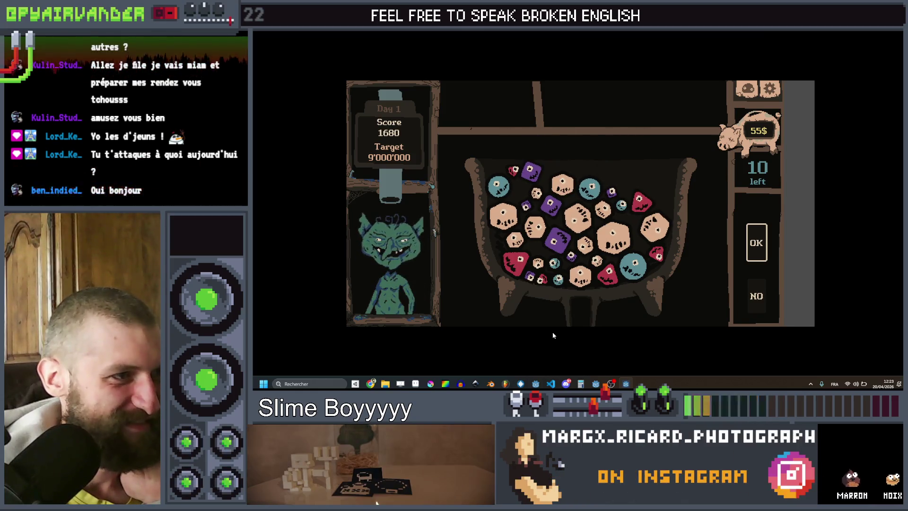
pyautogui.press('F8')
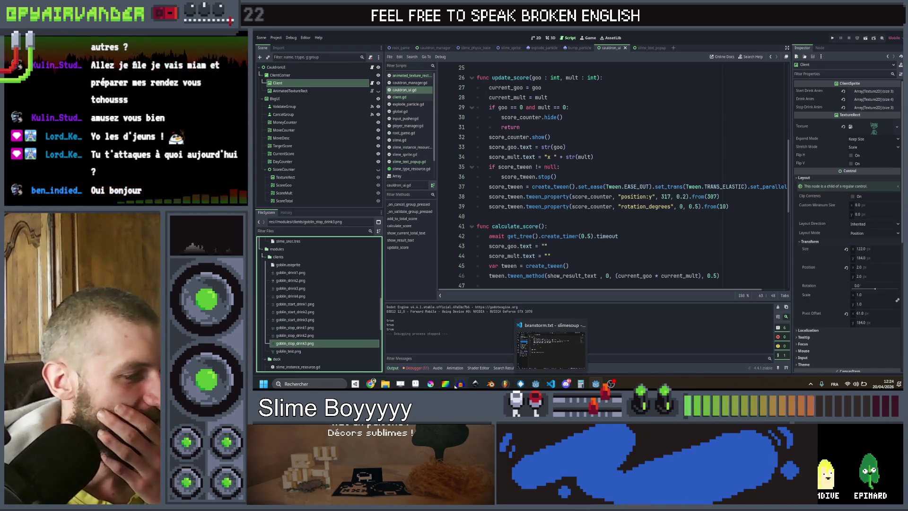
# In the goblin sprite, copy frames 10–11 of Layer 1 and paste them at frame 6
pyautogui.hotkey('alt', 'Tab')
pyautogui.click(485, 89)
pyautogui.click(484, 94)
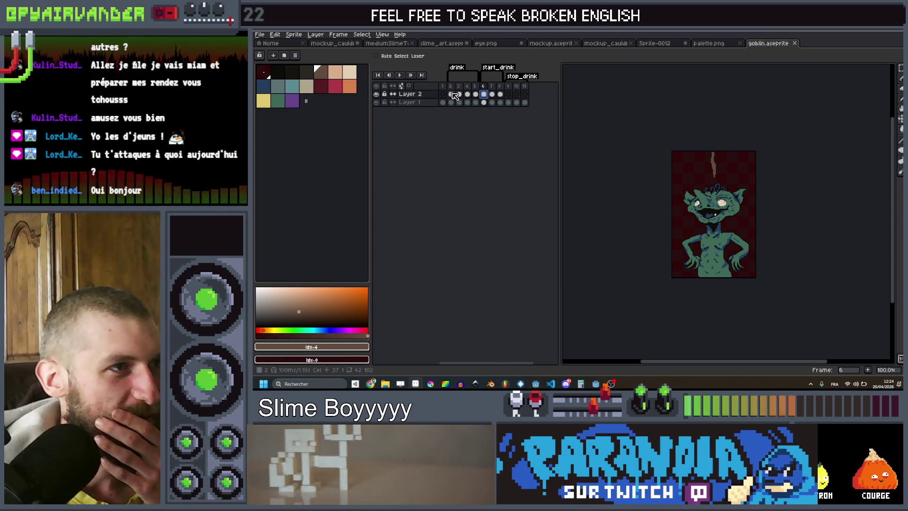
pyautogui.click(509, 102)
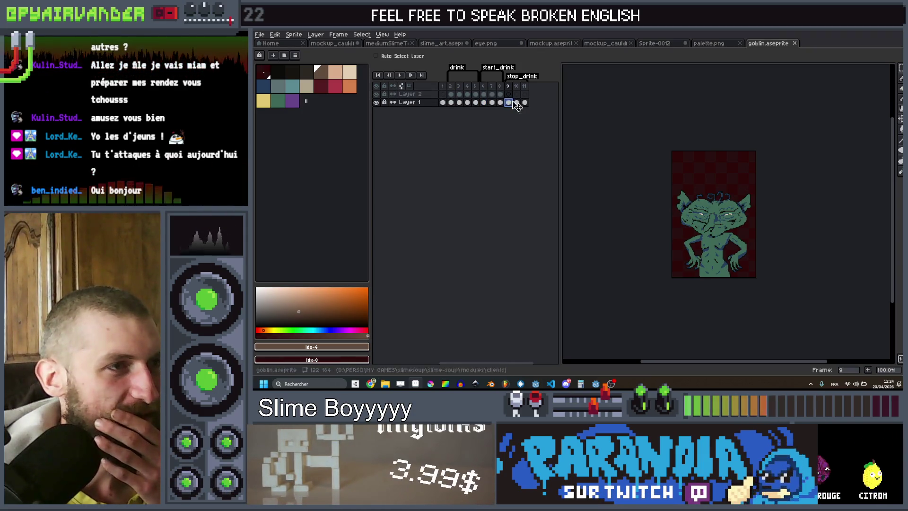
pyautogui.click(525, 102)
pyautogui.press('b')
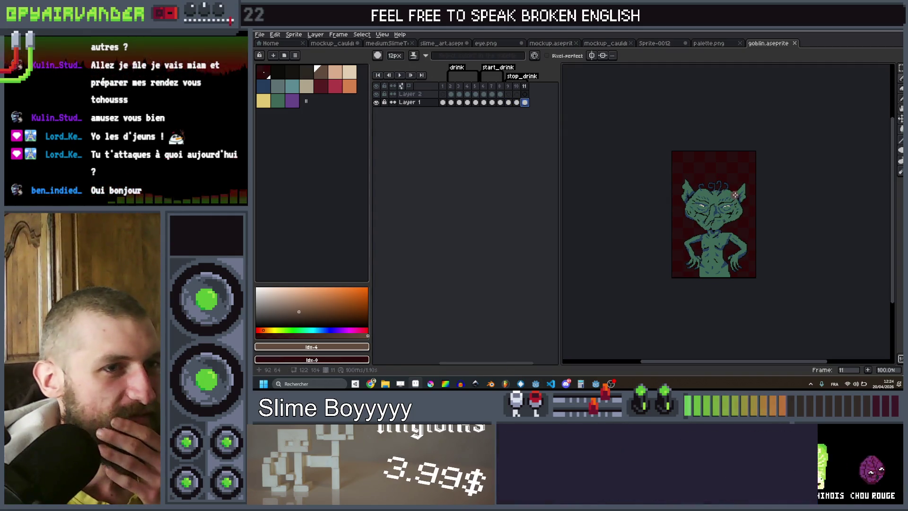
pyautogui.click(517, 103)
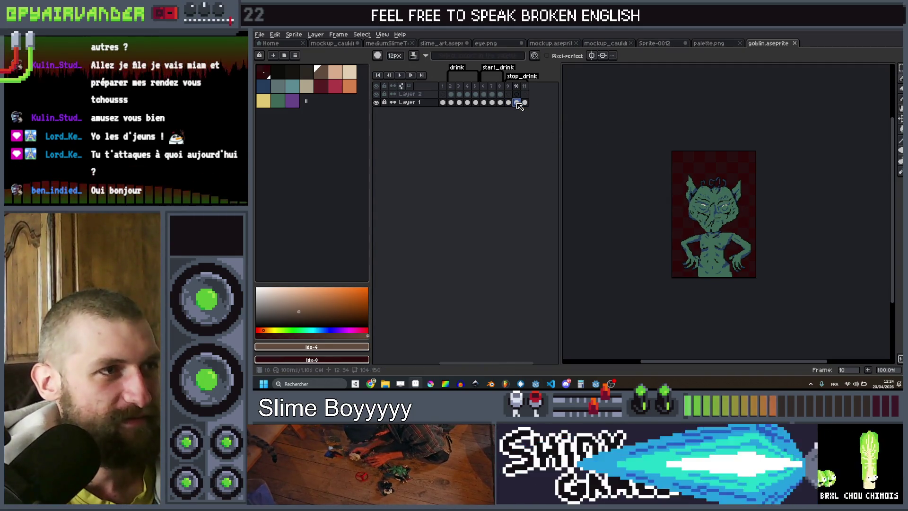
pyautogui.moveTo(517, 103); pyautogui.dragTo(524, 103)
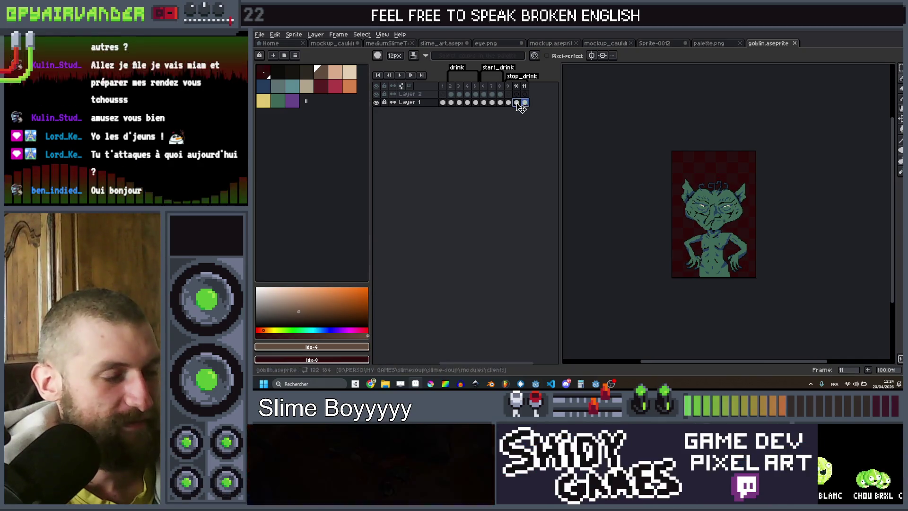
pyautogui.hotkey('ctrl', 'c')
pyautogui.click(484, 102)
pyautogui.hotkey('ctrl', 'v')
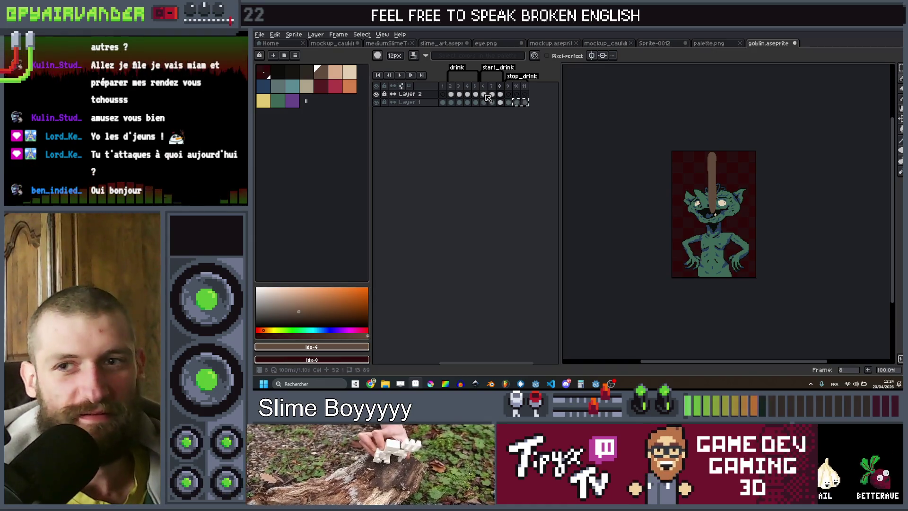
pyautogui.click(485, 94)
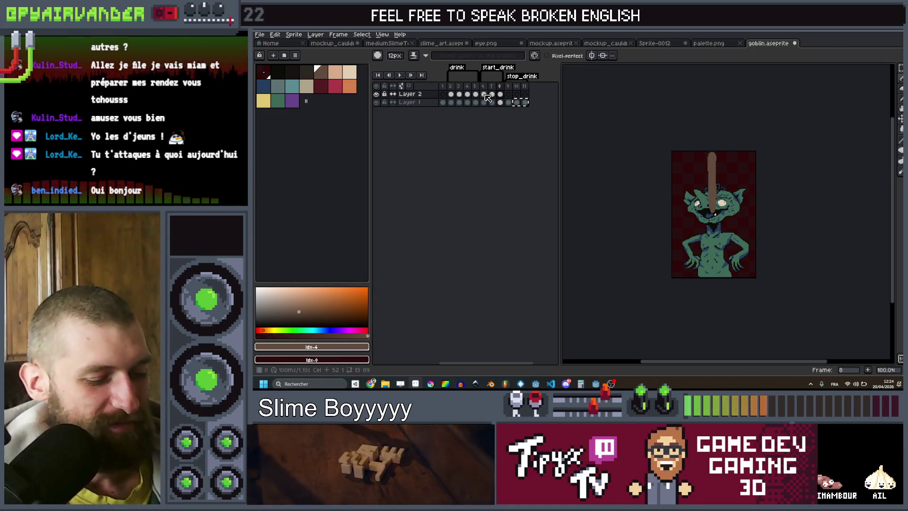
# Export the start_drink tagged frames as goblin_start_drink.png
pyautogui.hotkey('ctrl', 'alt', 'shift', 's')
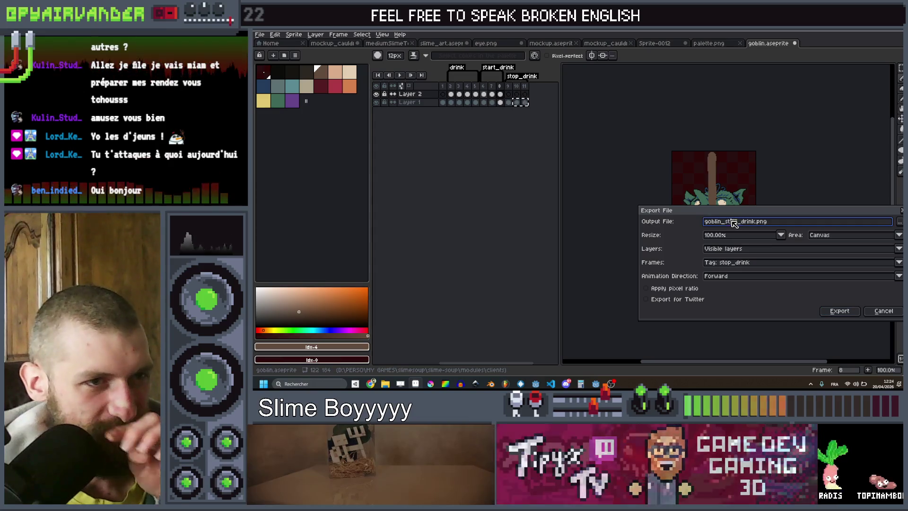
pyautogui.doubleClick(728, 222)
pyautogui.write('start')
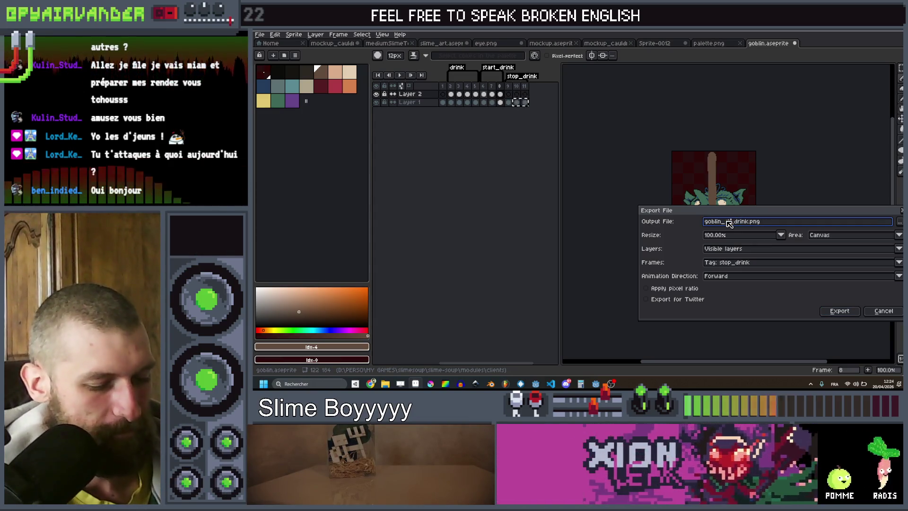
pyautogui.click(758, 266)
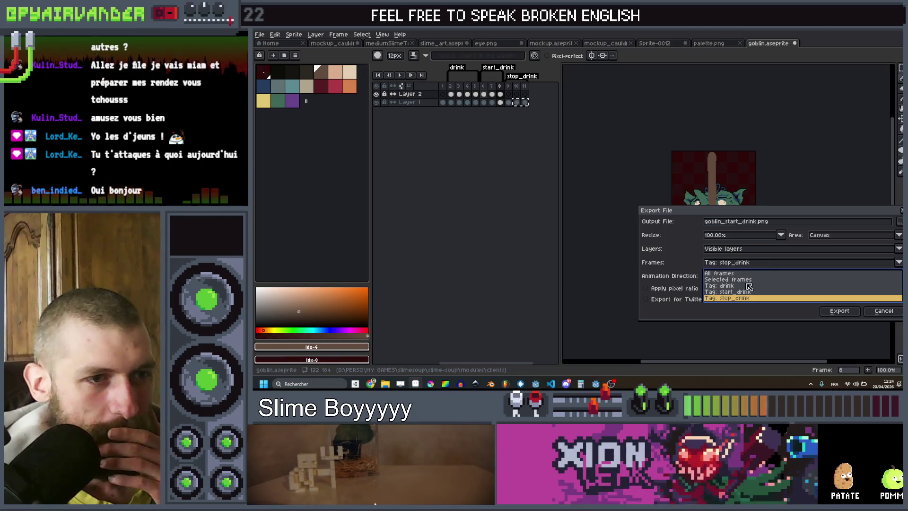
pyautogui.click(728, 293)
pyautogui.click(839, 310)
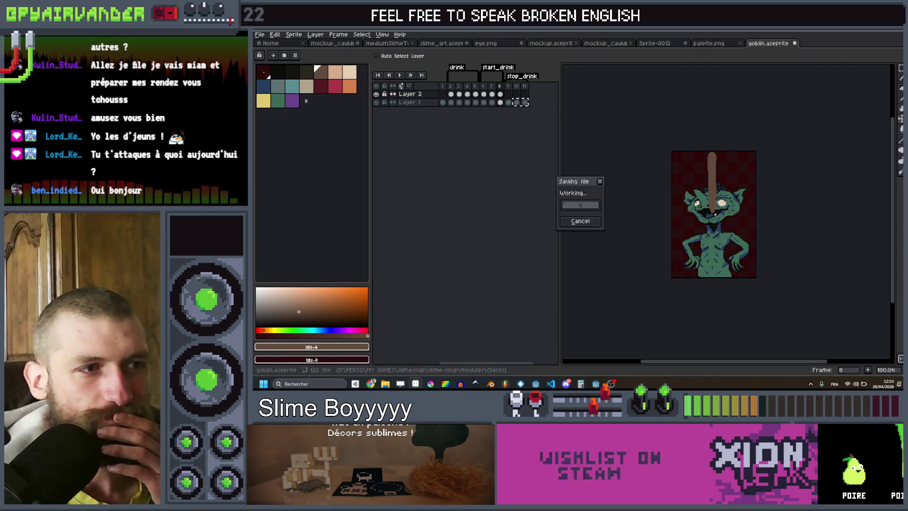
pyautogui.hotkey('alt', 'Tab')
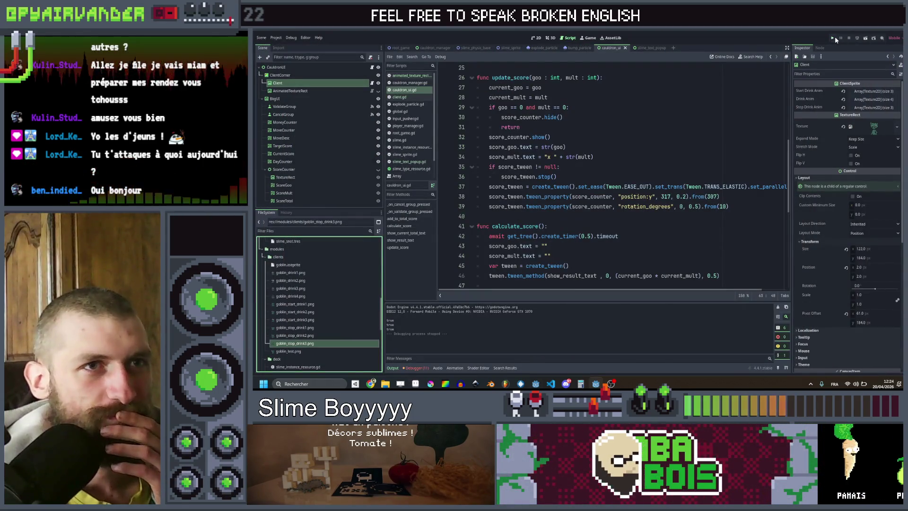
# Launch the game and score the first linked slime chains
pyautogui.click(833, 38)
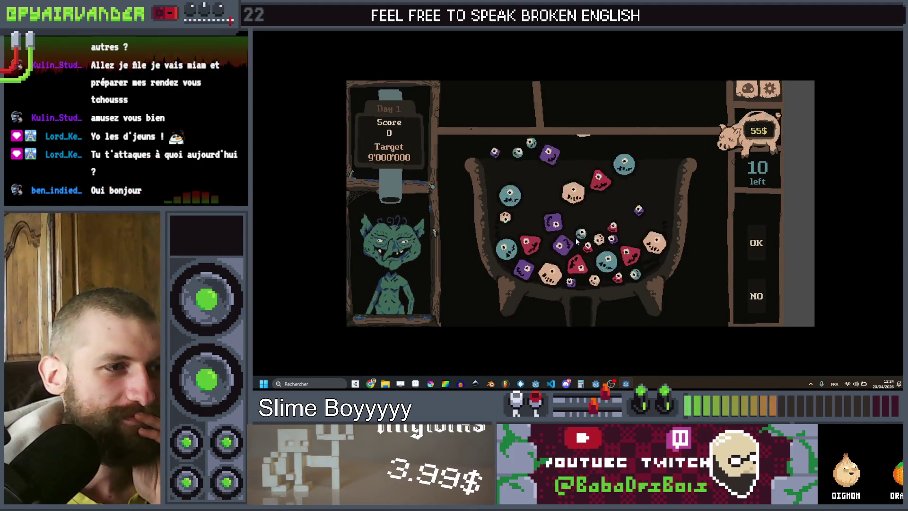
pyautogui.click(761, 244)
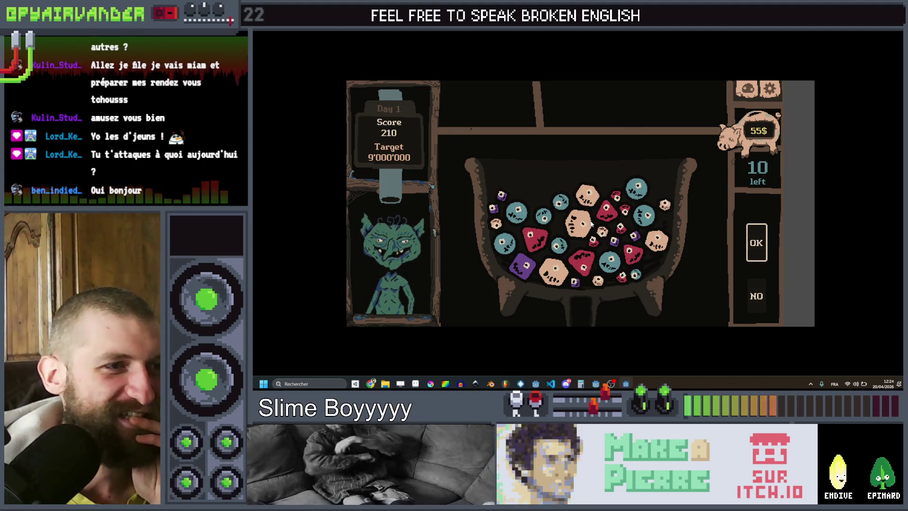
pyautogui.moveTo(617, 199); pyautogui.dragTo(623, 229)
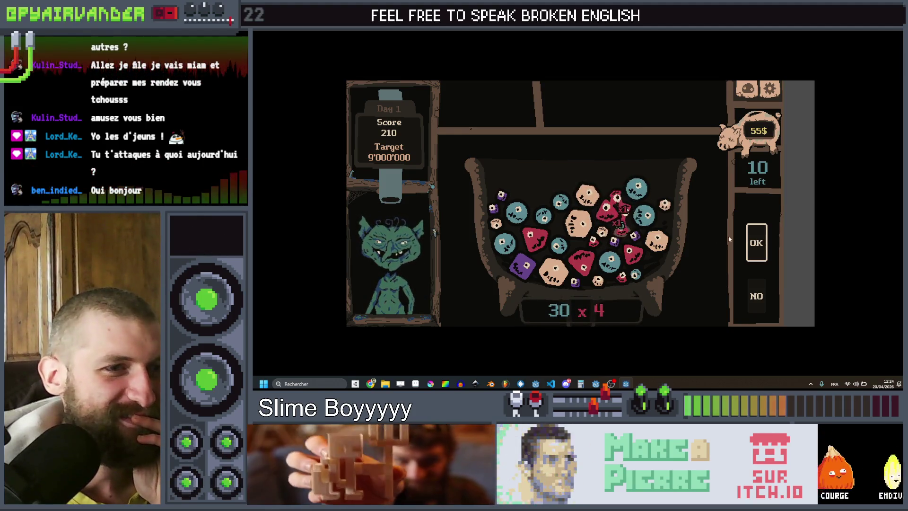
pyautogui.click(756, 242)
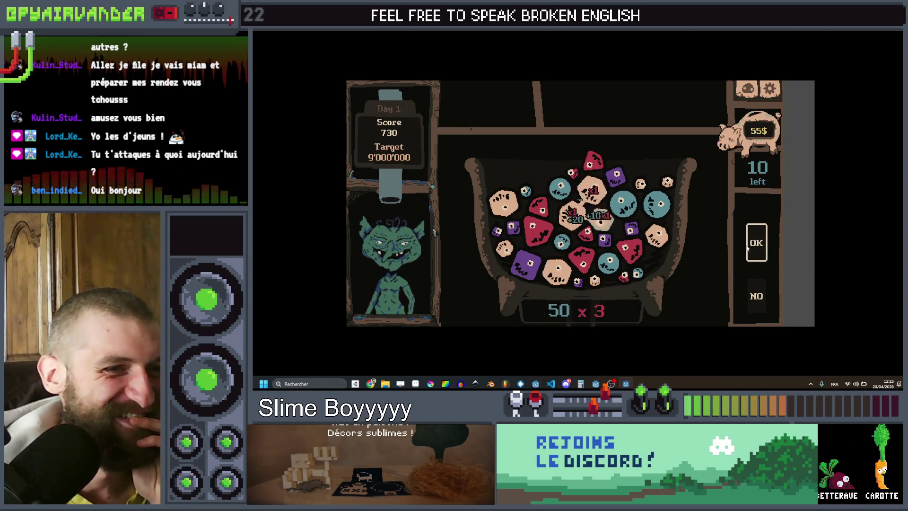
pyautogui.click(755, 244)
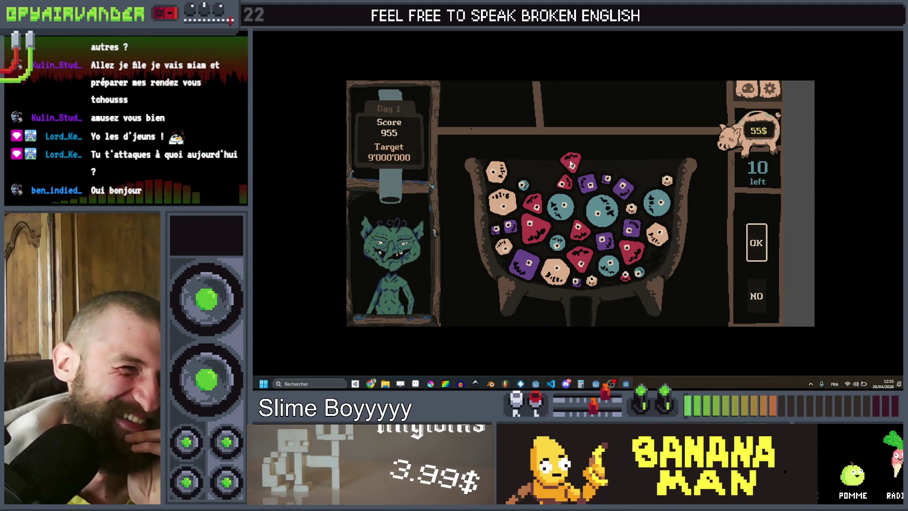
# Score chains of teal, purple and red slimes in the cauldron
pyautogui.click(537, 234)
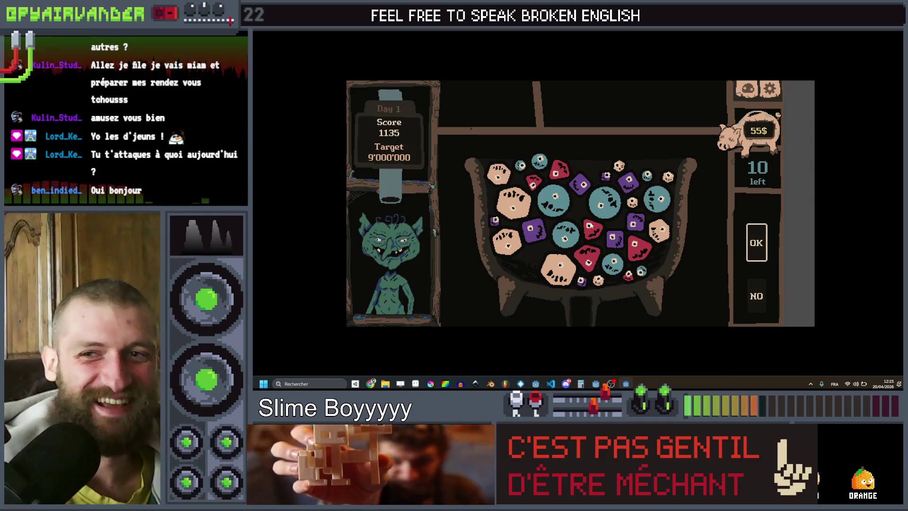
pyautogui.click(593, 201)
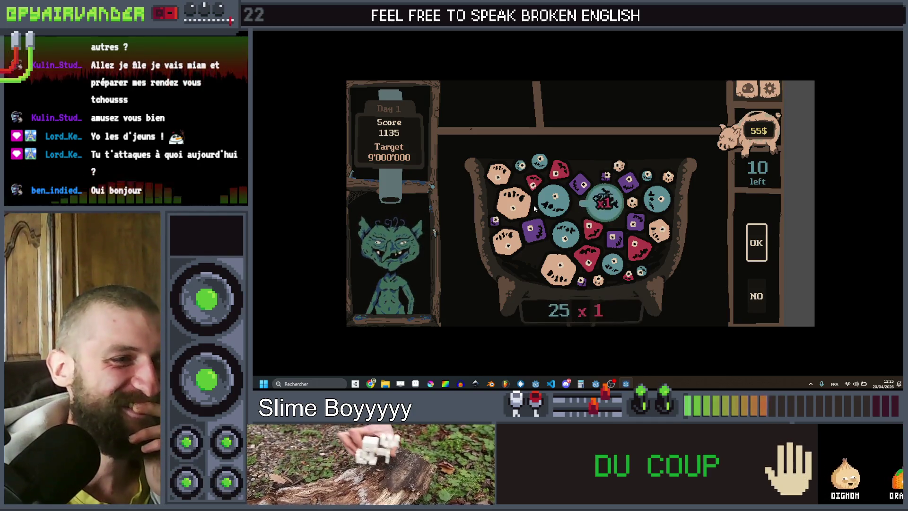
pyautogui.click(565, 232)
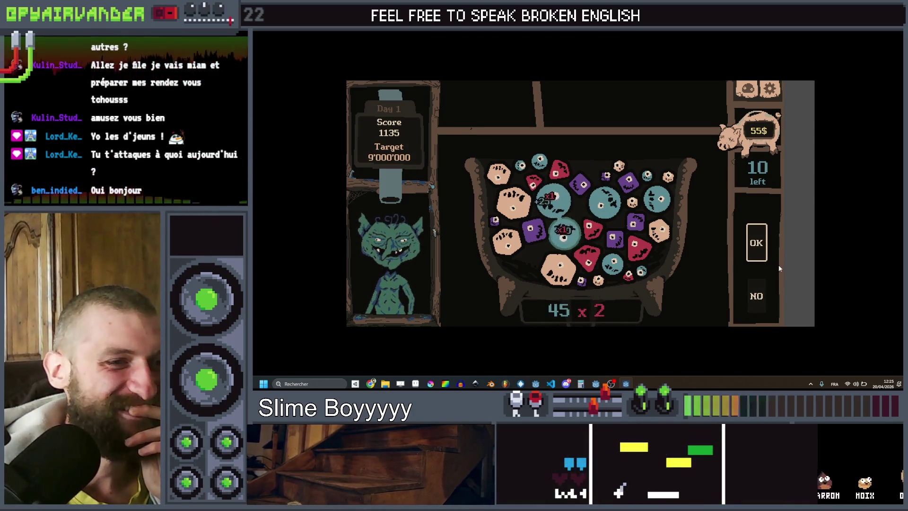
pyautogui.click(757, 246)
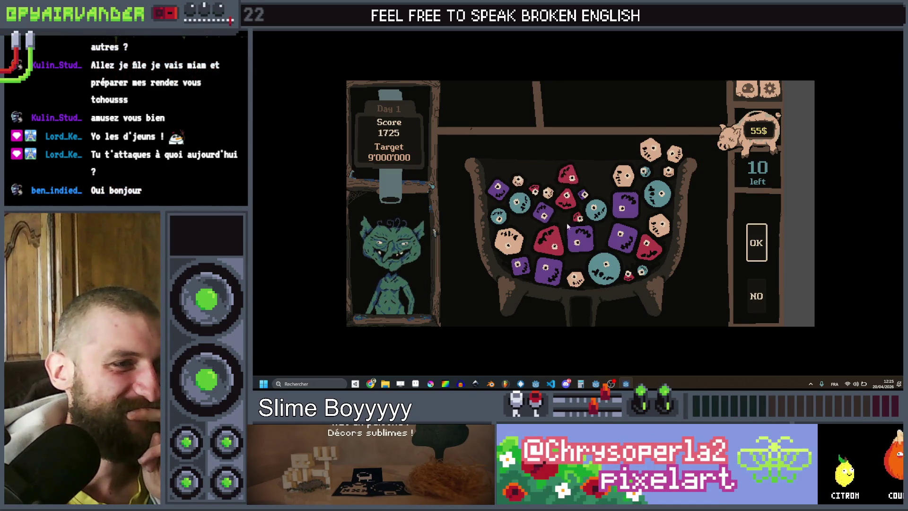
pyautogui.moveTo(630, 212); pyautogui.dragTo(570, 245)
pyautogui.click(757, 245)
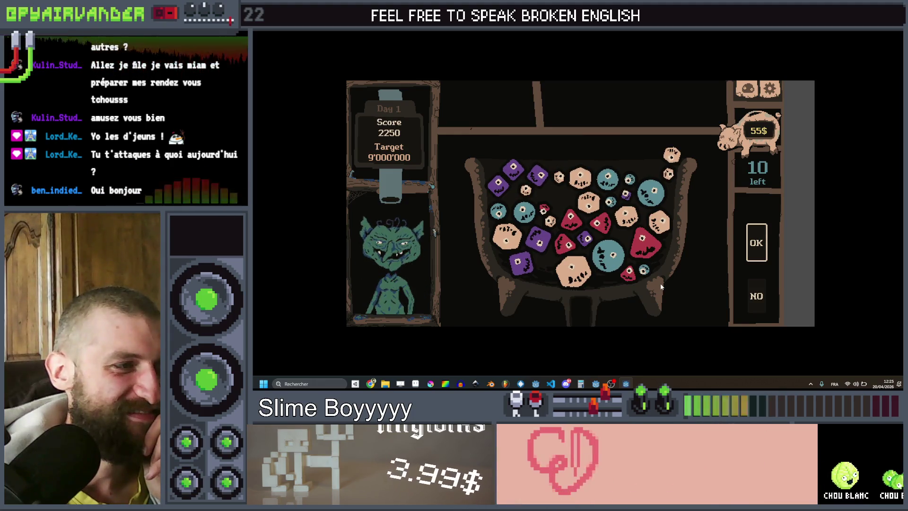
pyautogui.moveTo(563, 237); pyautogui.dragTo(598, 222)
pyautogui.click(757, 249)
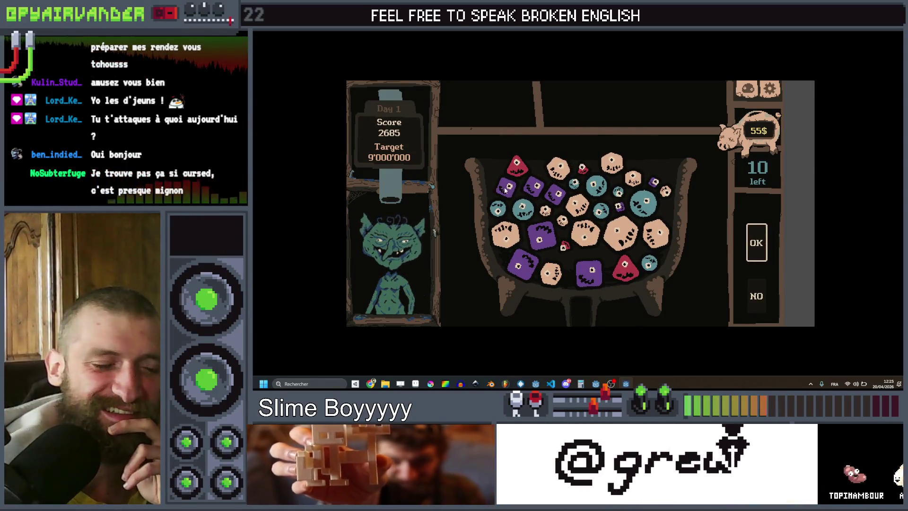
# Score purple, beige and red dice groups, pushing the score to 7385
pyautogui.moveTo(502, 190)
pyautogui.mouseDown()
pyautogui.moveTo(516, 170)
pyautogui.moveTo(553, 193)
pyautogui.mouseUp()
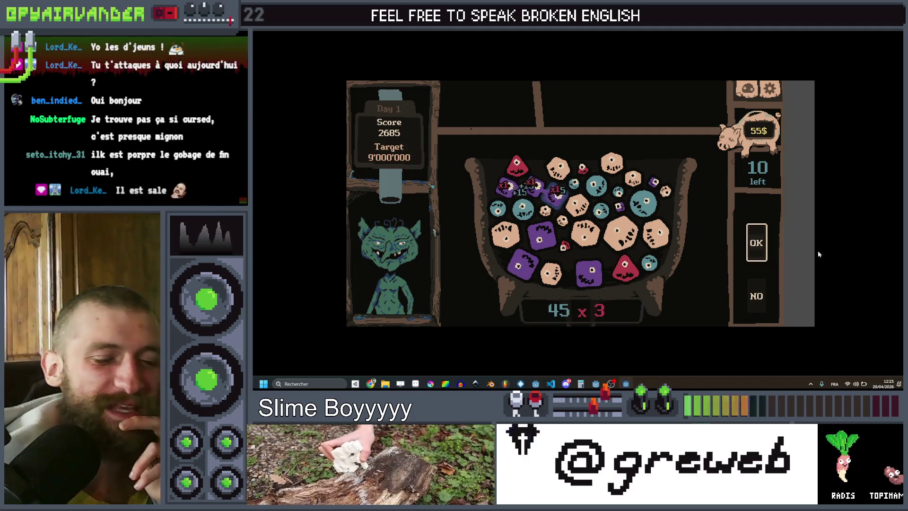
pyautogui.click(748, 234)
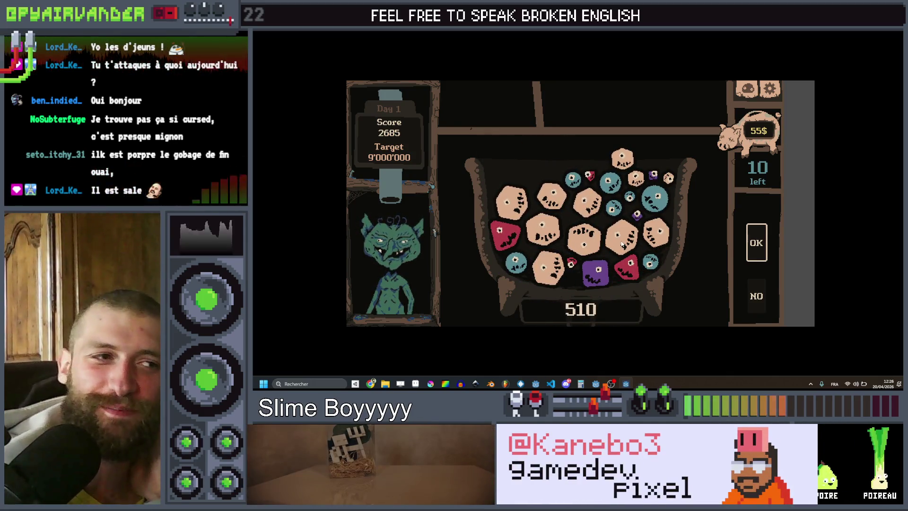
pyautogui.moveTo(506, 207)
pyautogui.mouseDown()
pyautogui.moveTo(550, 195)
pyautogui.moveTo(548, 241)
pyautogui.mouseUp()
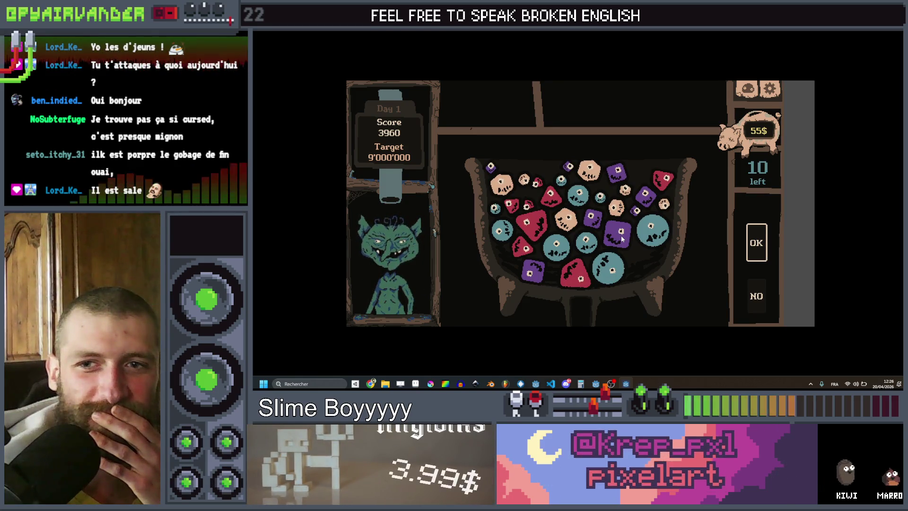
pyautogui.click(608, 264)
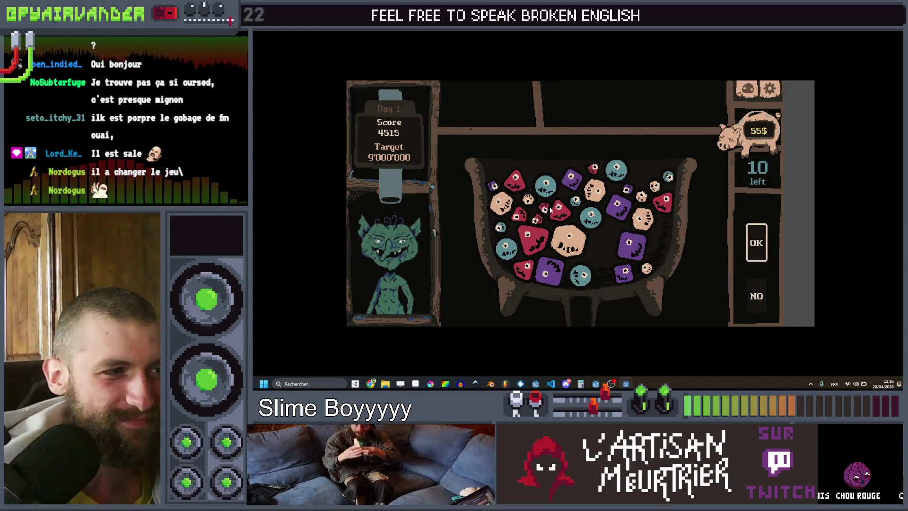
pyautogui.click(538, 218)
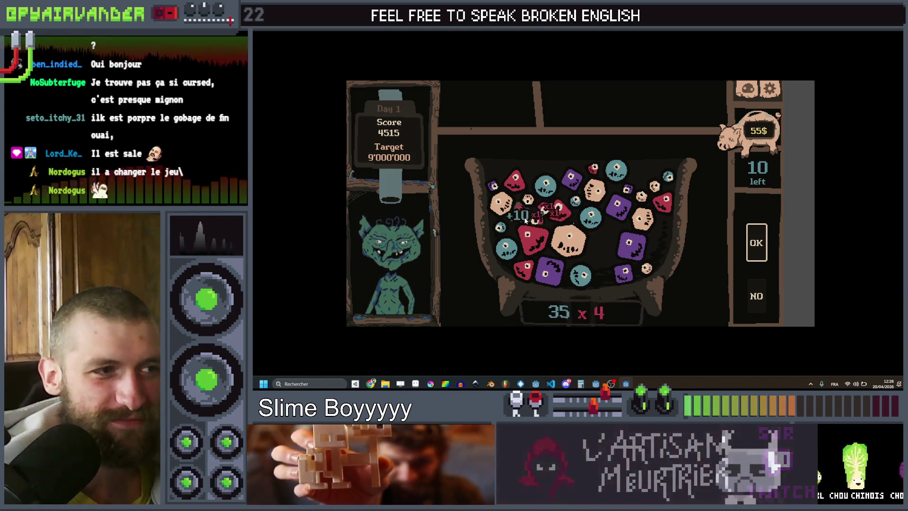
pyautogui.click(765, 252)
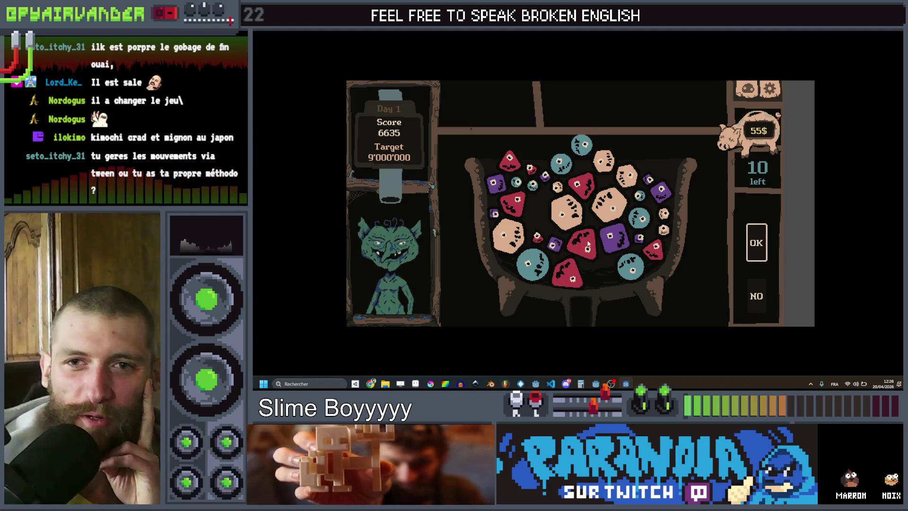
pyautogui.click(570, 267)
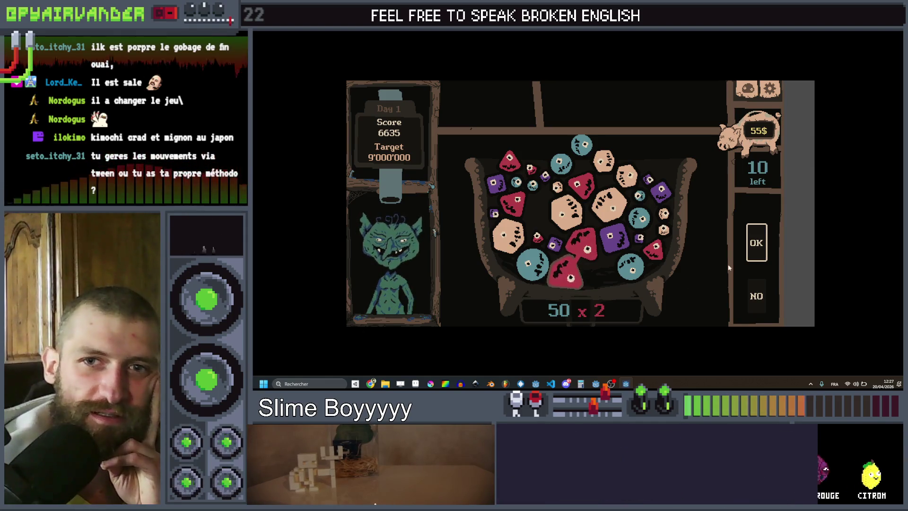
pyautogui.click(761, 248)
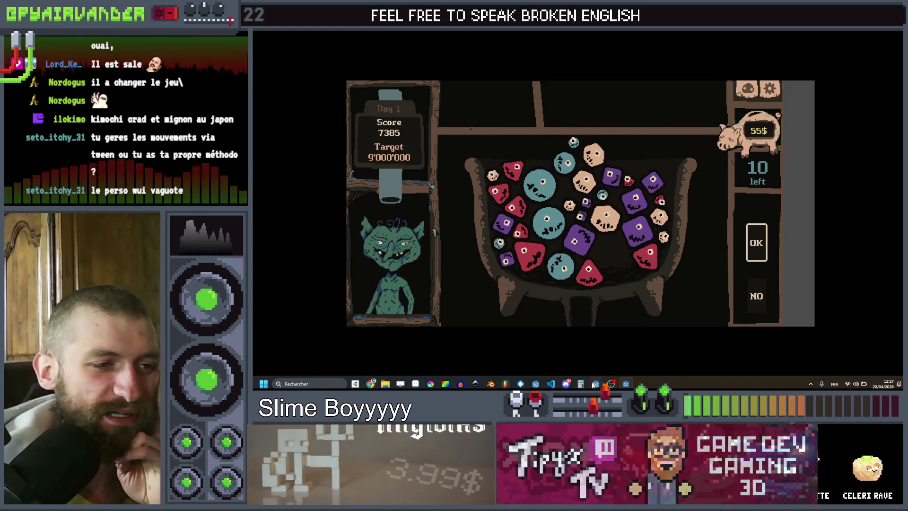
# Stop the game and browse slime_text_popup, slime_sprite.gd and slime.gd before opening client.gd
pyautogui.press('F8')
pyautogui.scroll(8, 585, 202)
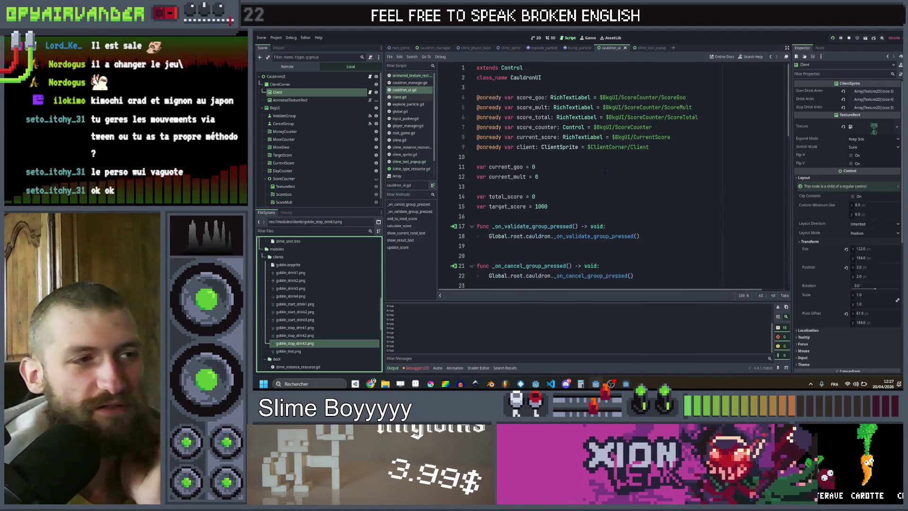
pyautogui.scroll(-4, 585, 202)
pyautogui.click(649, 48)
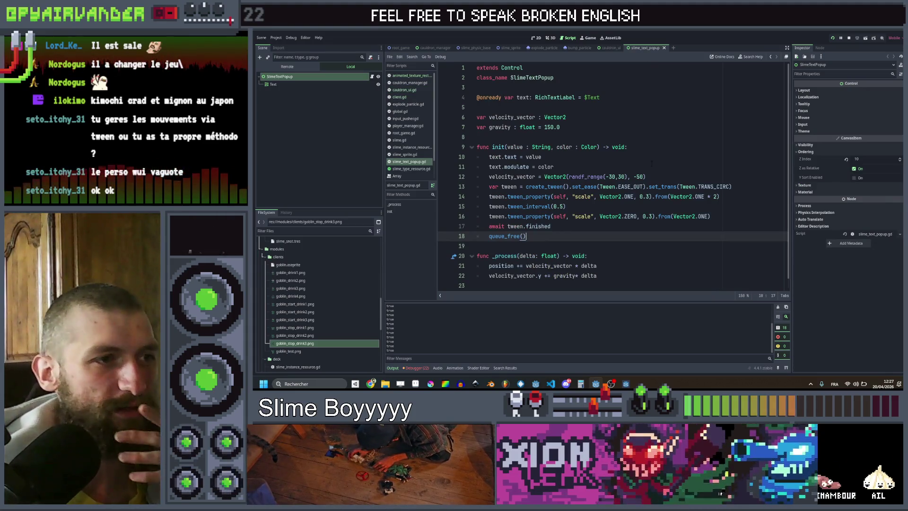
pyautogui.click(399, 154)
pyautogui.click(401, 147)
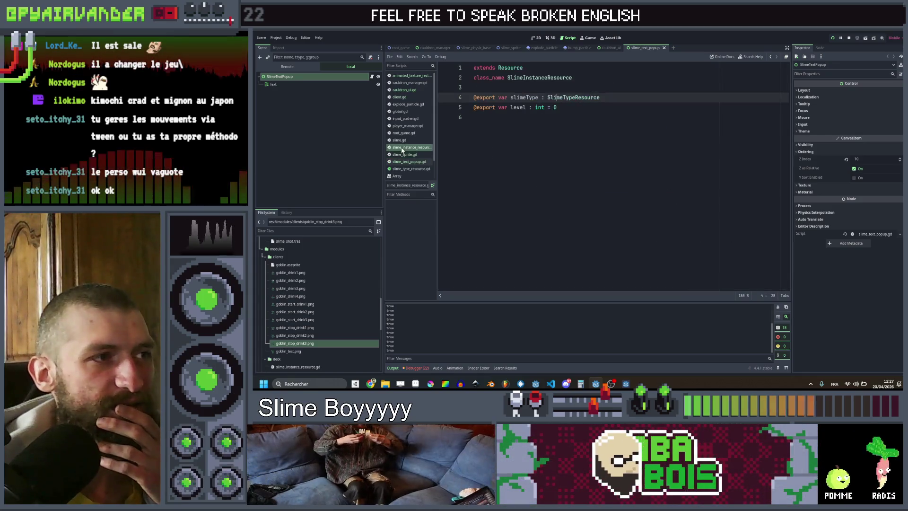
pyautogui.click(403, 141)
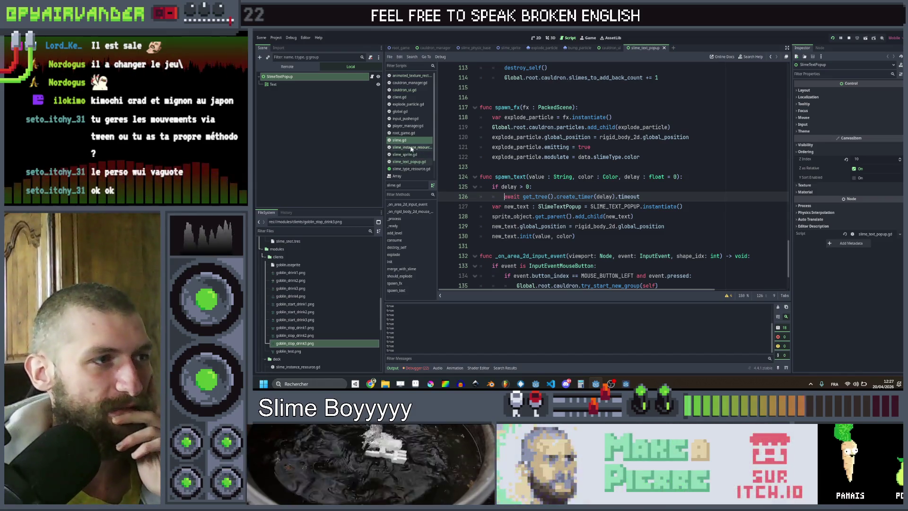
pyautogui.click(403, 96)
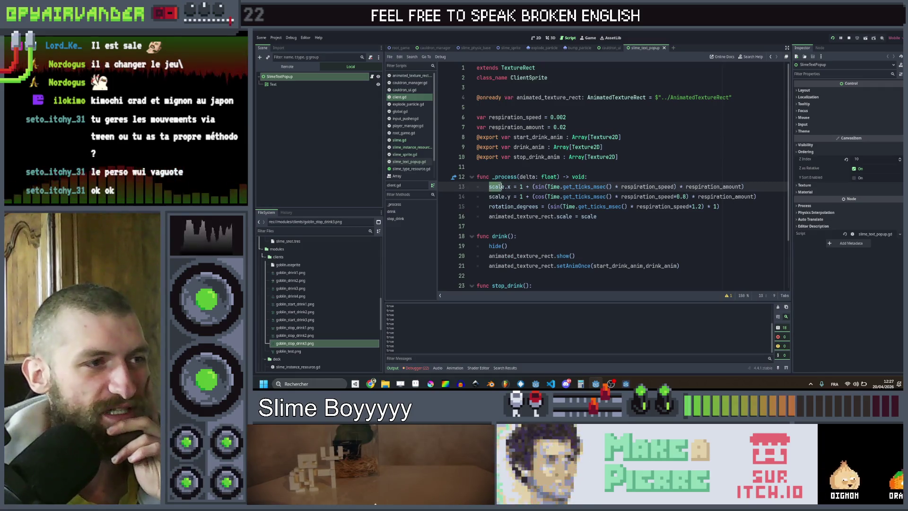
# Inspect the sin and cos breathing expressions on lines 13–14 of client.gd
pyautogui.click(533, 186)
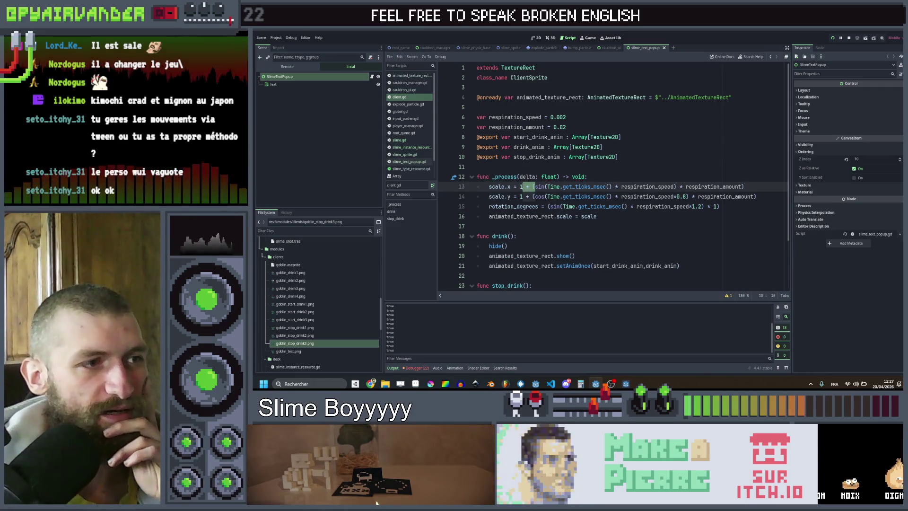
pyautogui.press('Left')
pyautogui.moveTo(533, 186); pyautogui.dragTo(621, 186)
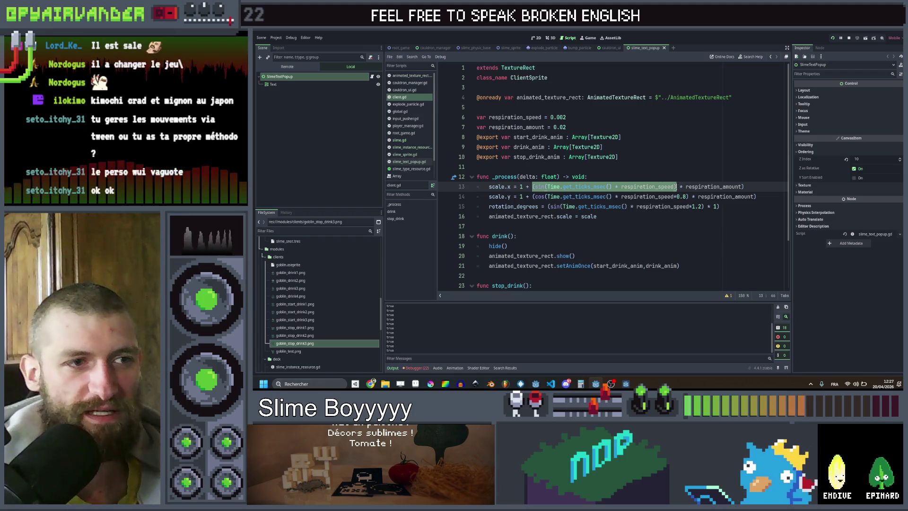
pyautogui.hotkey('shift', 'End')
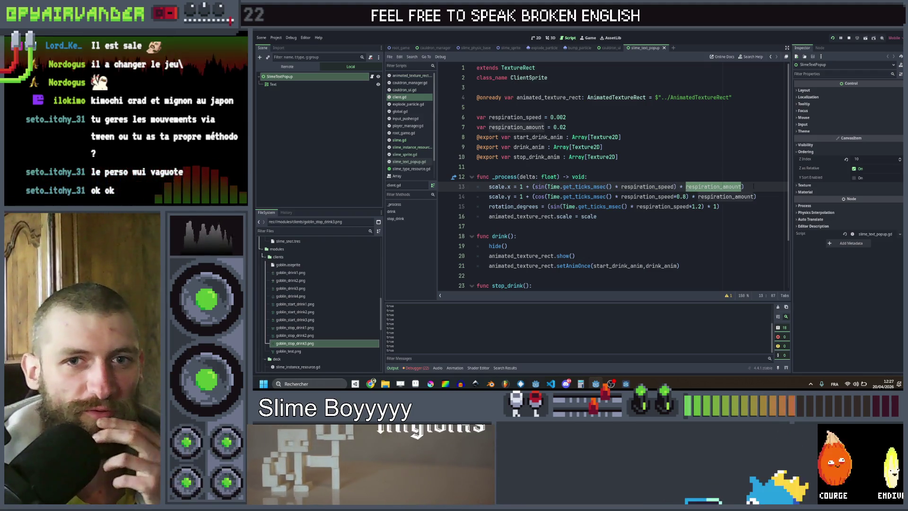
pyautogui.press('End')
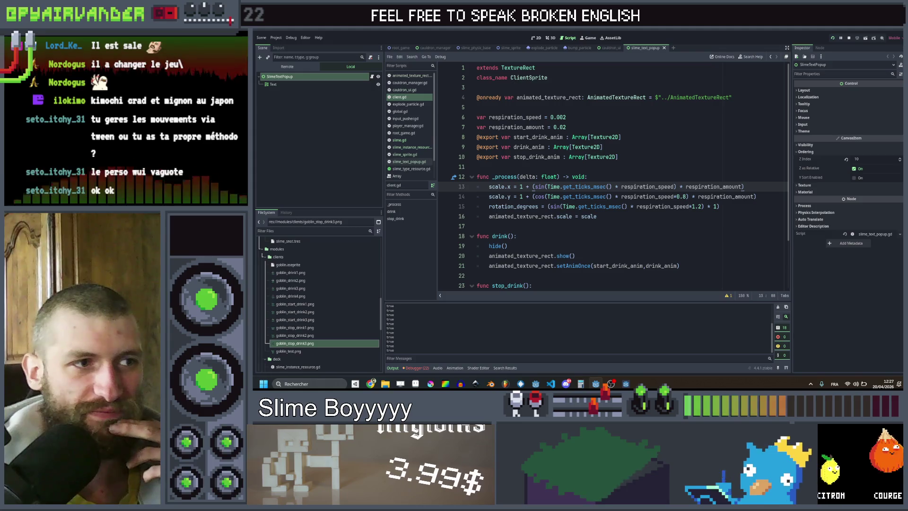
pyautogui.click(539, 196)
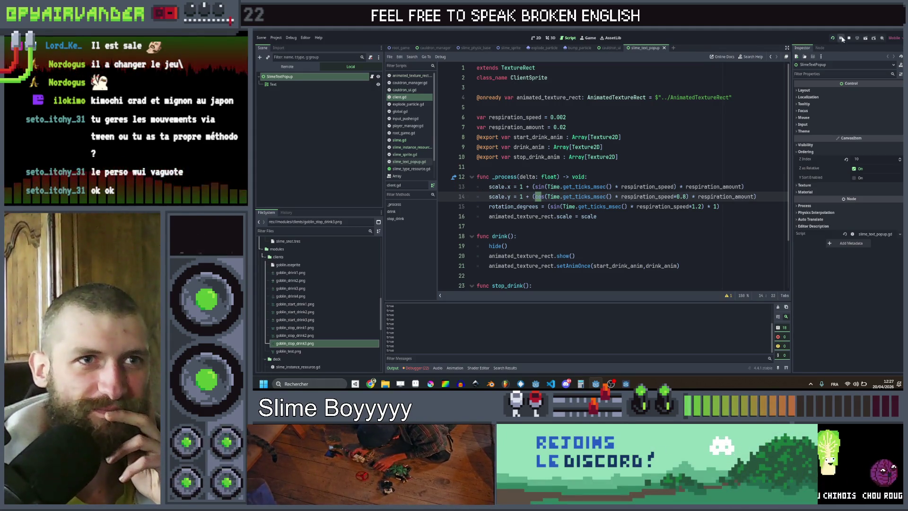
pyautogui.click(626, 383)
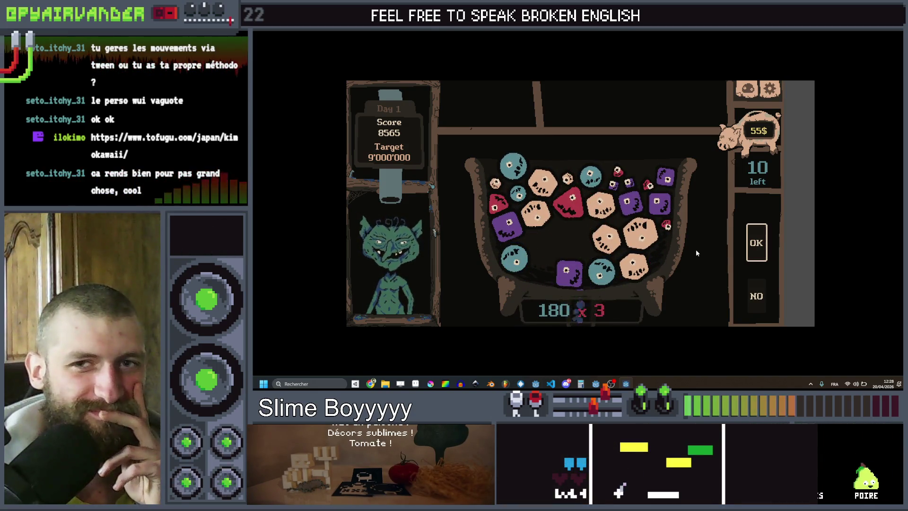
# Validate more dice groups to reach 11845, then stop the game and switch to Aseprite
pyautogui.click(756, 253)
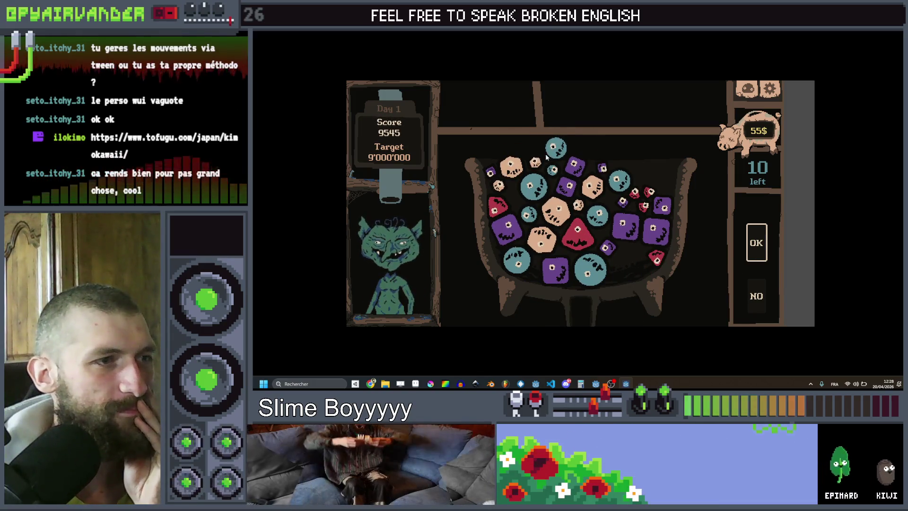
pyautogui.click(545, 186)
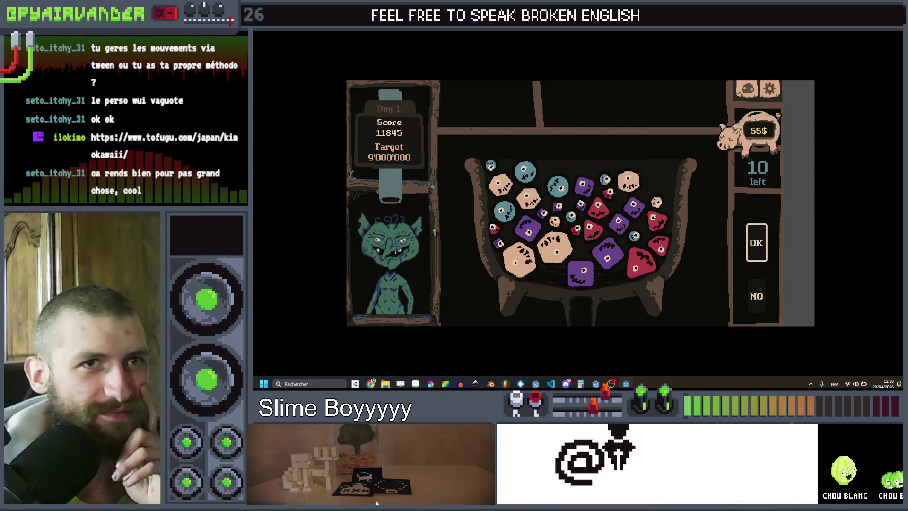
pyautogui.press('F8')
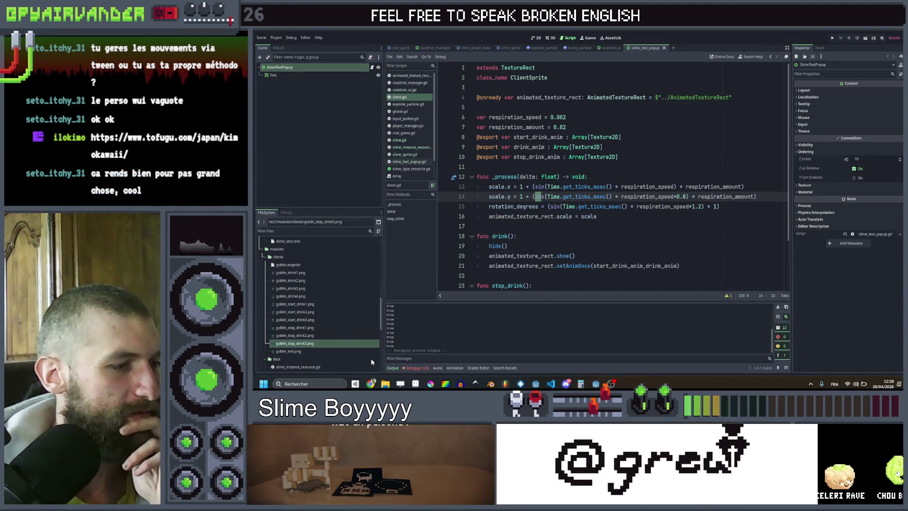
pyautogui.click(416, 384)
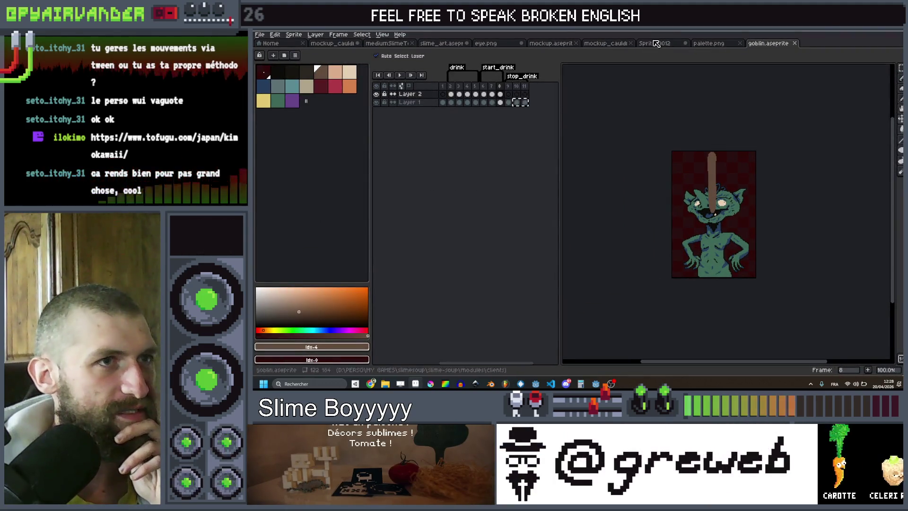
# In mockup.aseprite, test and undo a Layer 21 stroke on the pipe, then clear the selection
pyautogui.click(620, 43)
pyautogui.click(553, 44)
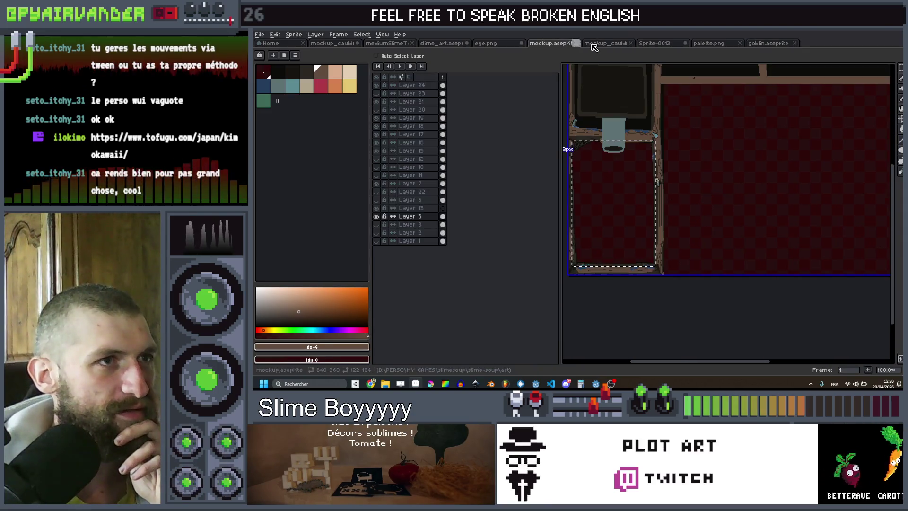
pyautogui.scroll(3, 614, 156)
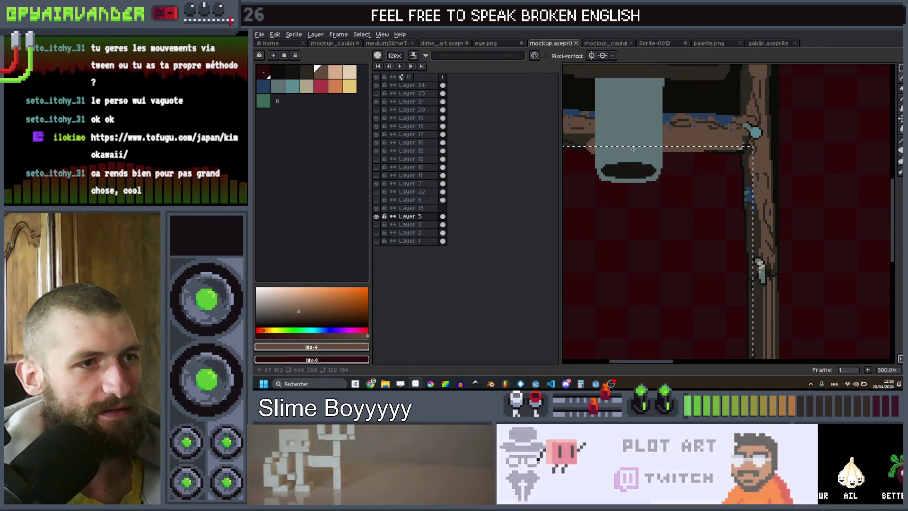
pyautogui.click(637, 162)
pyautogui.press('b')
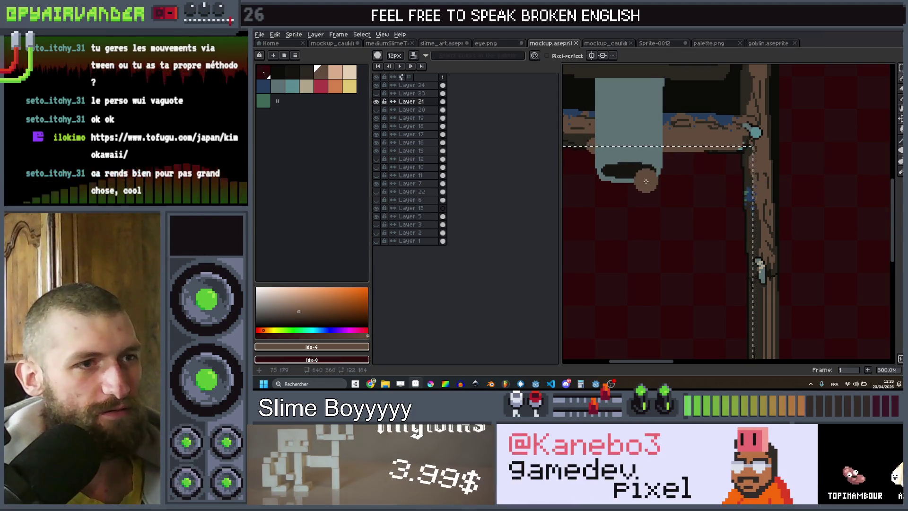
pyautogui.moveTo(636, 177); pyautogui.dragTo(620, 180)
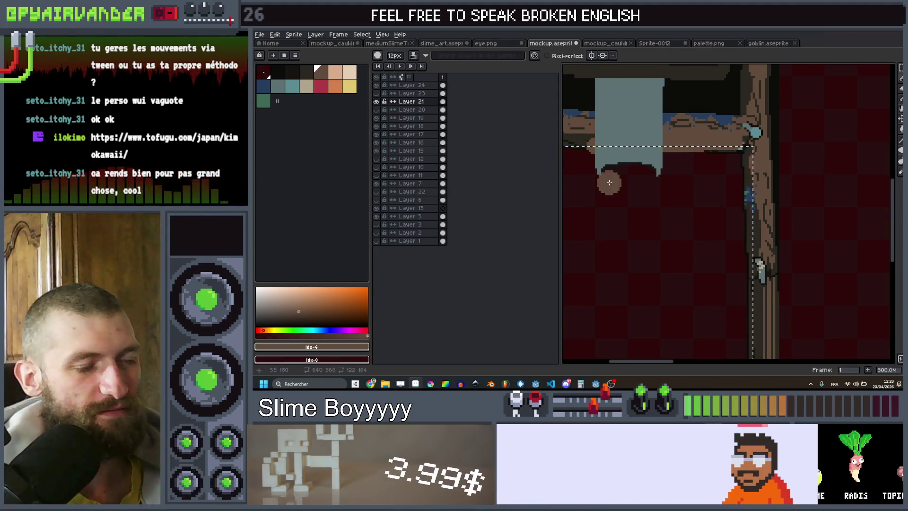
pyautogui.hotkey('ctrl', 'z')
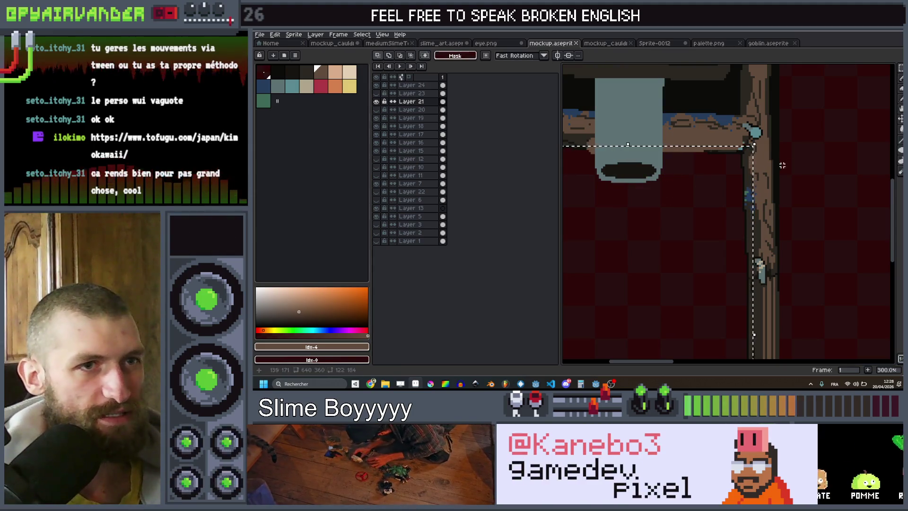
pyautogui.hotkey('ctrl', 'd')
pyautogui.press('b')
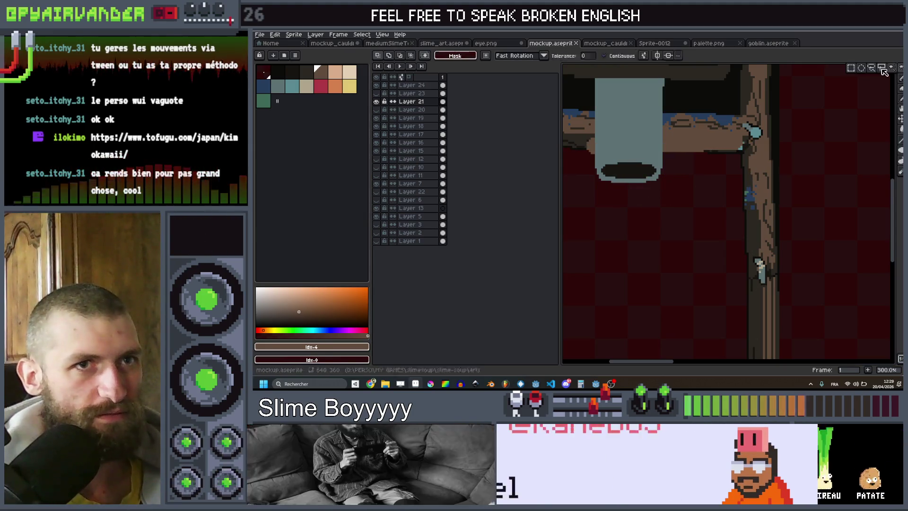